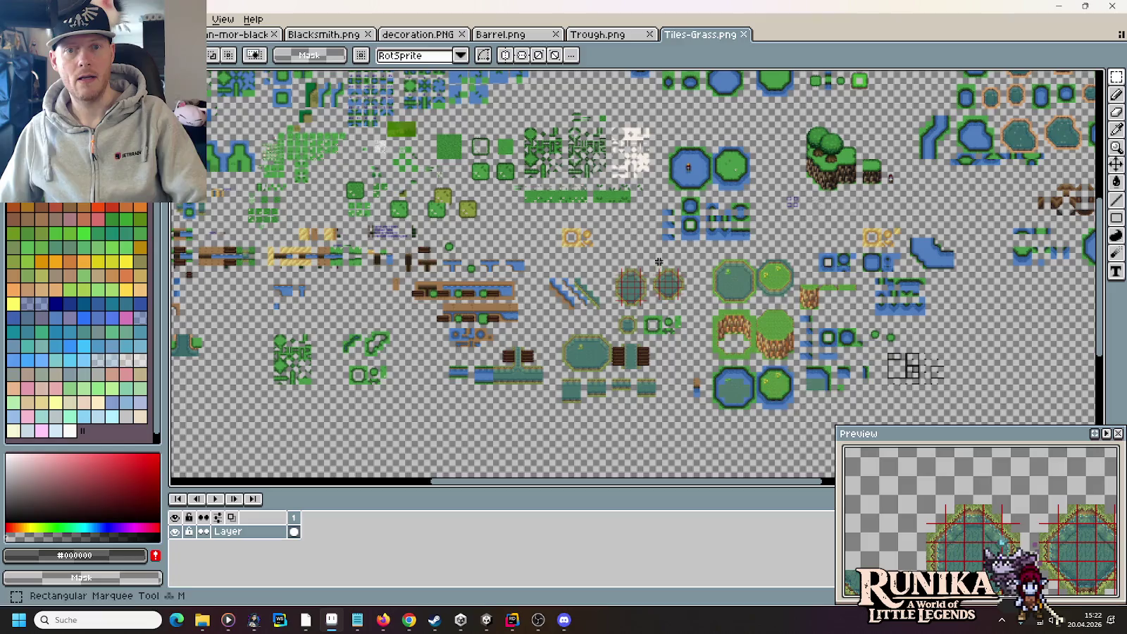
Step: Zoom in and marquee-select the plain green square in the Blob/Terrain tileset, then zoom back out
scroll(486, 241, up, 6)
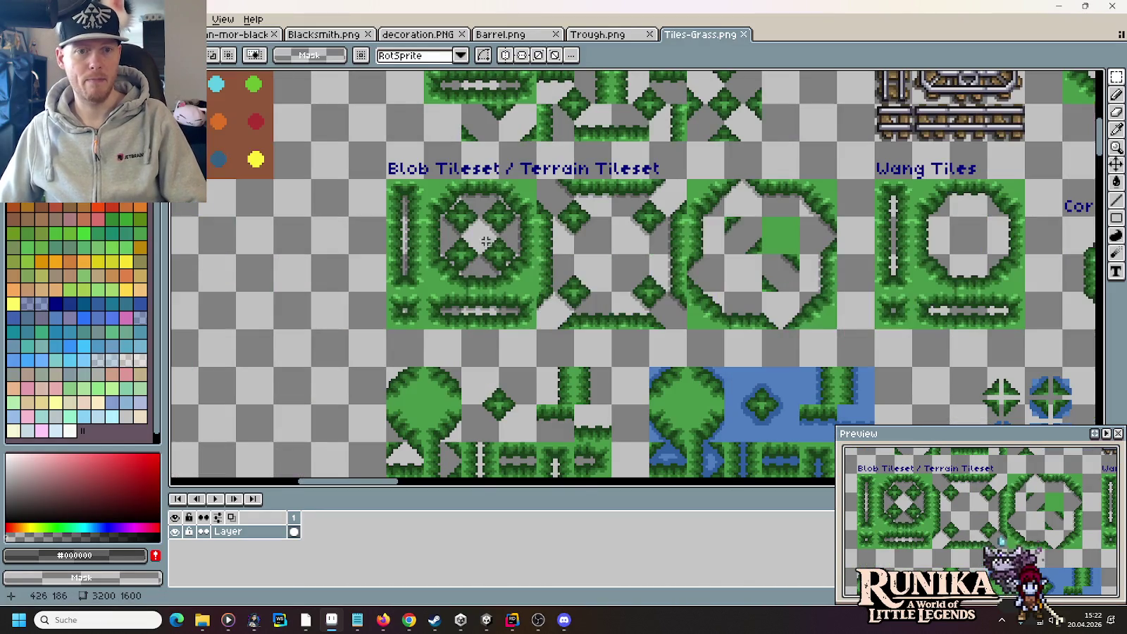
click(780, 232)
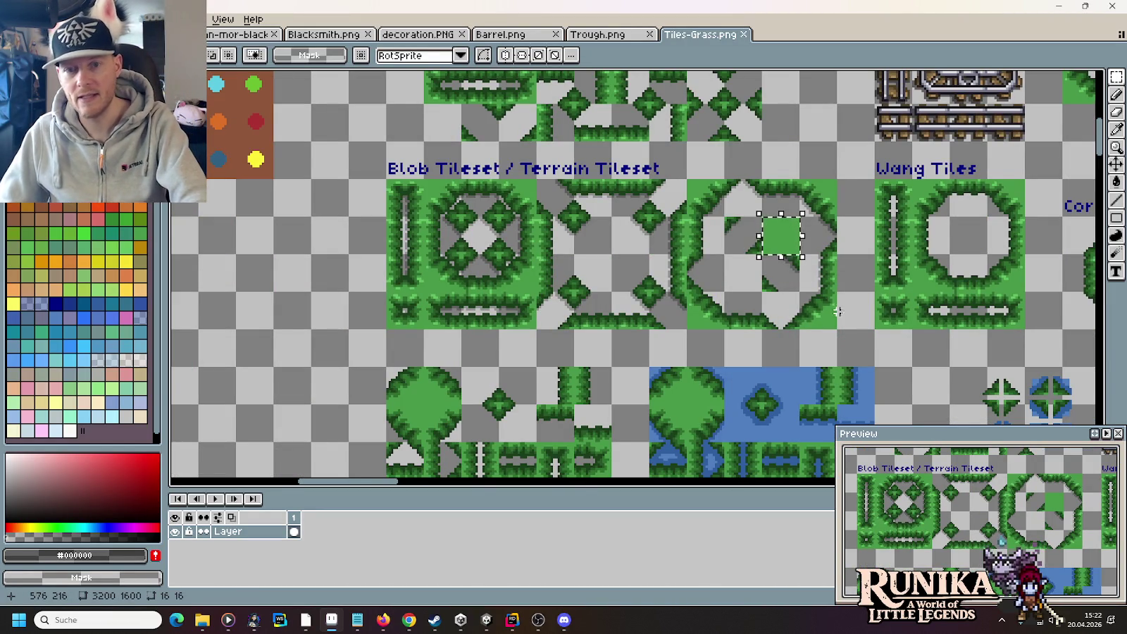
scroll(819, 217, up, 1)
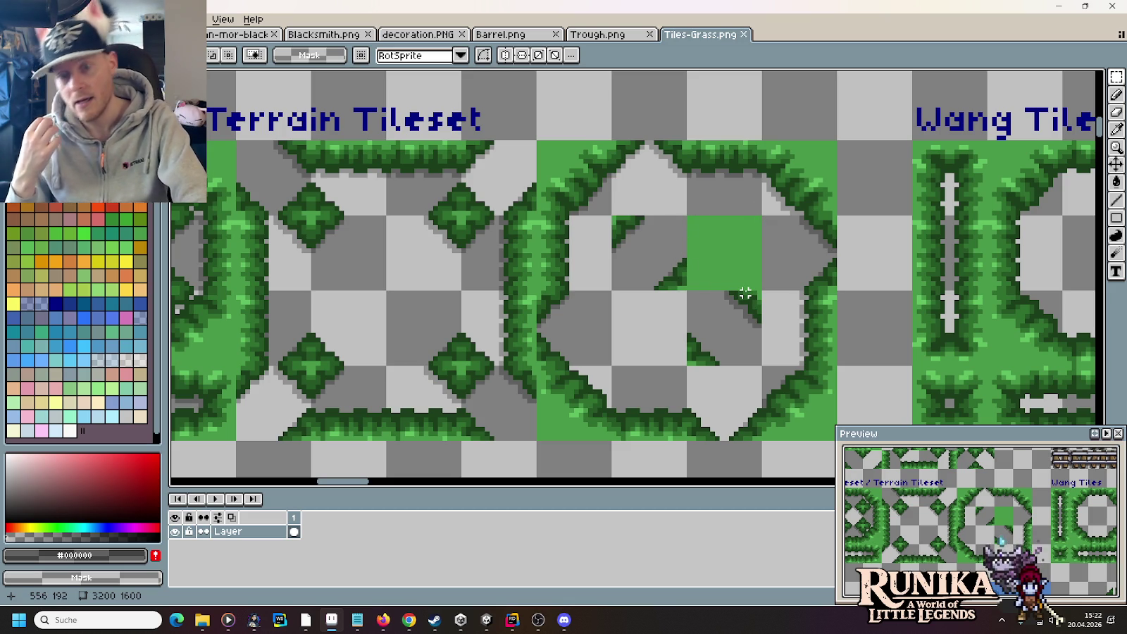
scroll(745, 292, down, 4)
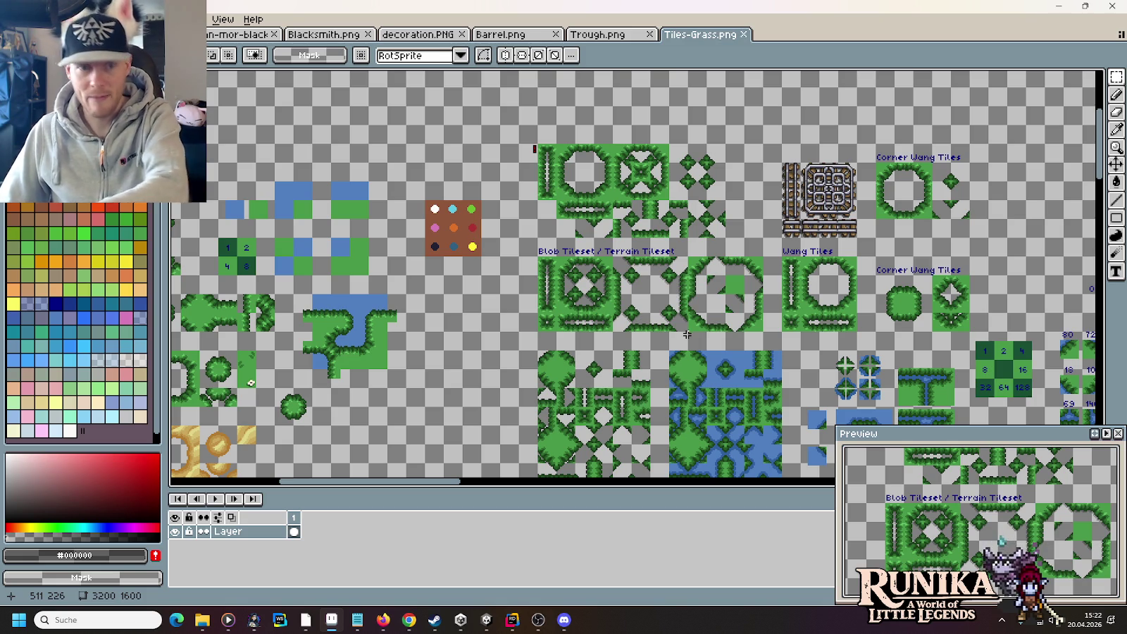
Step: Look over the grass and flower tiles, then drag a 16×16 selection on the plain green tile
mouse_move(655, 413)
mouse_down()
mouse_move(595, 226)
mouse_move(652, 172)
mouse_move(698, 42)
mouse_move(405, 141)
mouse_move(818, 322)
mouse_move(854, 363)
mouse_up()
scroll(847, 243, up, 3)
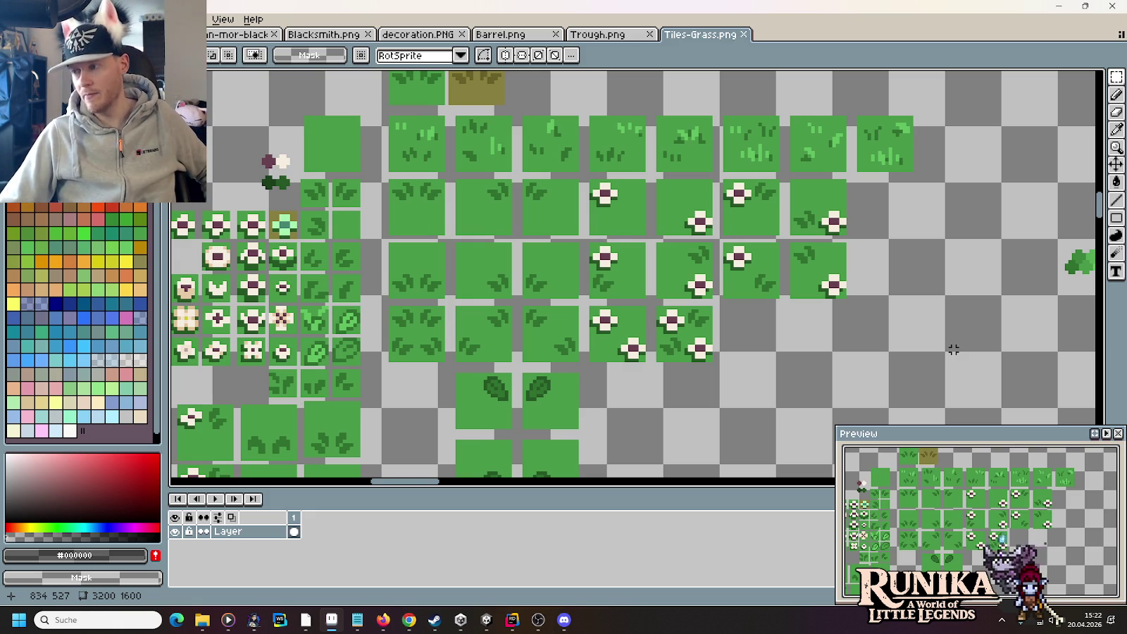
scroll(617, 188, up, 2)
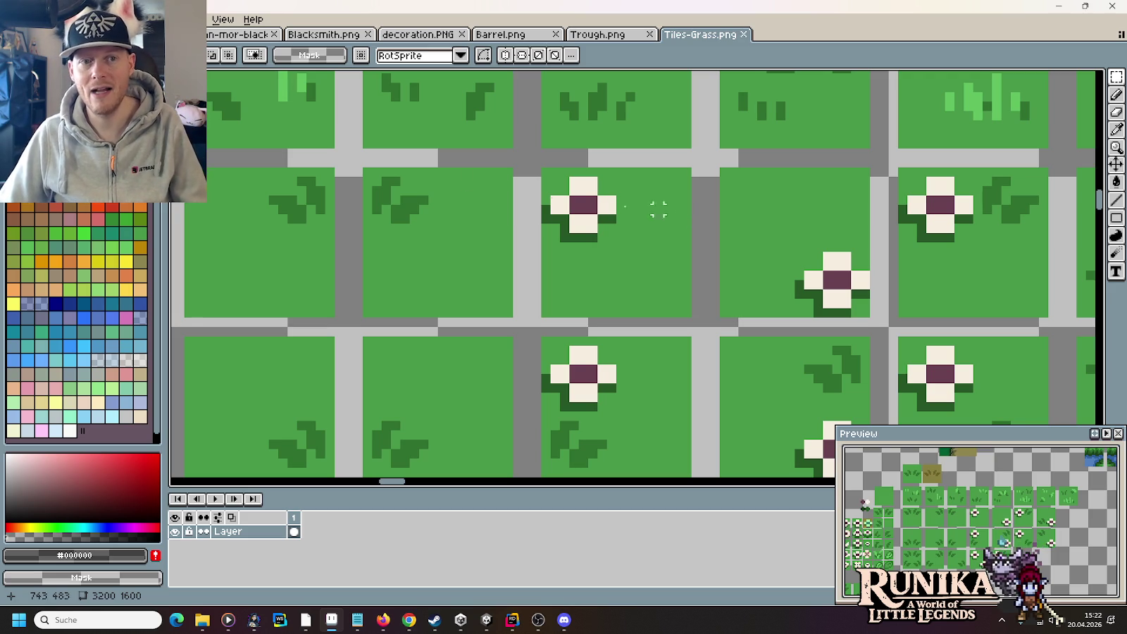
scroll(710, 292, down, 4)
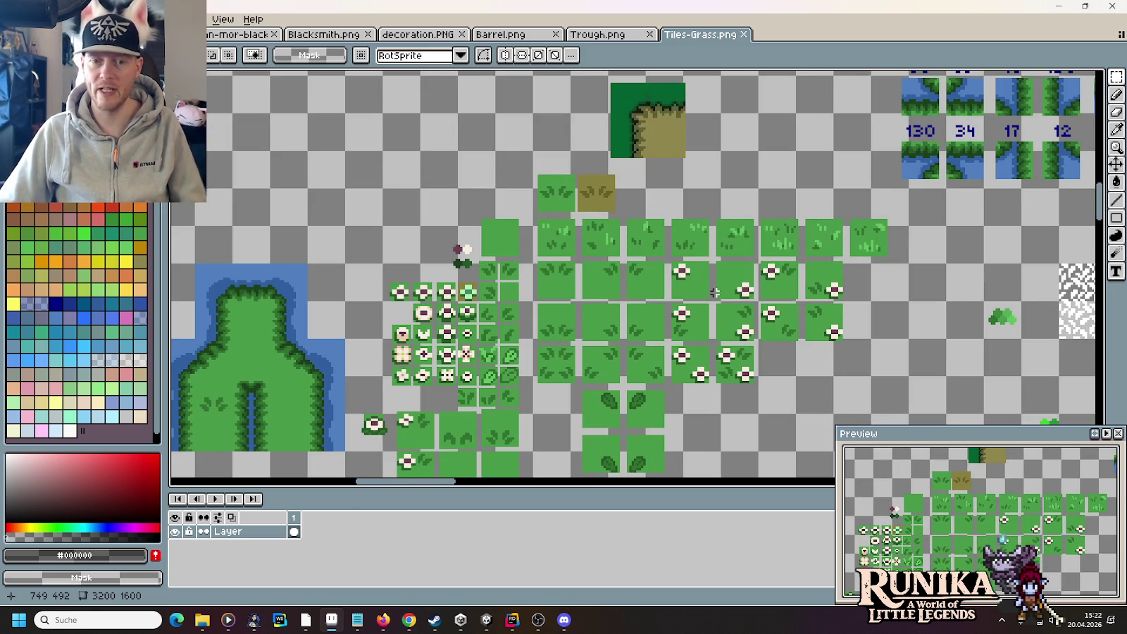
scroll(715, 290, down, 3)
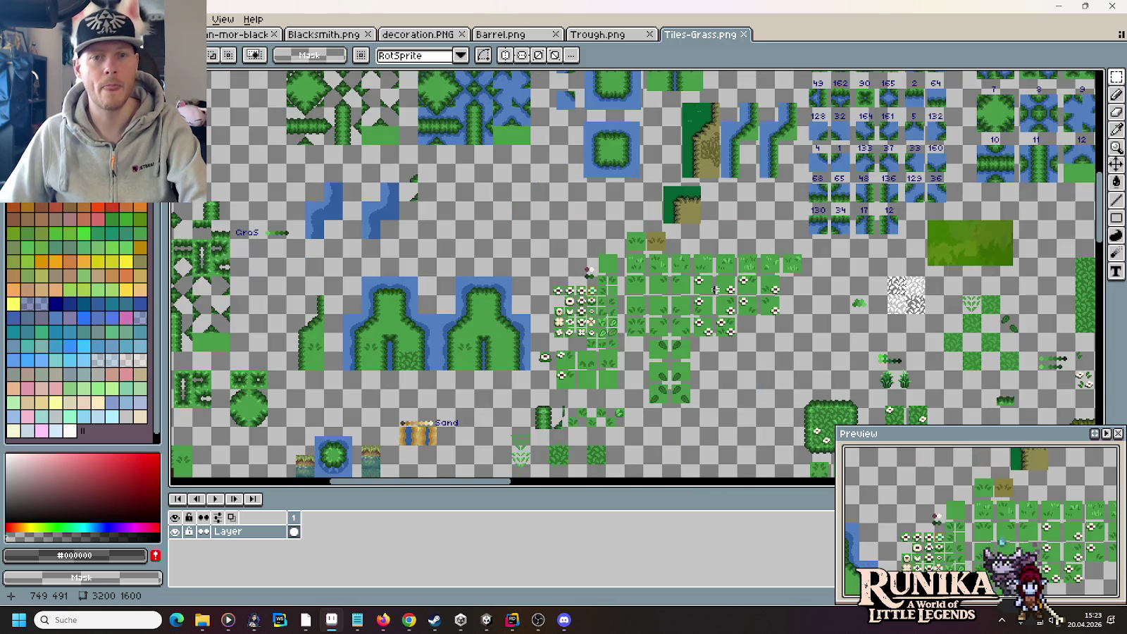
scroll(663, 309, up, 3)
scroll(664, 309, up, 4)
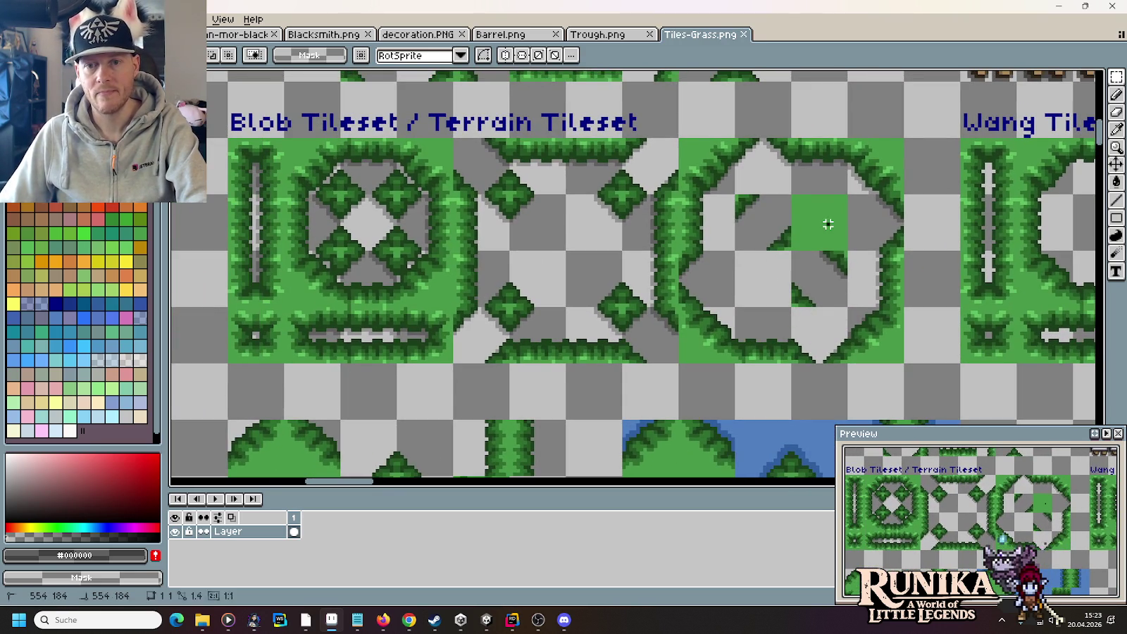
drag(828, 224, 845, 247)
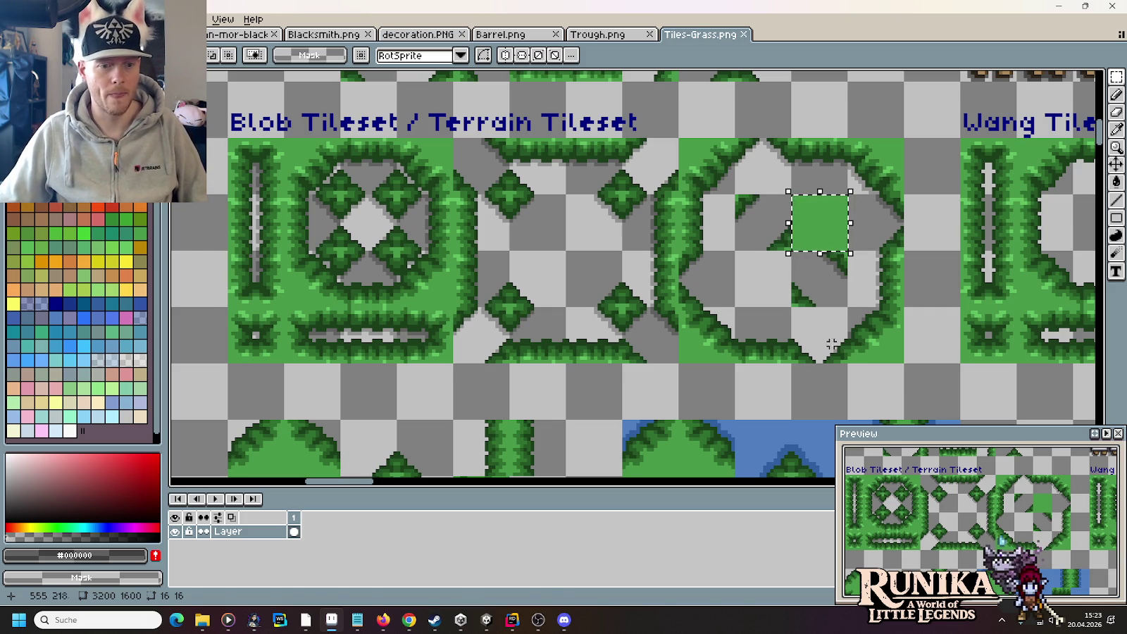
Step: In Steam, open Runika's community discussions and the 'I can see between tiles :(' thread
click(435, 620)
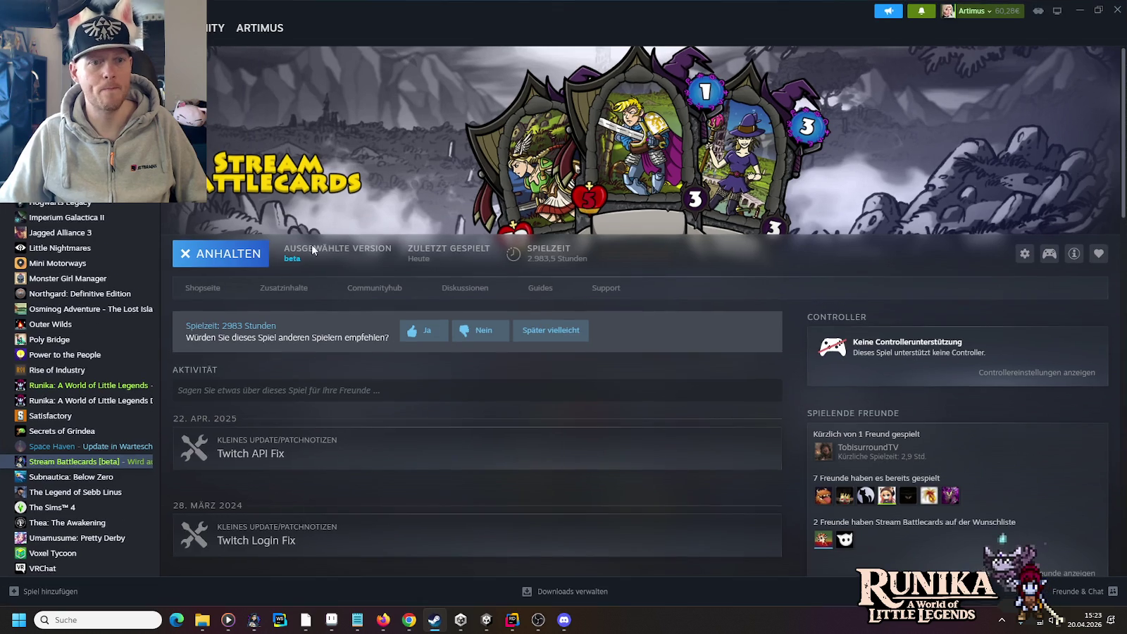
key(alt+Left)
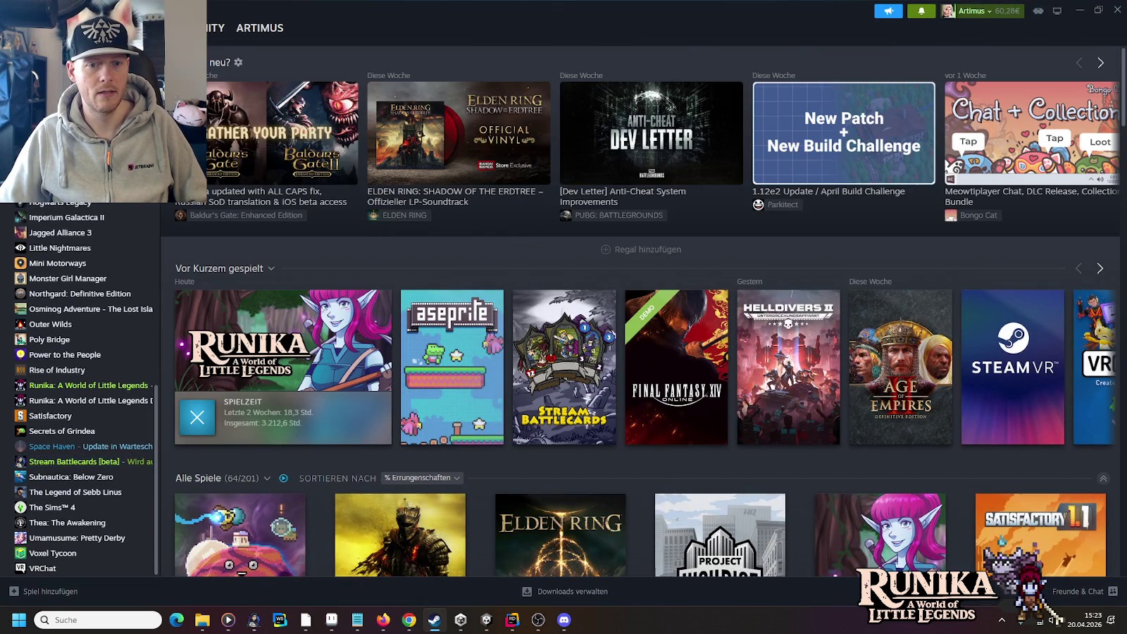
click(233, 294)
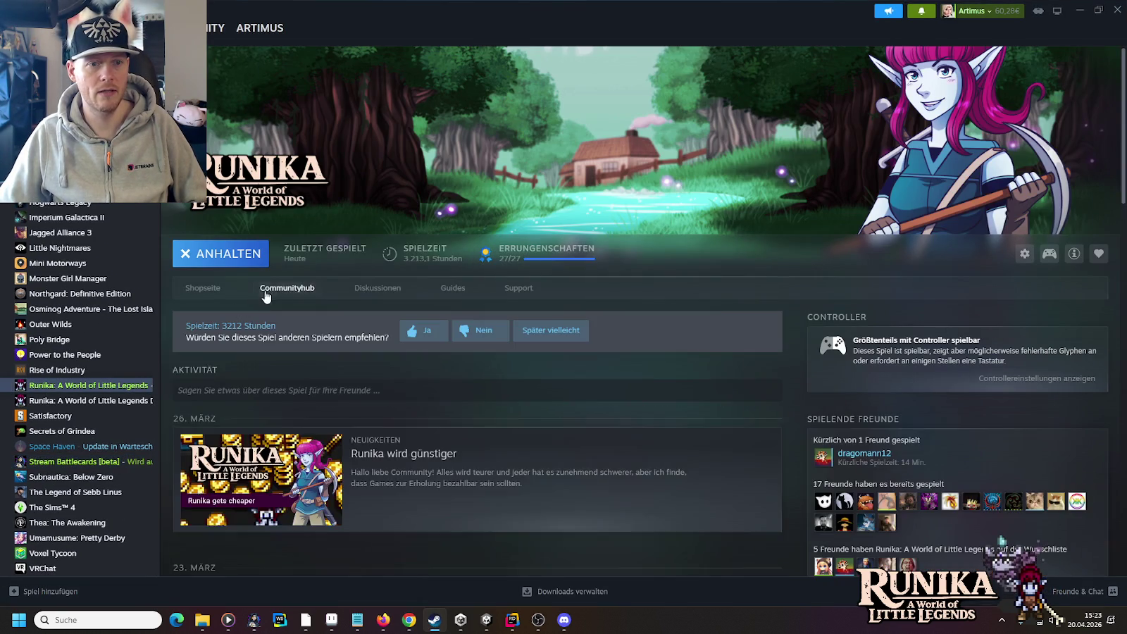
click(265, 295)
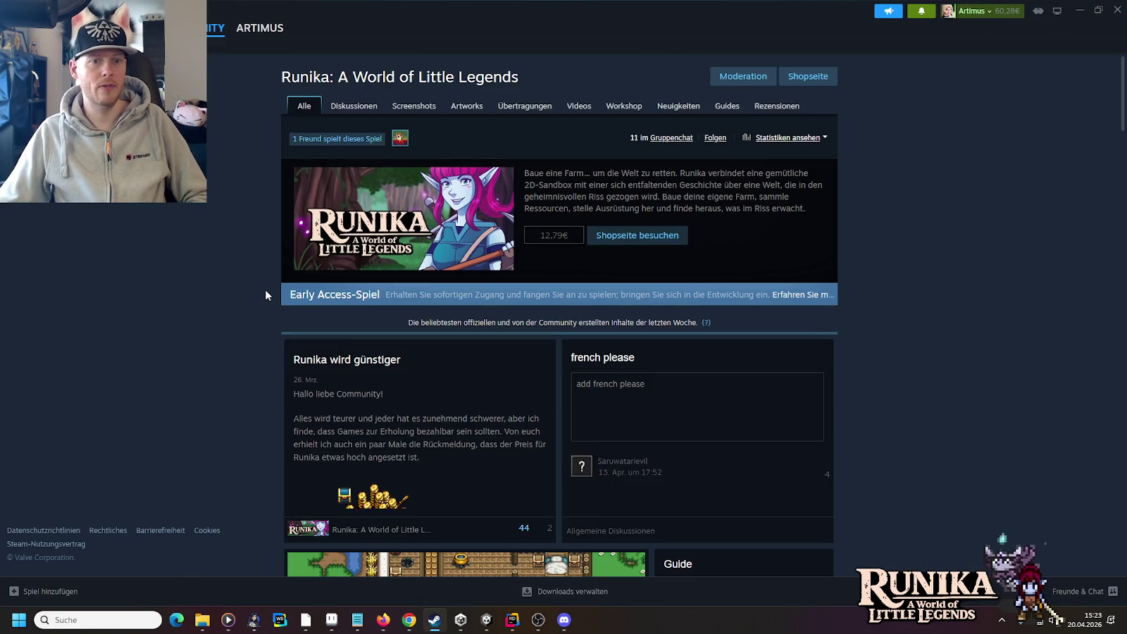
click(355, 107)
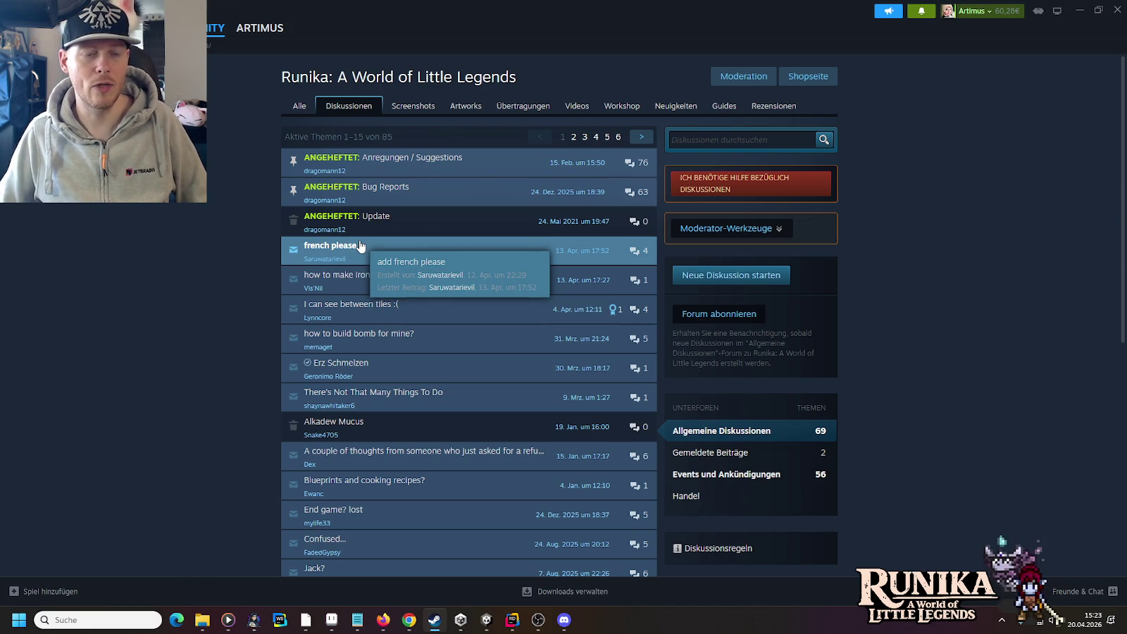
click(387, 308)
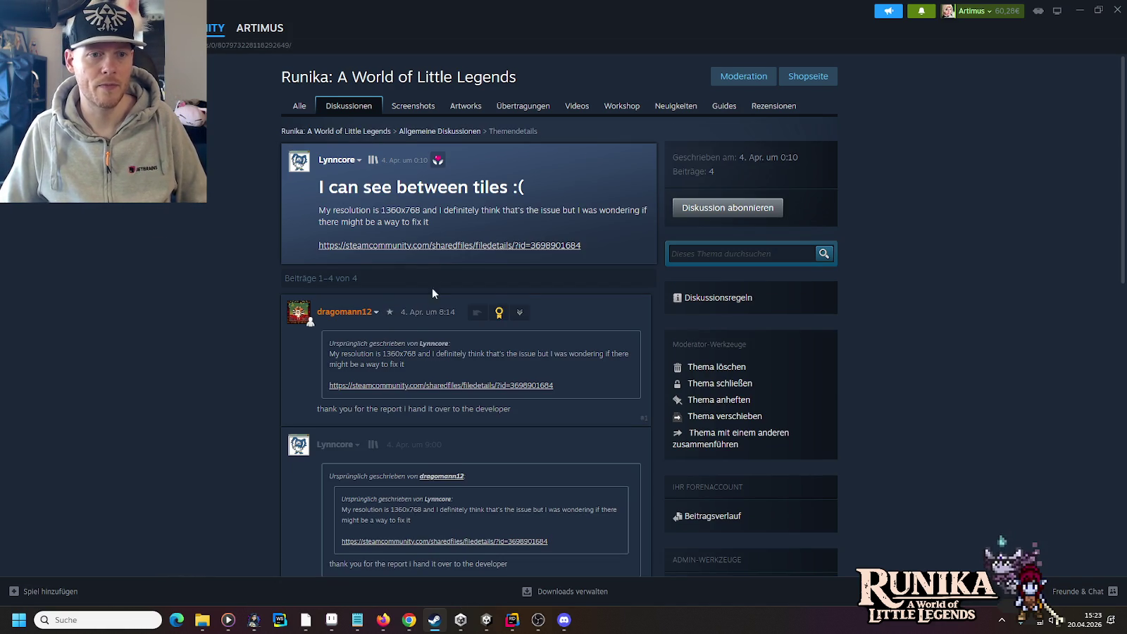
Step: Open the sharedfiles screenshot linked in the thread's first post
click(429, 246)
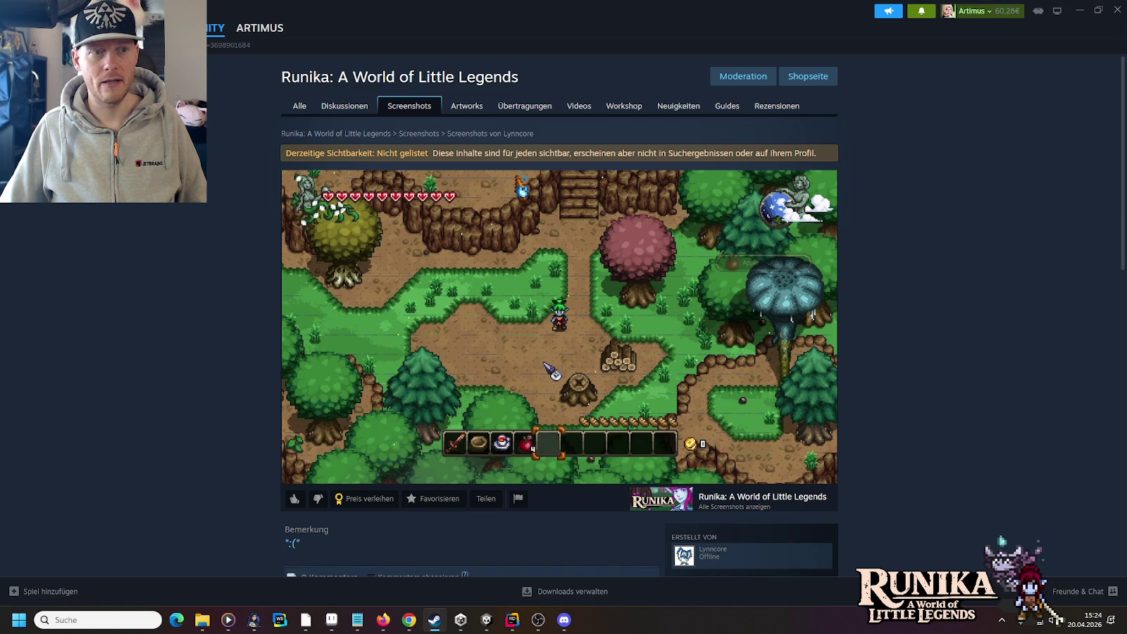
Step: Go back to the thread, read down through the replies, and minimize Steam
key(alt+Left)
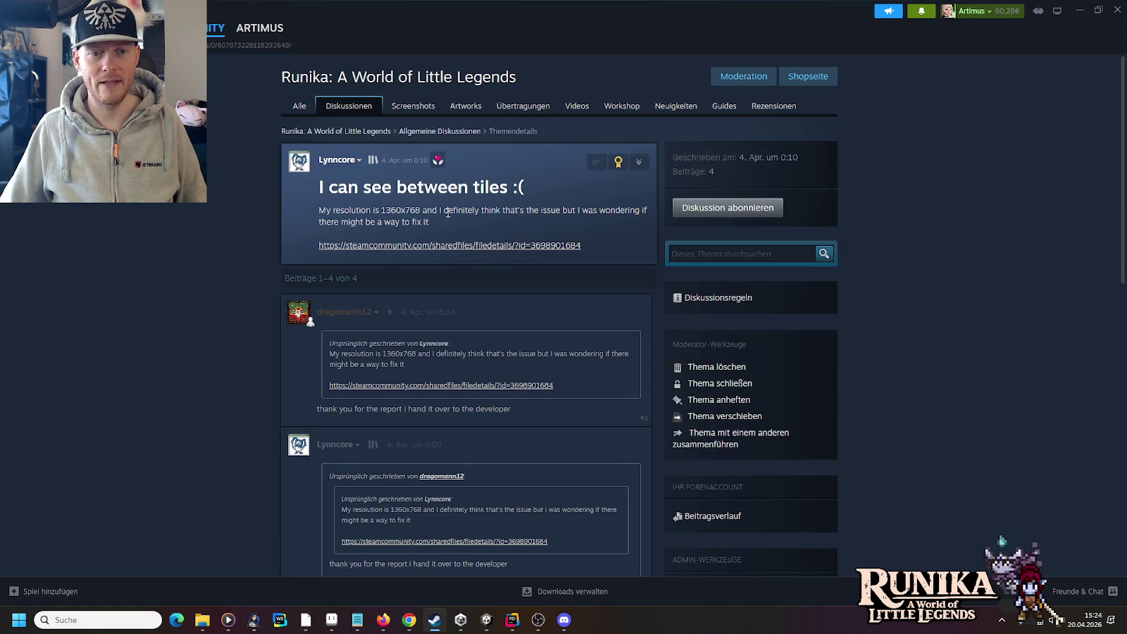
scroll(253, 293, down, 3)
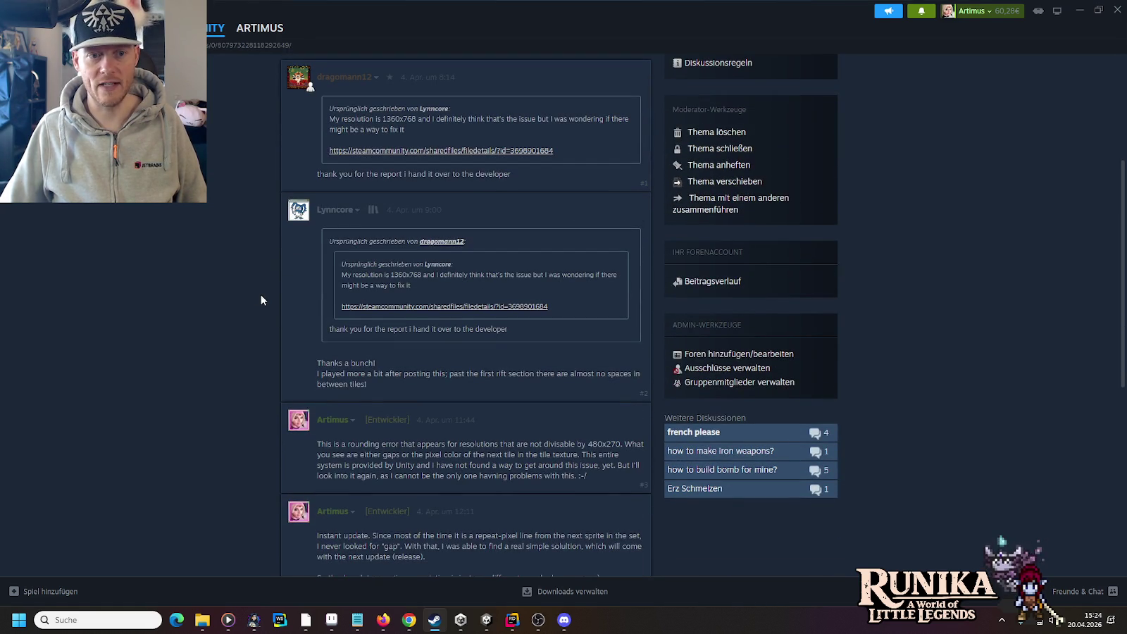
scroll(393, 381, down, 3)
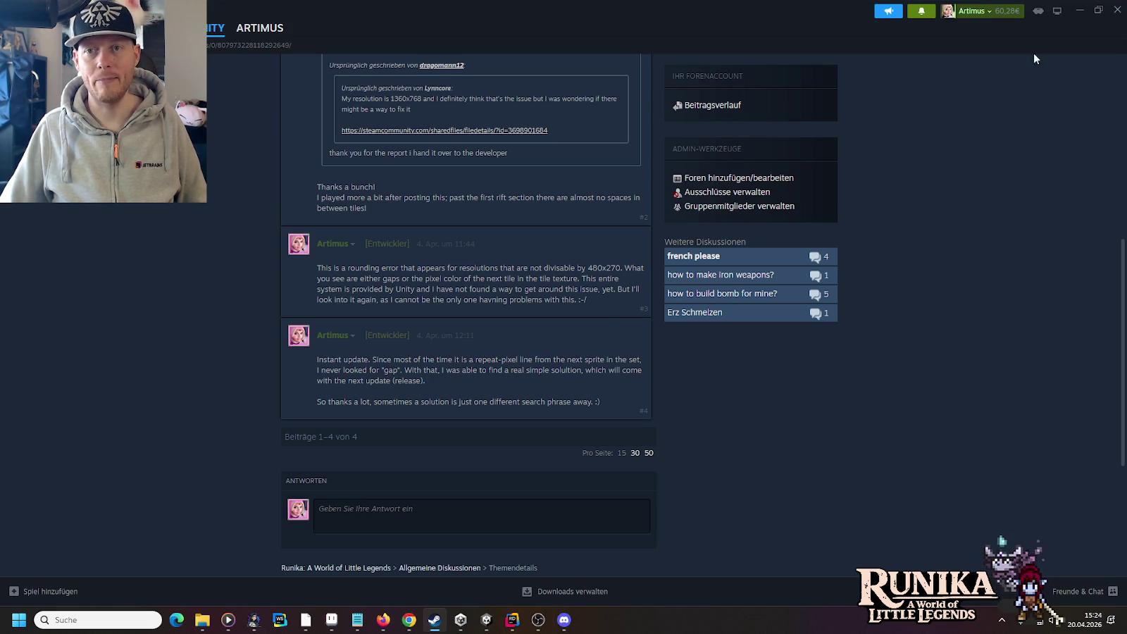
click(1081, 10)
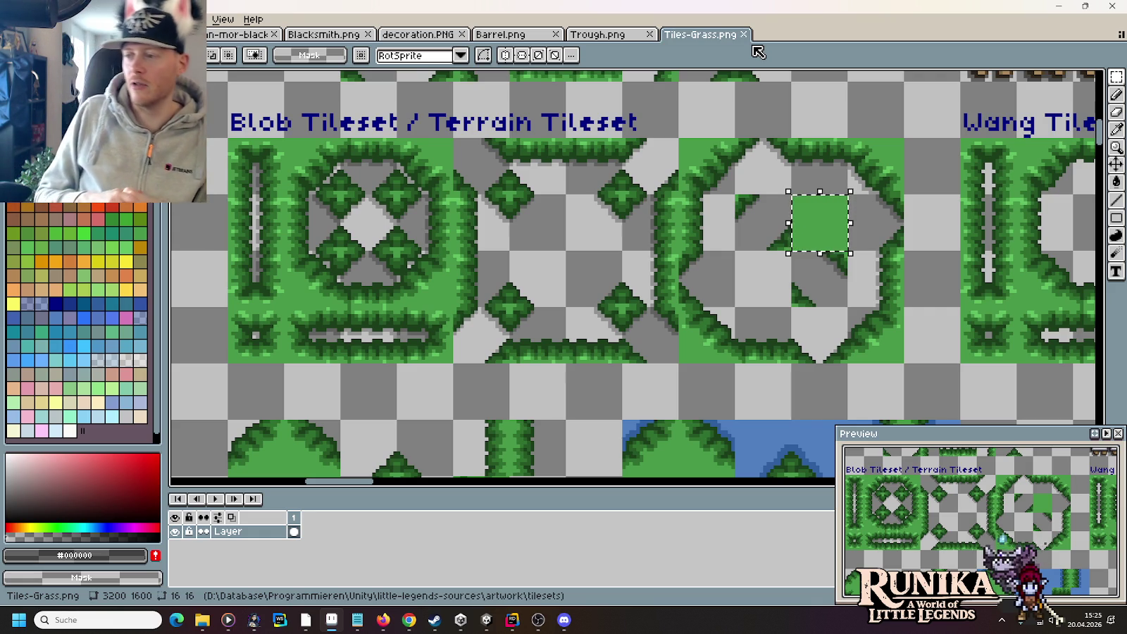
Step: Clear the old selection and reselect the plain green square at a closer zoom
click(901, 238)
scroll(860, 213, up, 3)
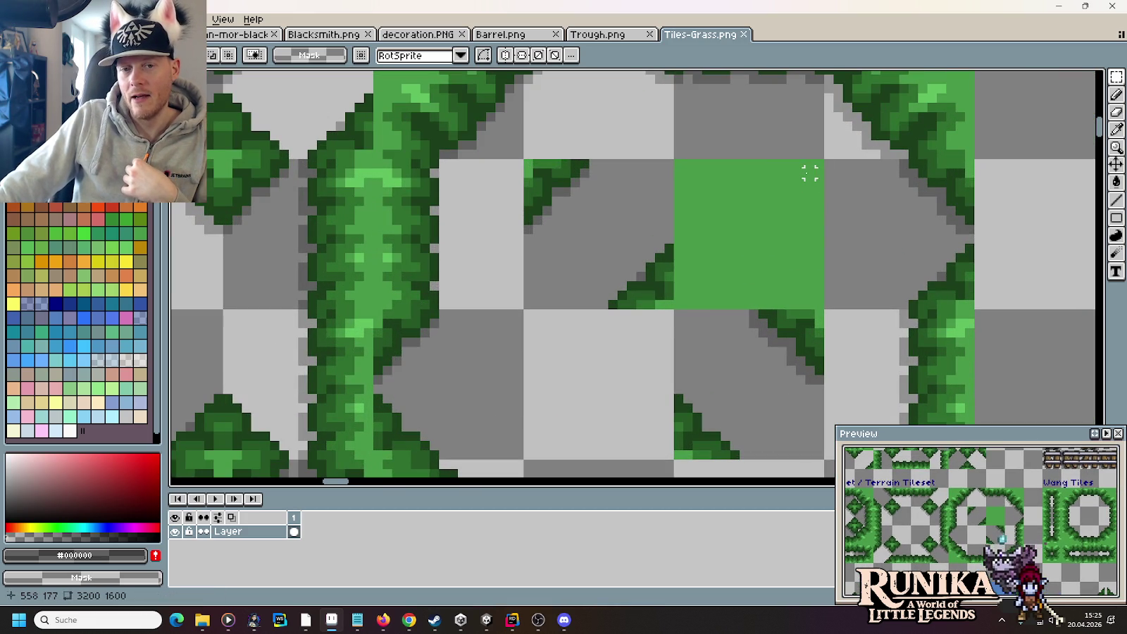
click(810, 174)
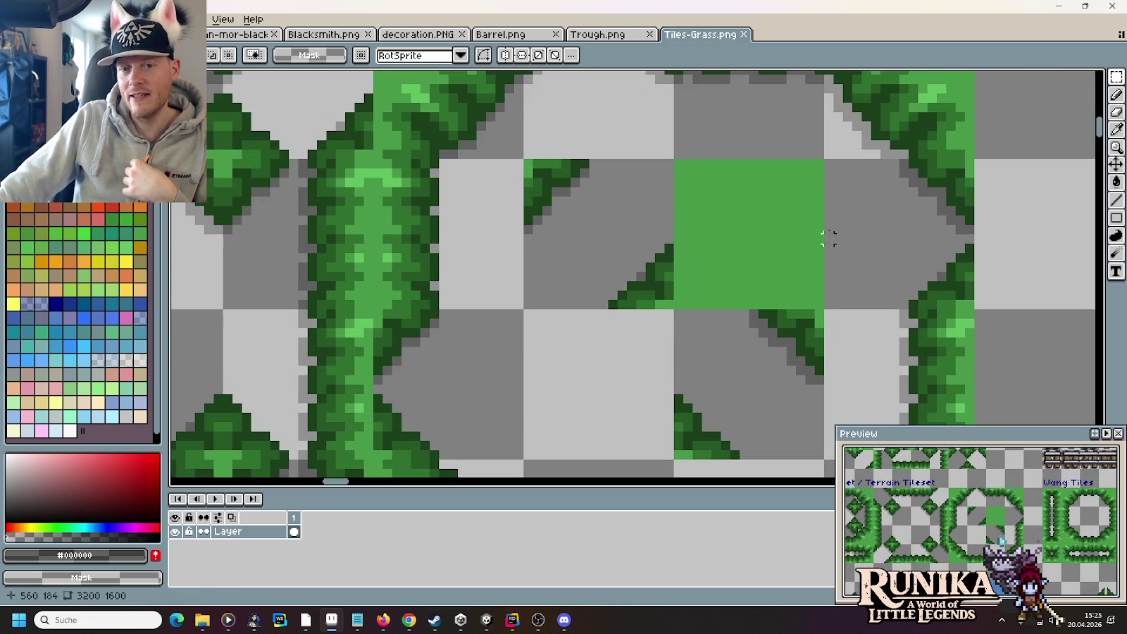
Step: Draw a 2-pixel black strip right of the green square, then switch to Unity
click(826, 164)
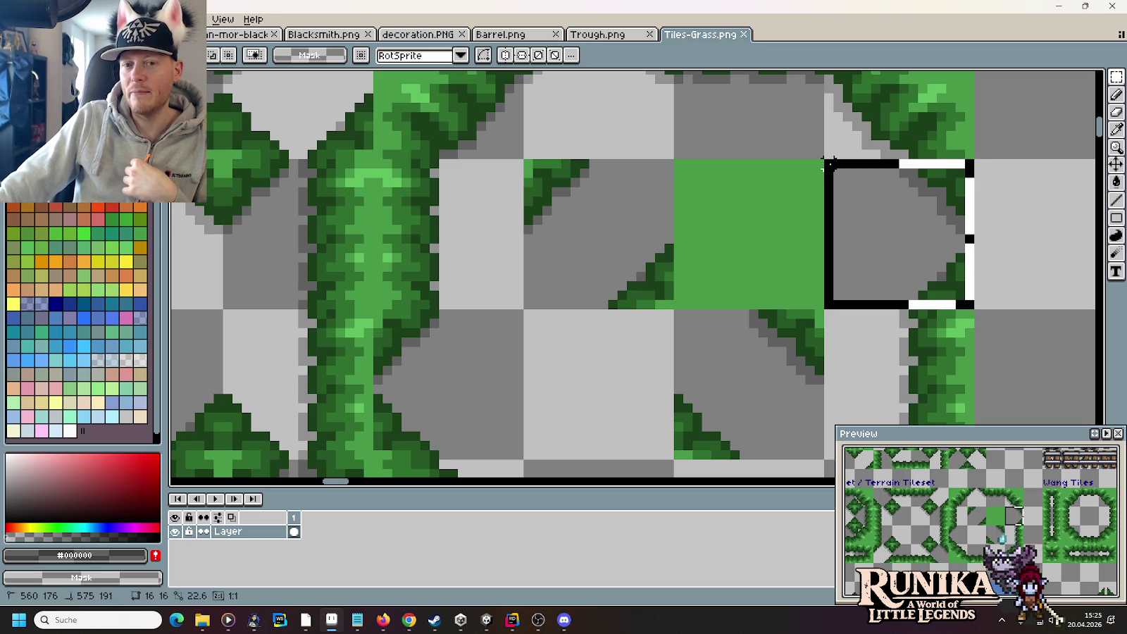
click(825, 165)
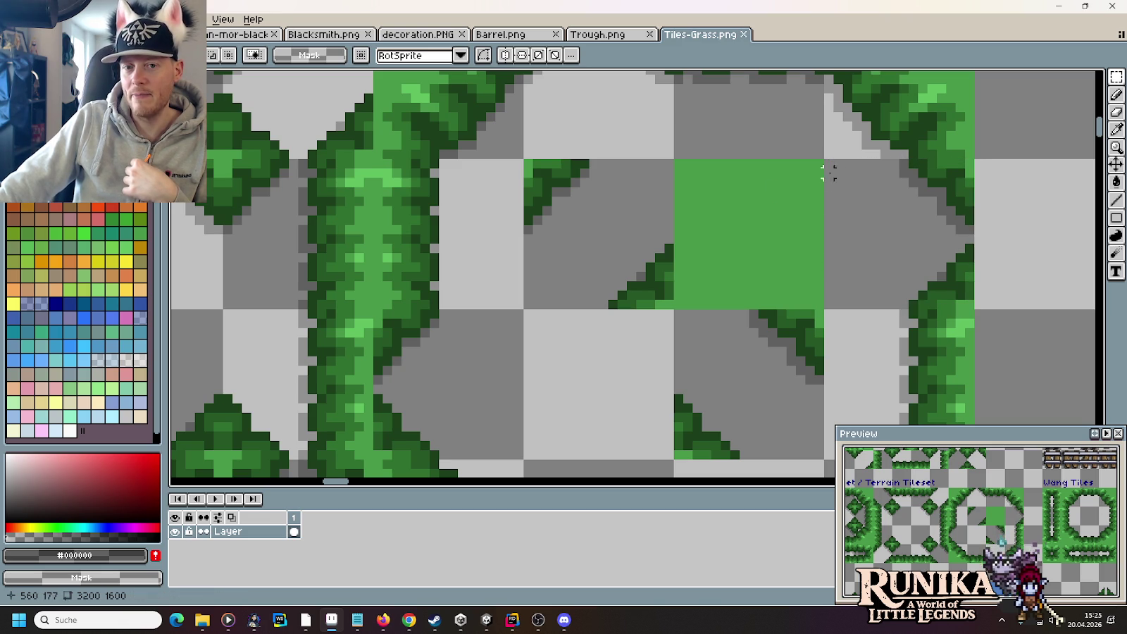
drag(831, 303, 830, 161)
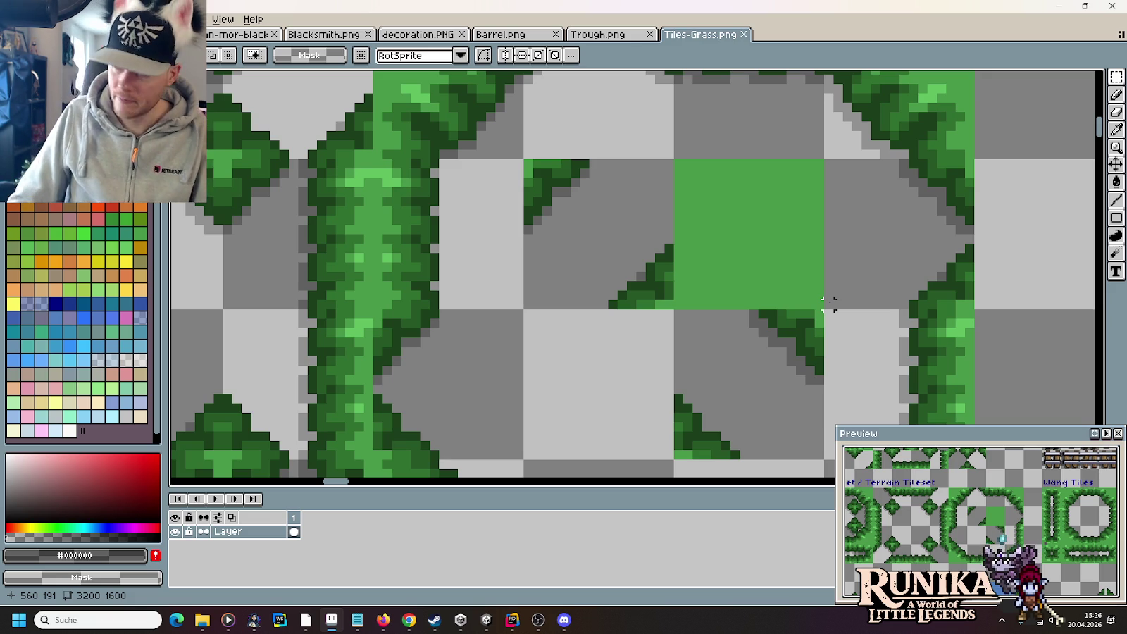
scroll(828, 302, down, 6)
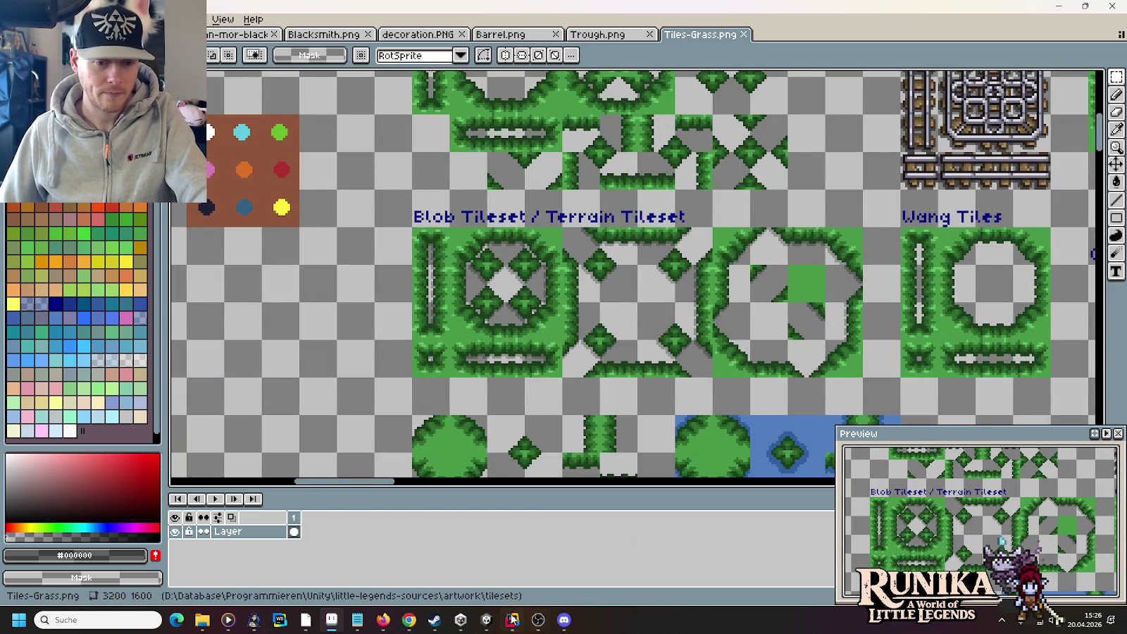
click(486, 620)
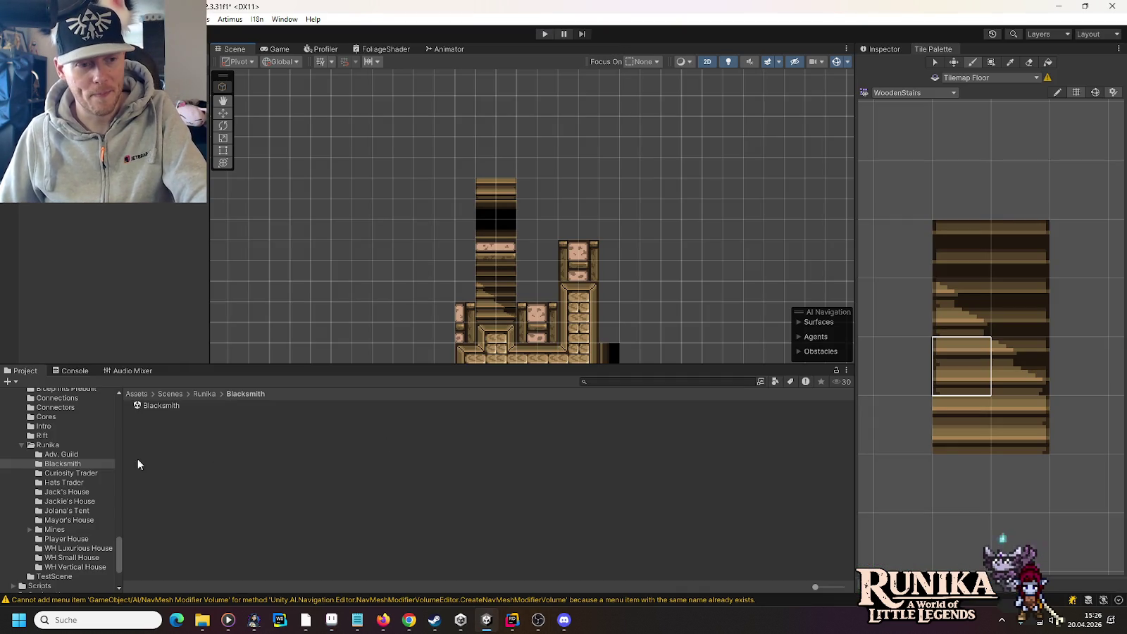
Step: Show the Resources/Tilesets folder in the Project window and select the TileGapFix Atlas
scroll(54, 463, up, 5)
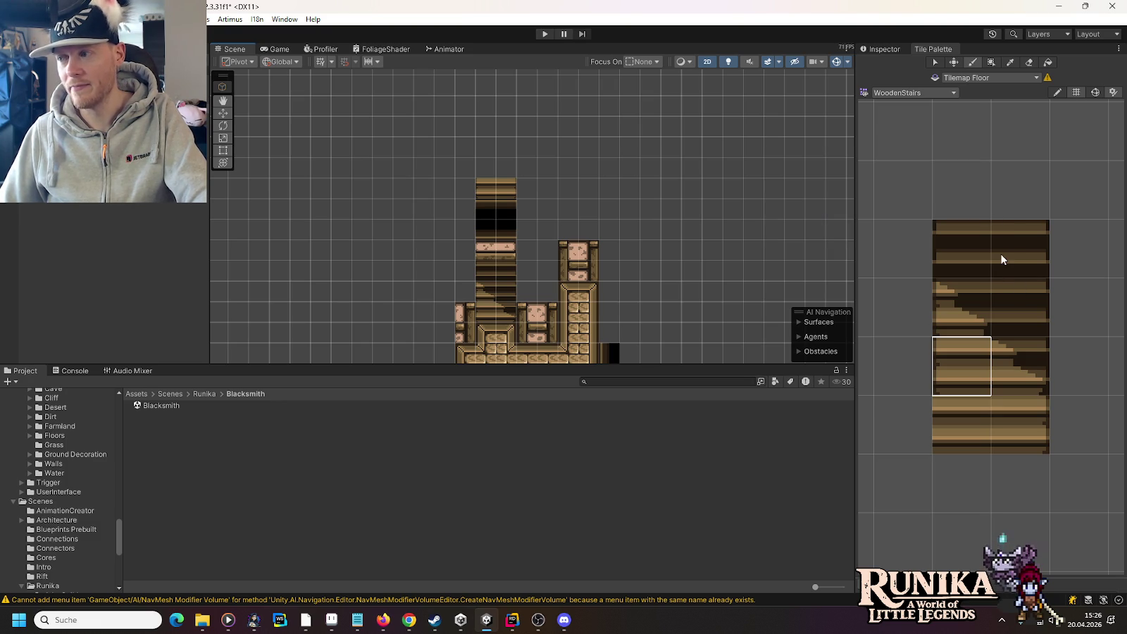
scroll(51, 488, up, 4)
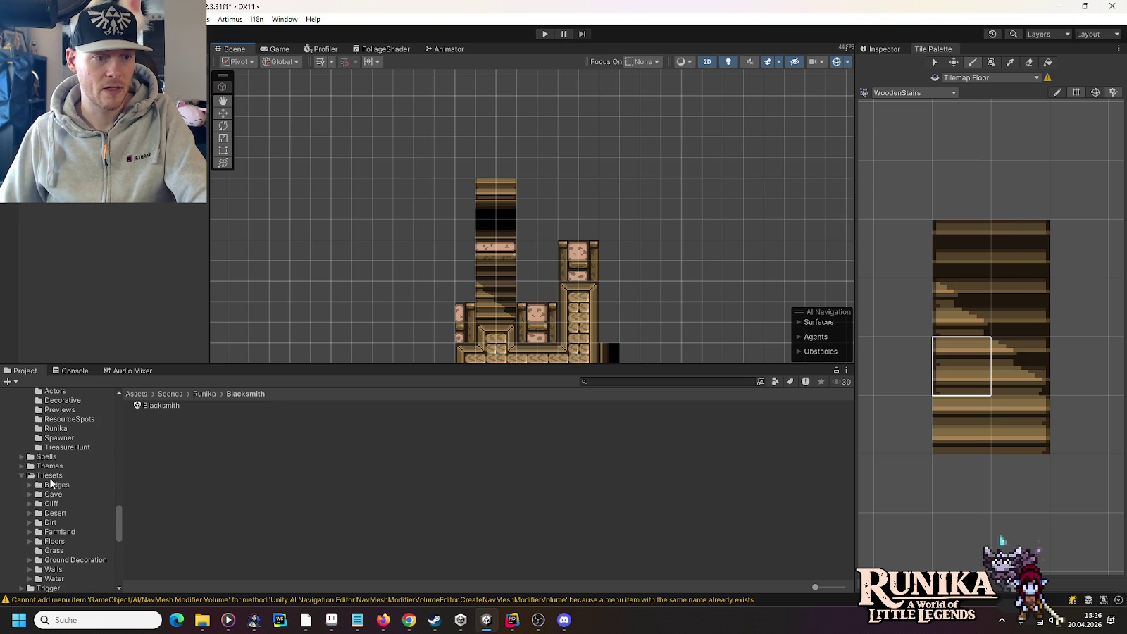
click(49, 476)
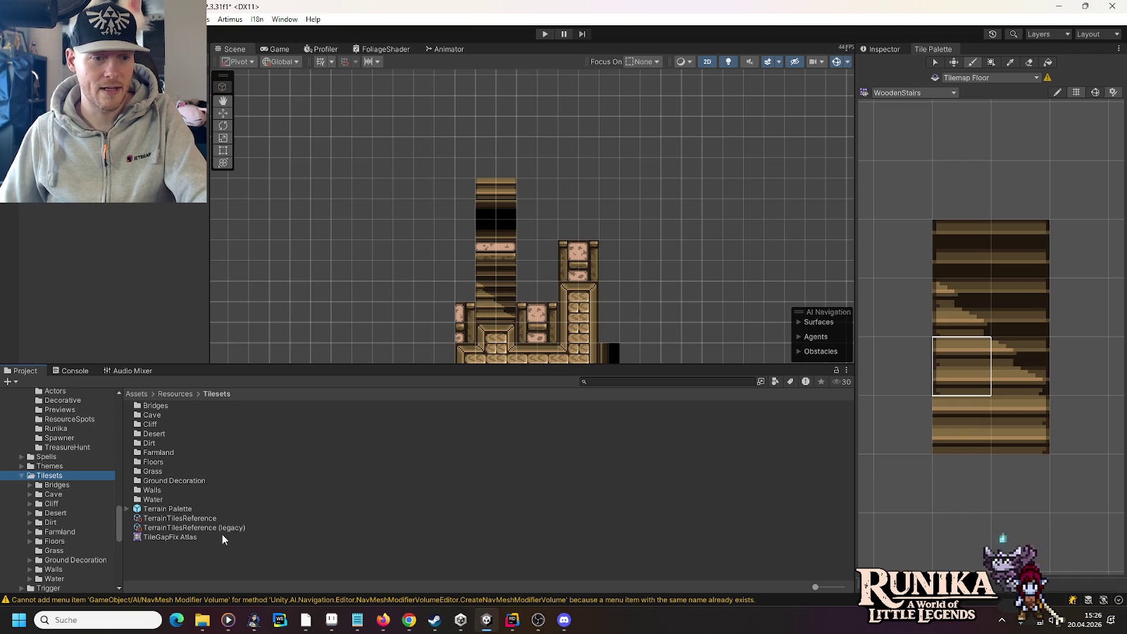
click(170, 536)
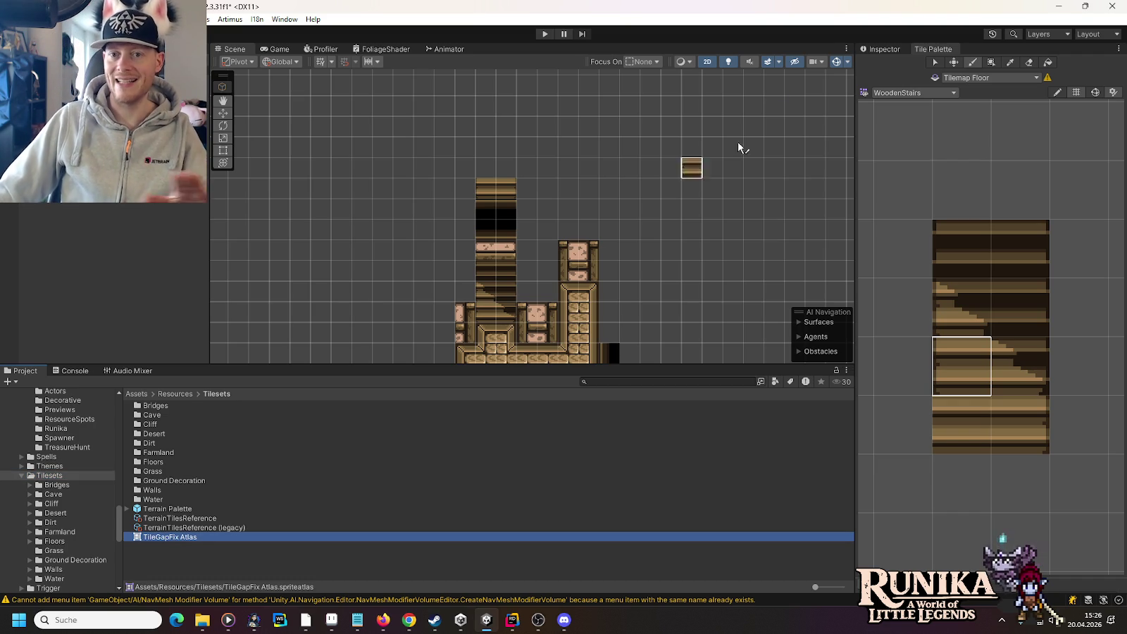
Step: Review the TileGapFix Atlas settings in the Inspector, keeping padding at 2, then return to Aseprite
click(882, 50)
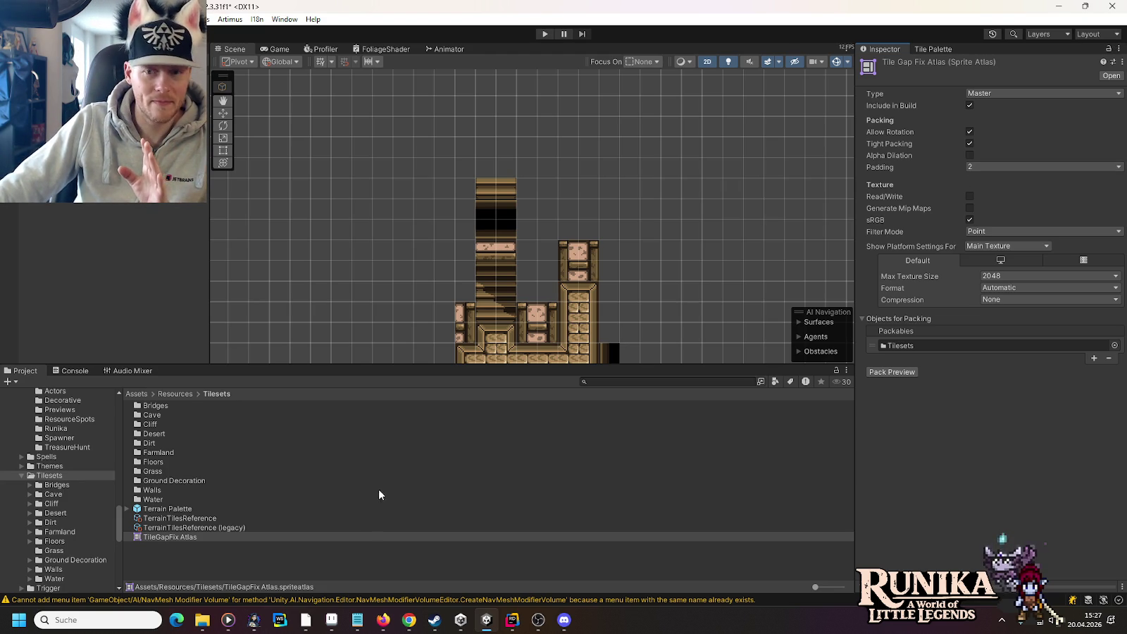
click(988, 169)
click(925, 470)
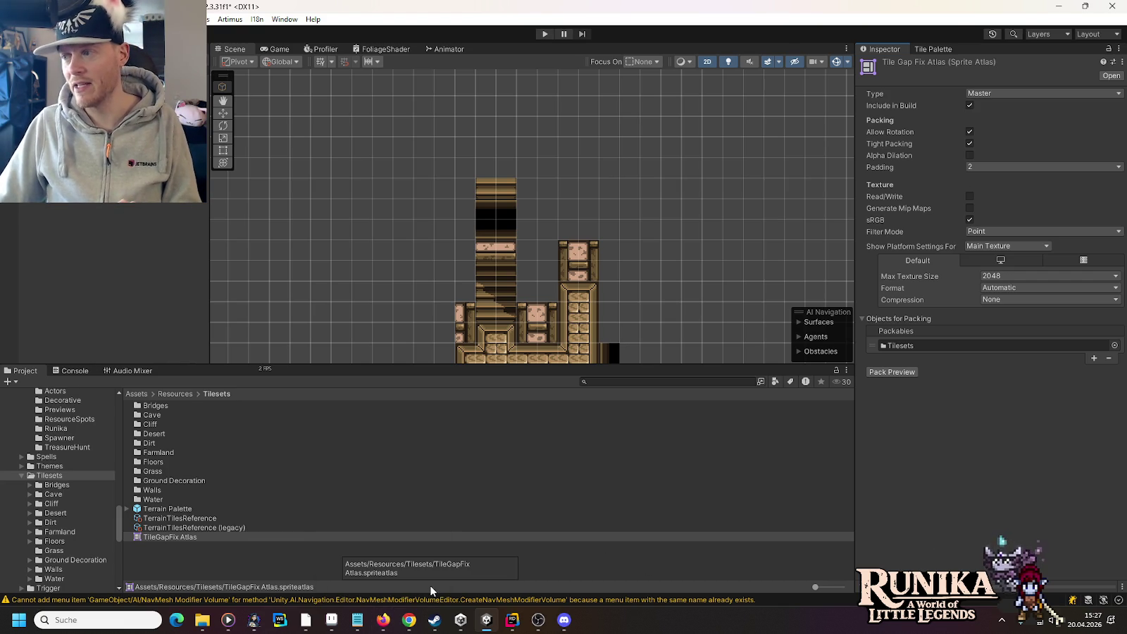
click(332, 620)
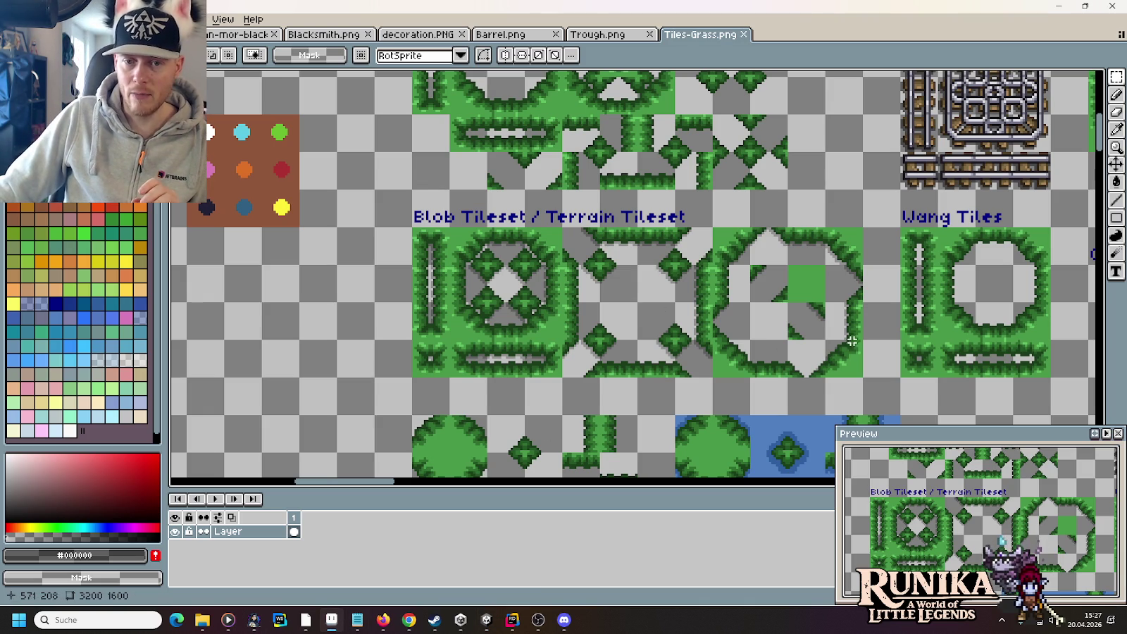
mouse_move(850, 318)
mouse_down()
mouse_move(861, 285)
mouse_move(584, 312)
mouse_move(251, 370)
mouse_move(243, 359)
mouse_up()
click(363, 410)
scroll(262, 382, up, 1)
drag(299, 388, 427, 360)
scroll(550, 335, up, 2)
scroll(549, 329, up, 2)
drag(548, 330, 775, 343)
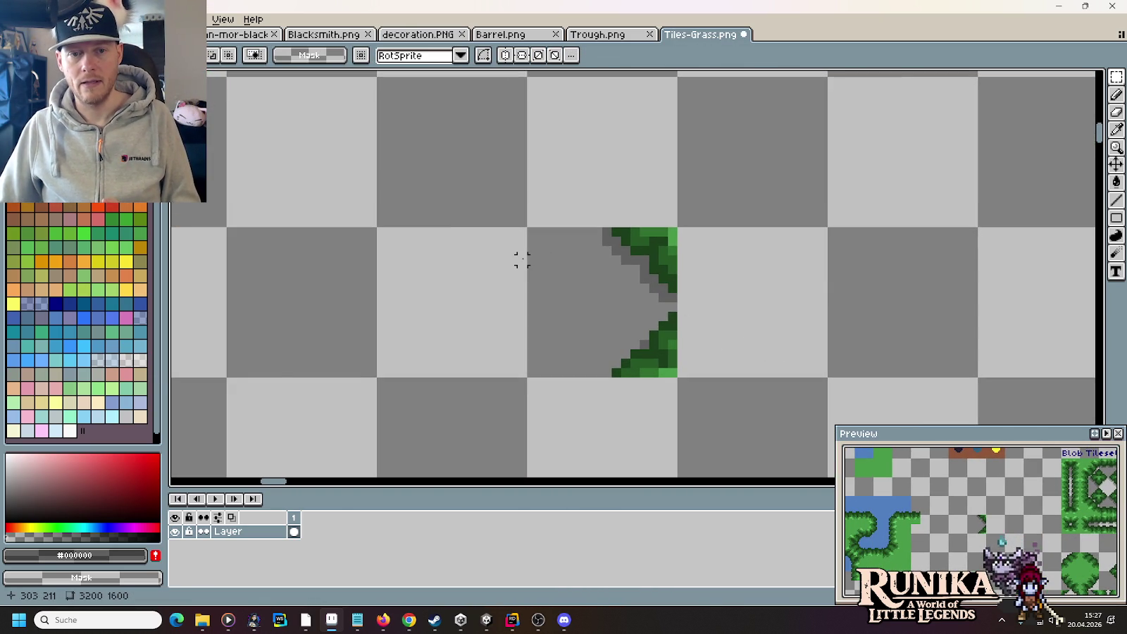
scroll(523, 259, down, 4)
scroll(522, 258, right, 4)
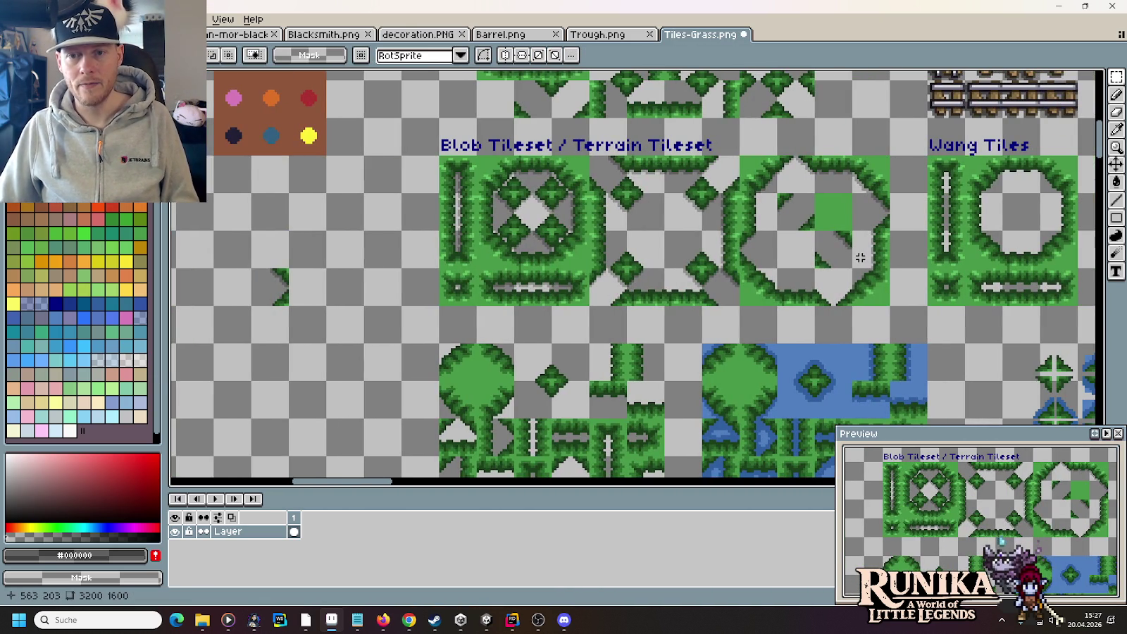
drag(812, 191, 856, 232)
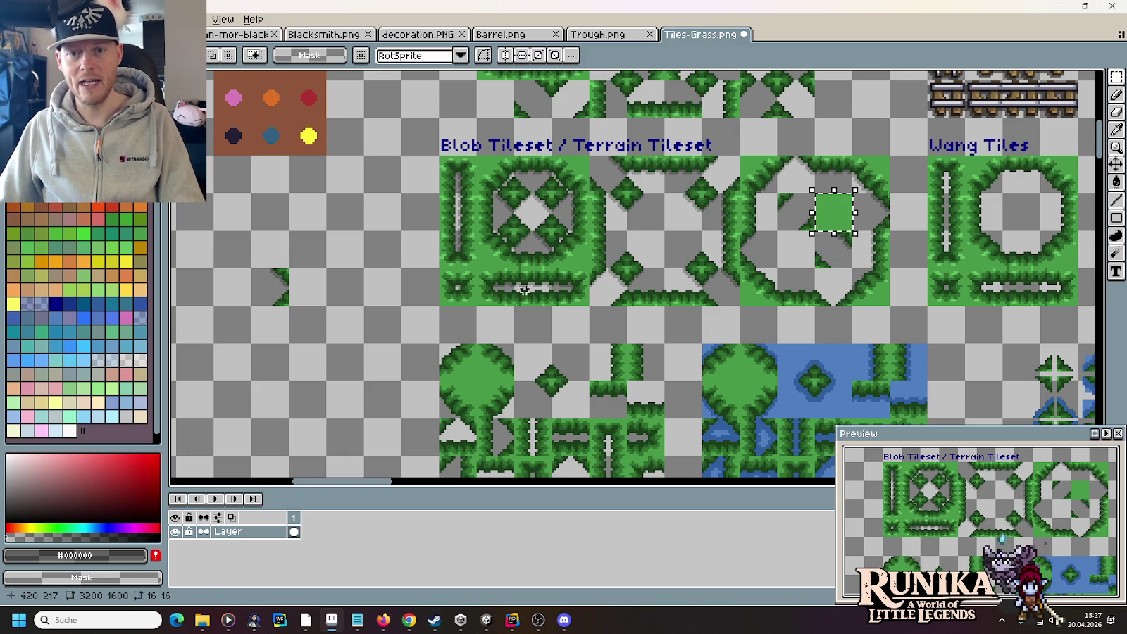
scroll(634, 282, left, 6)
scroll(670, 284, up, 2)
key(ctrl+v)
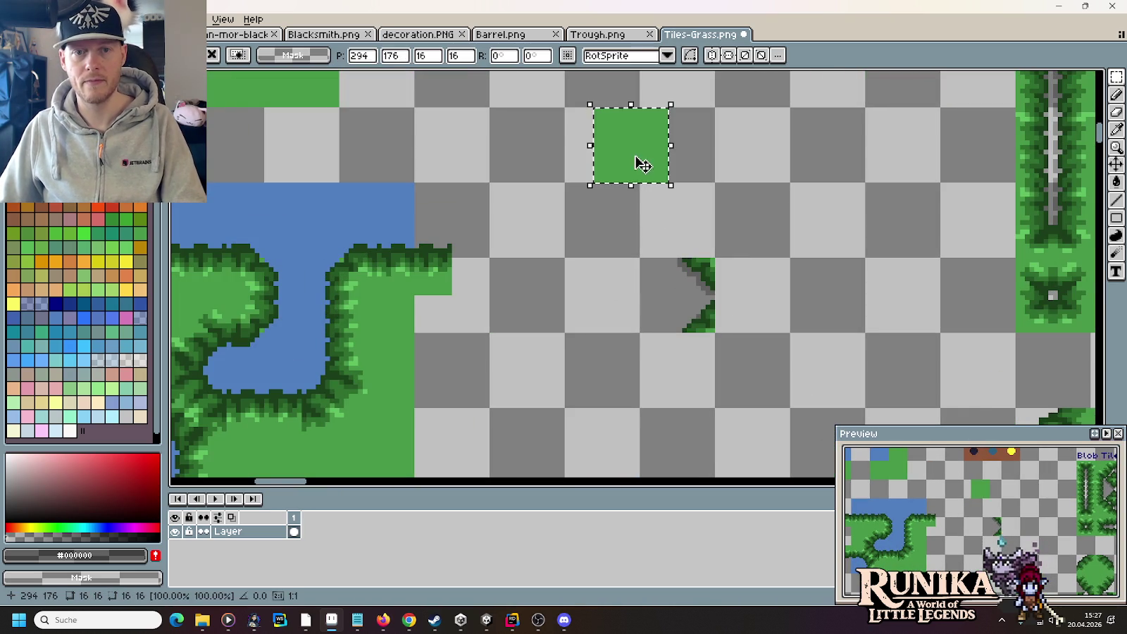
drag(643, 166, 617, 314)
key(Return)
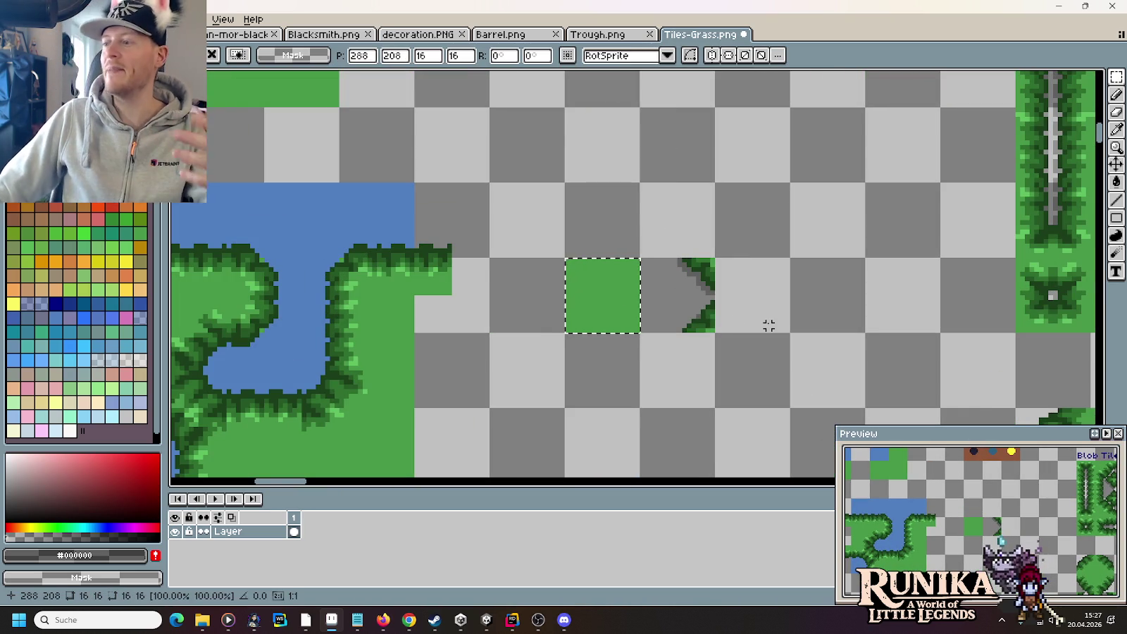
key(ctrl+d)
scroll(719, 302, up, 2)
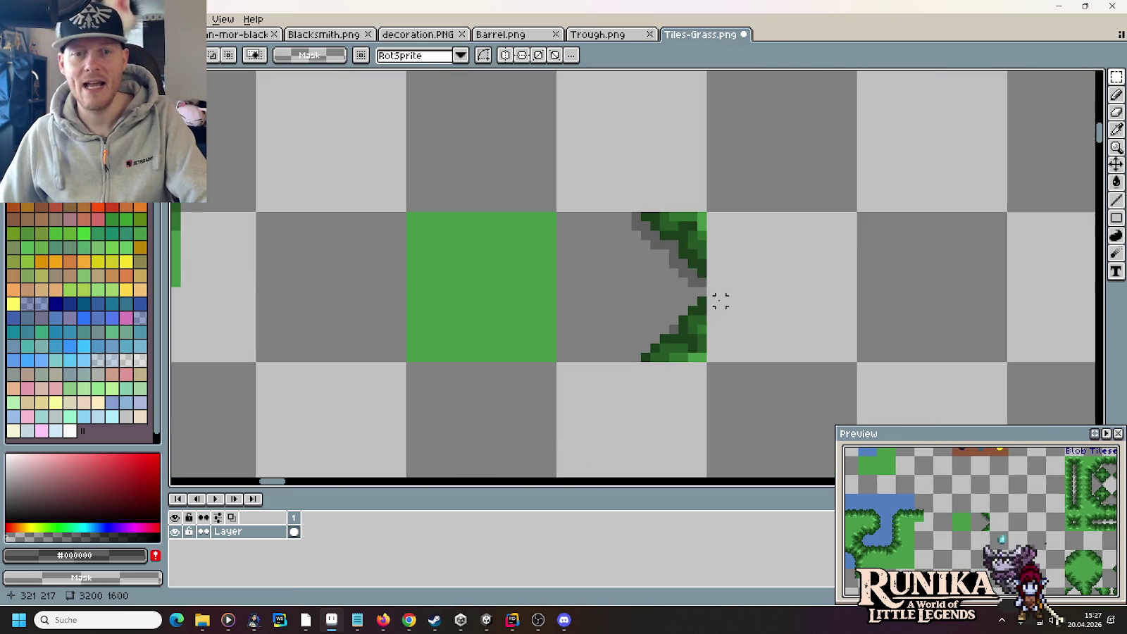
scroll(570, 234, up, 1)
drag(556, 208, 556, 420)
key(ctrl+z)
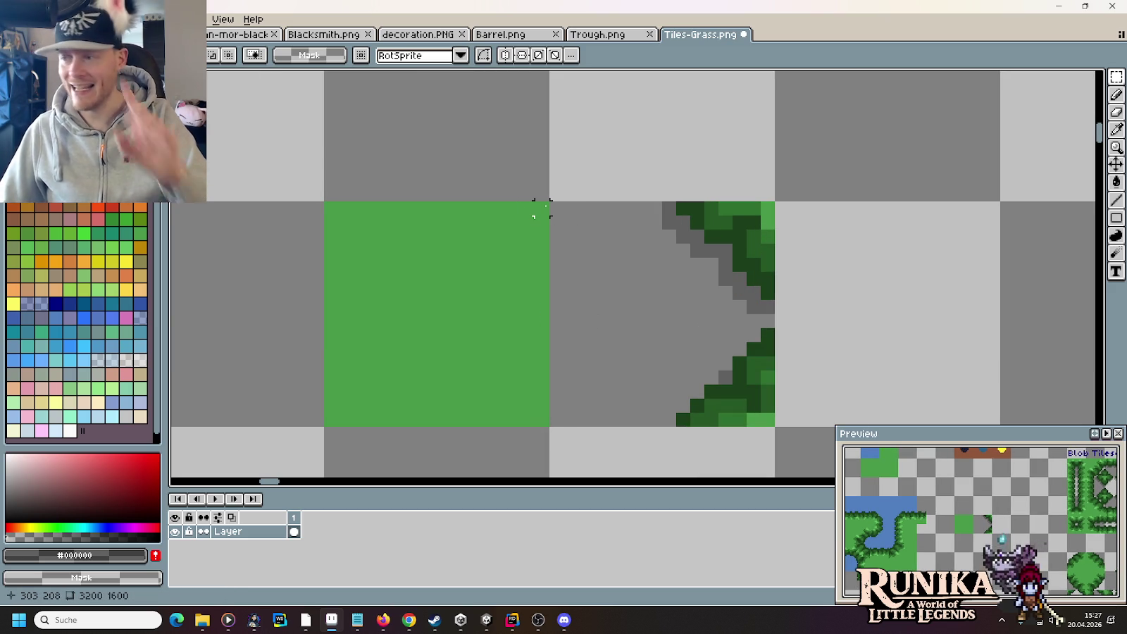
drag(542, 209, 542, 422)
key(ctrl+z)
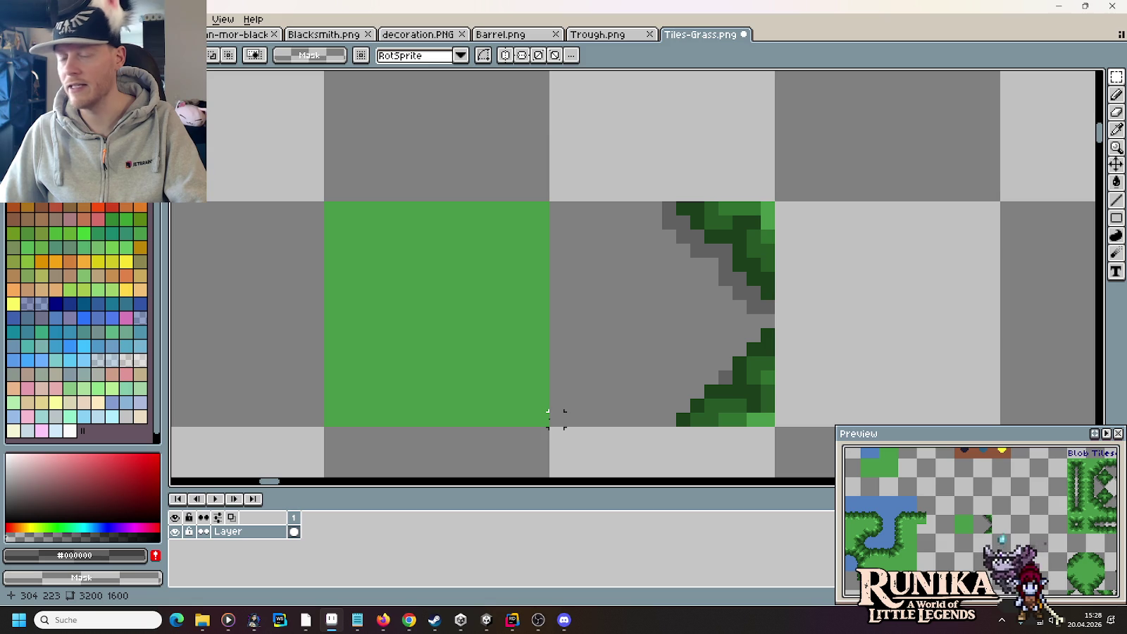
click(458, 321)
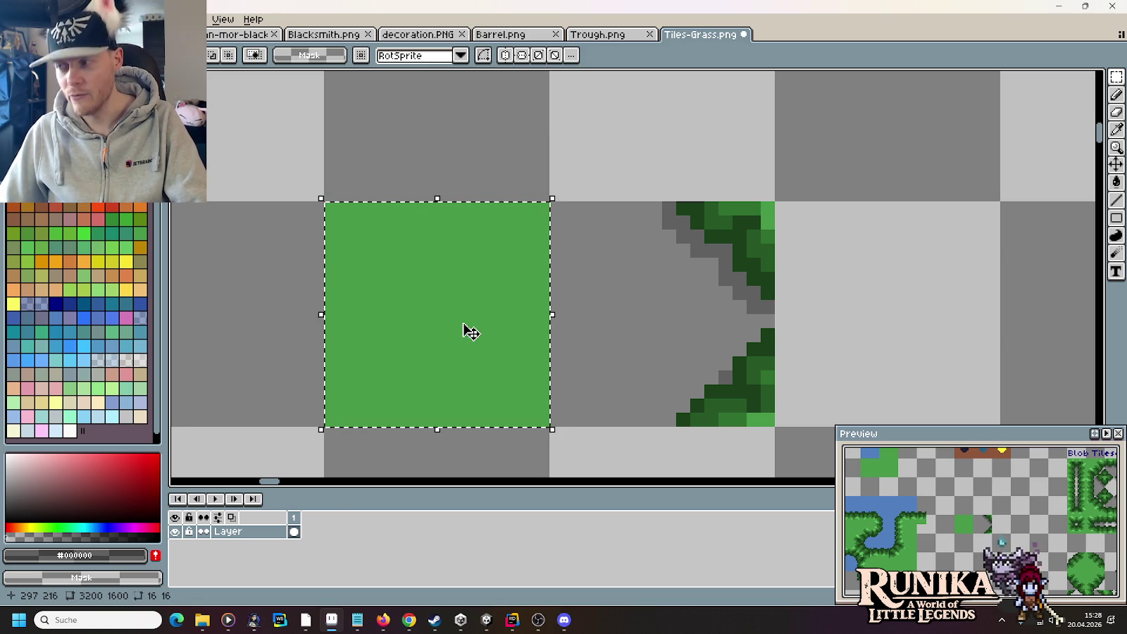
key(Delete)
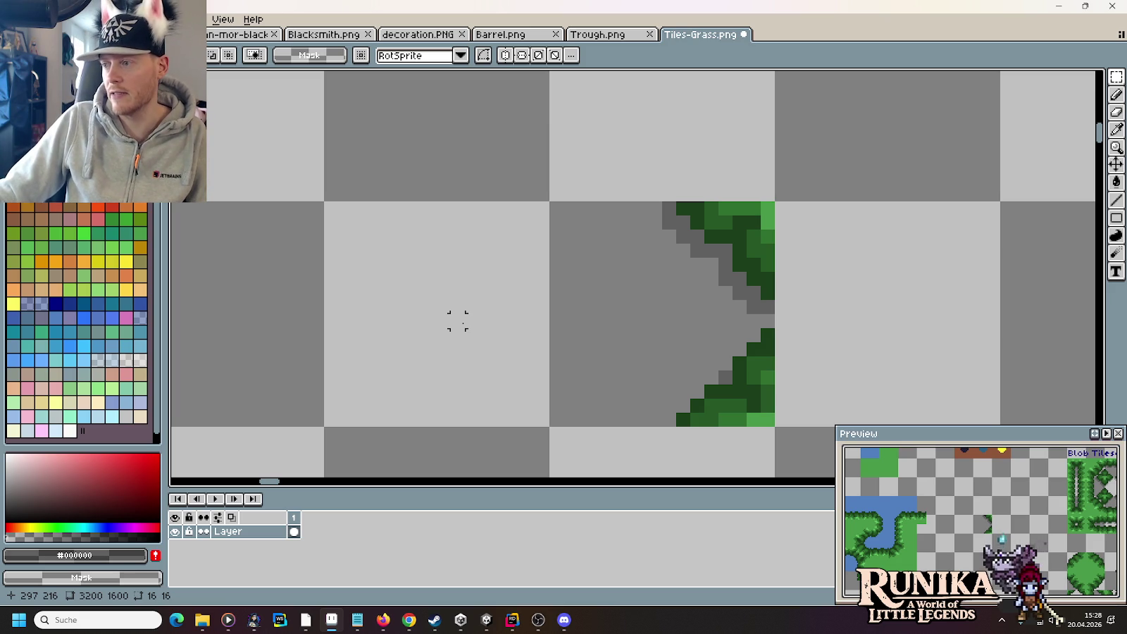
scroll(486, 317, down, 1)
mouse_move(493, 310)
mouse_down()
mouse_move(541, 267)
mouse_move(515, 292)
mouse_move(505, 283)
mouse_up()
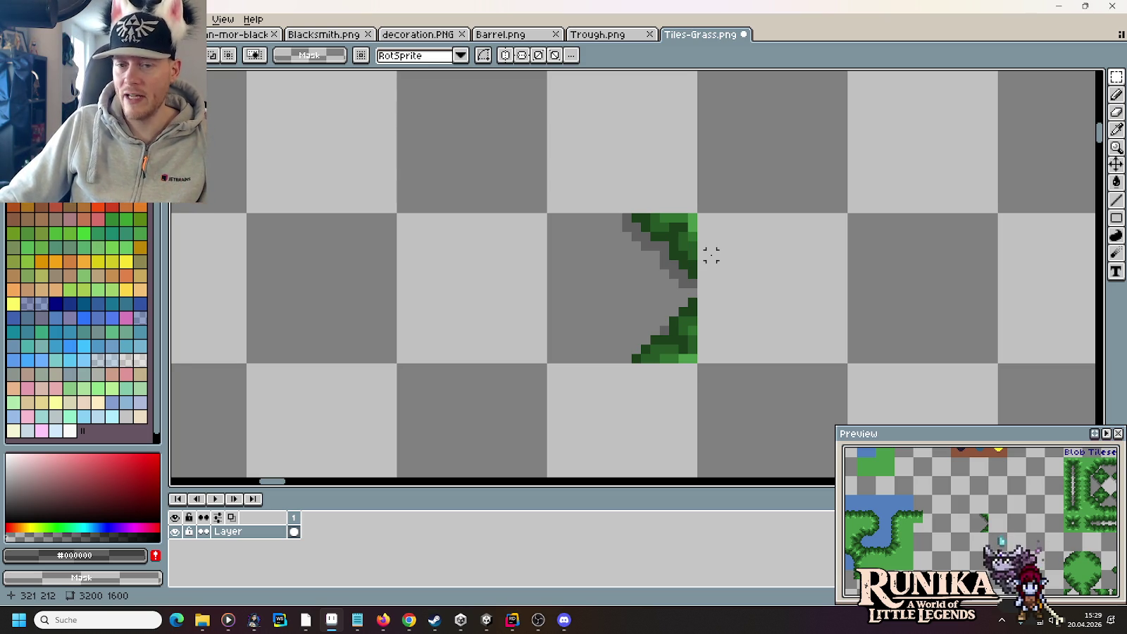
Step: Shift the grass edge's right strip one pixel right and its lower part down one row
mouse_move(768, 199)
mouse_down()
mouse_move(737, 247)
mouse_move(692, 397)
mouse_up()
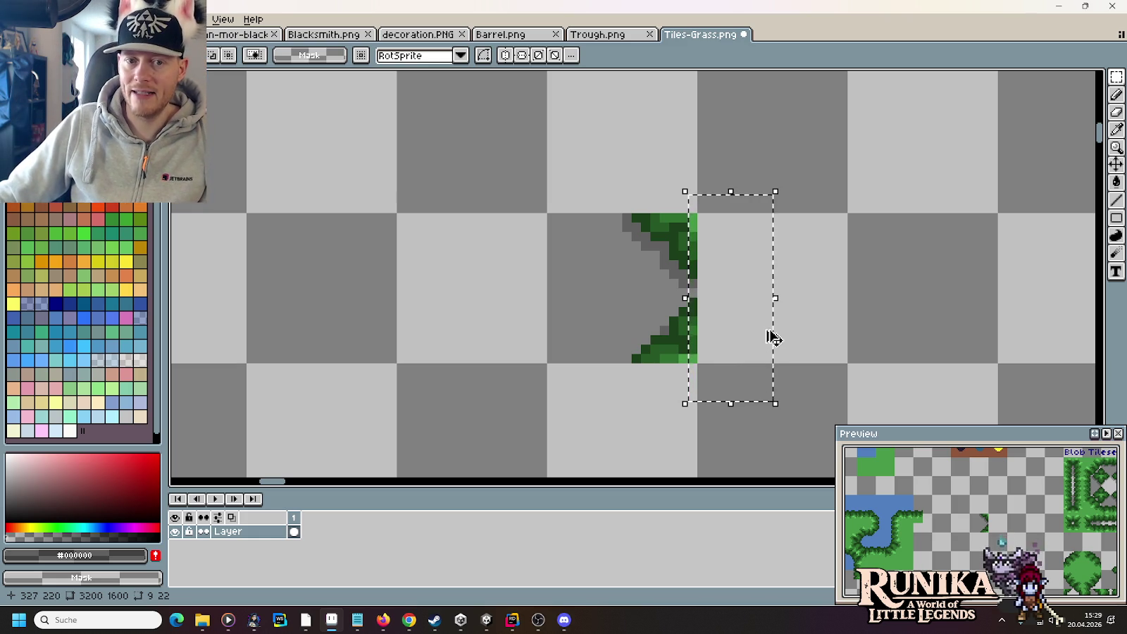
drag(736, 336, 740, 335)
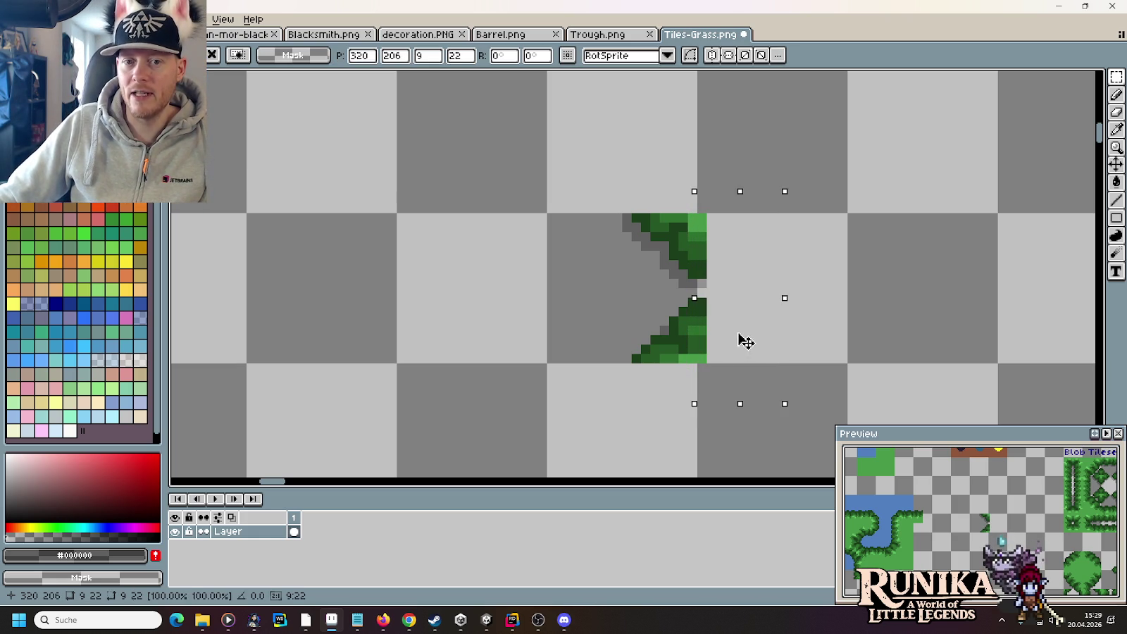
click(682, 393)
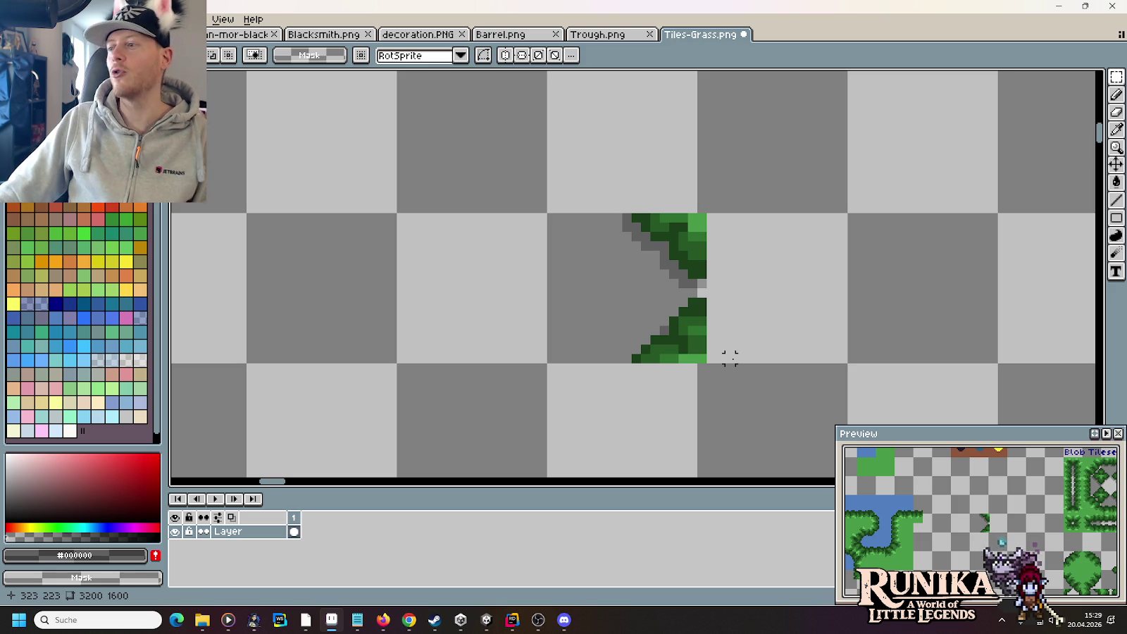
drag(730, 355, 531, 421)
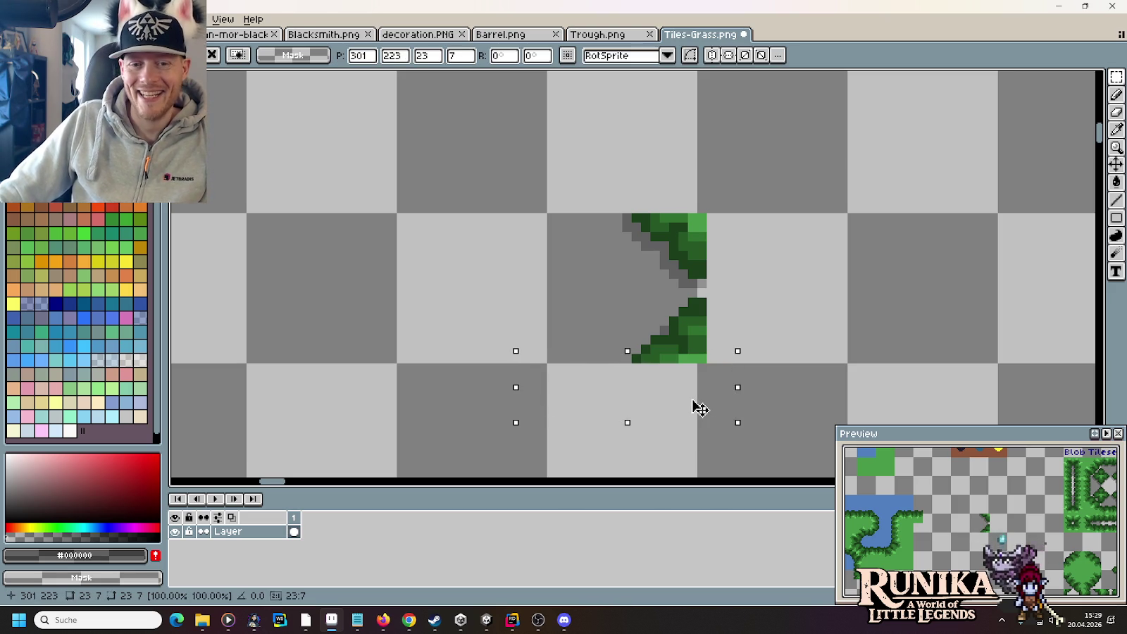
drag(698, 407, 698, 416)
click(730, 225)
Step: Raise the grass's top rows, then select the 16×16 tile holding the corner piece
drag(713, 220, 508, 164)
mouse_move(659, 213)
mouse_down()
mouse_move(662, 199)
mouse_move(662, 209)
mouse_up()
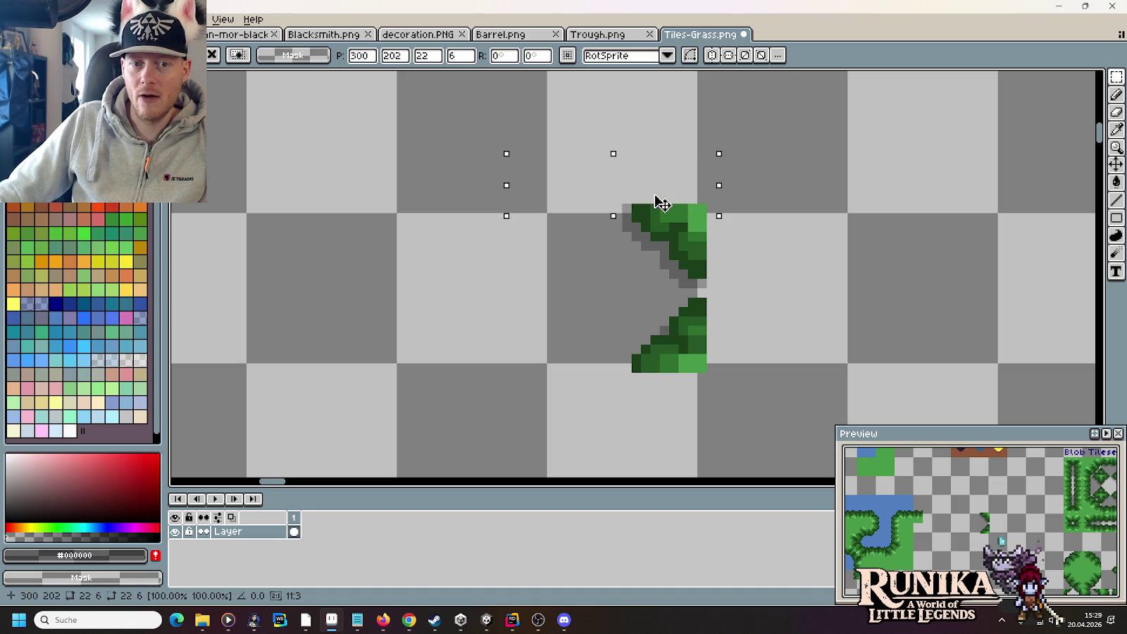
click(541, 191)
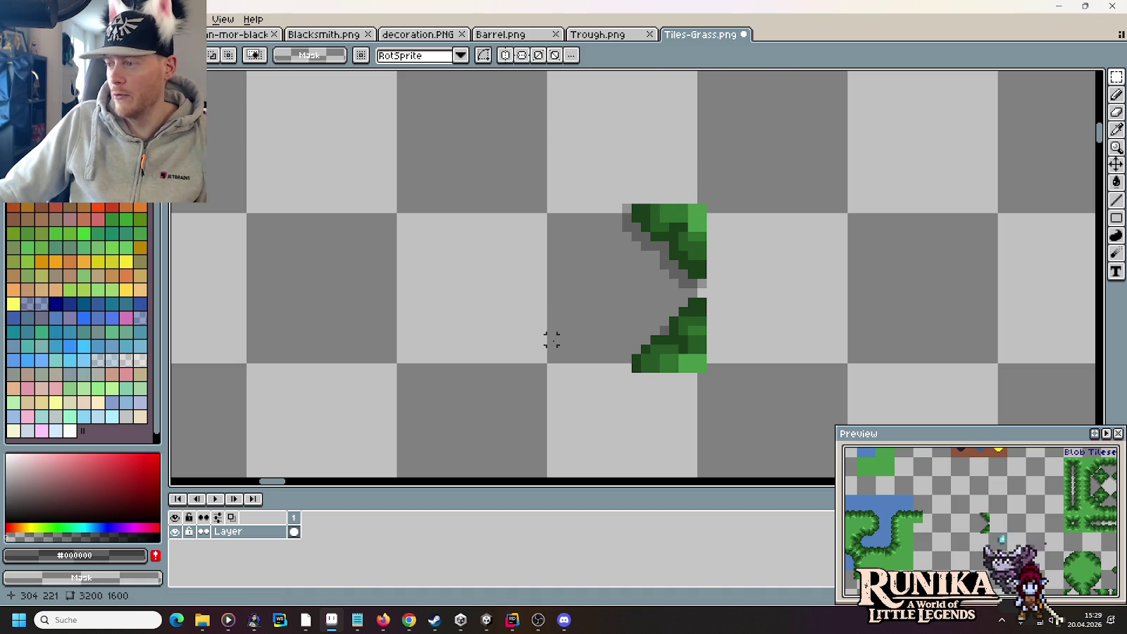
drag(551, 340, 697, 213)
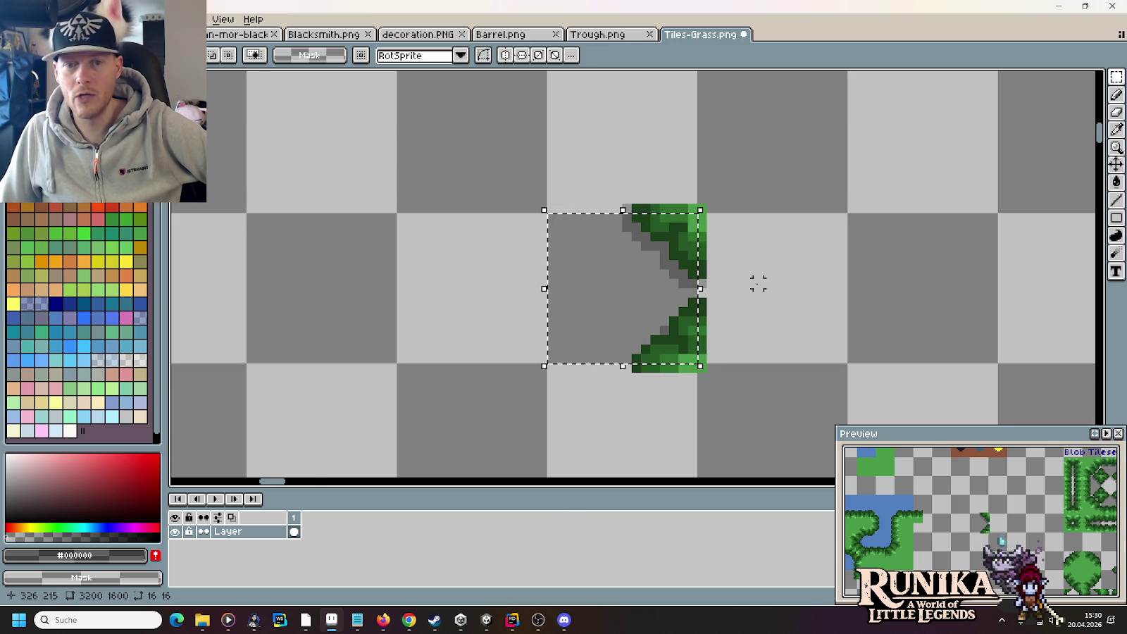
Step: Move around the sheet, select the empty area above the grass piece, then deselect it
scroll(758, 284, down, 1)
scroll(755, 284, down, 3)
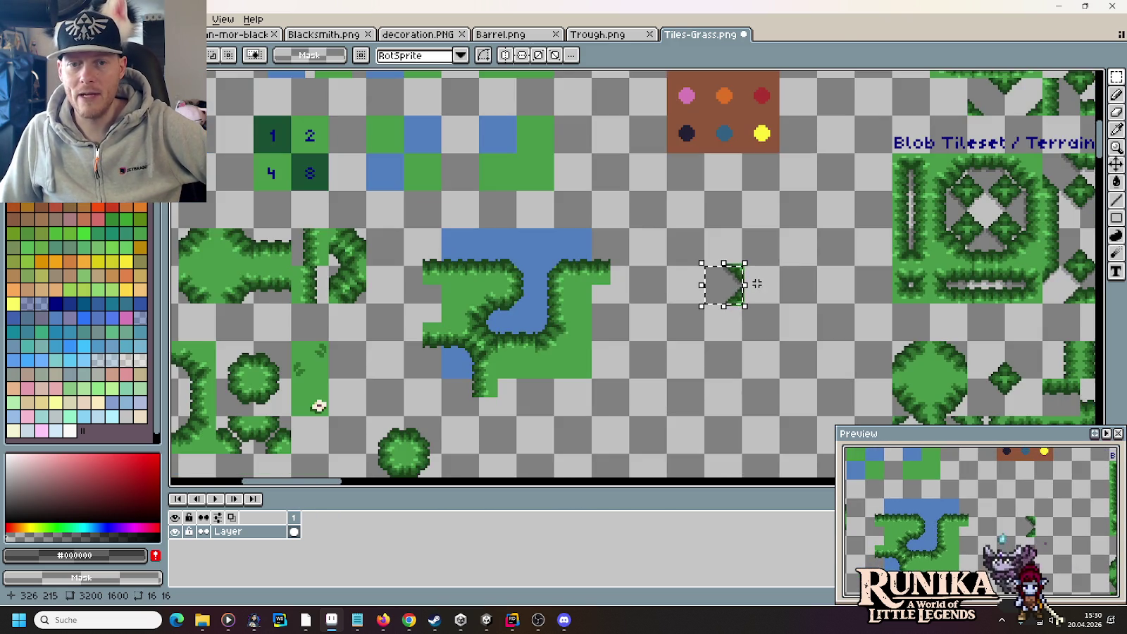
scroll(725, 282, right, 4)
scroll(726, 192, right, 3)
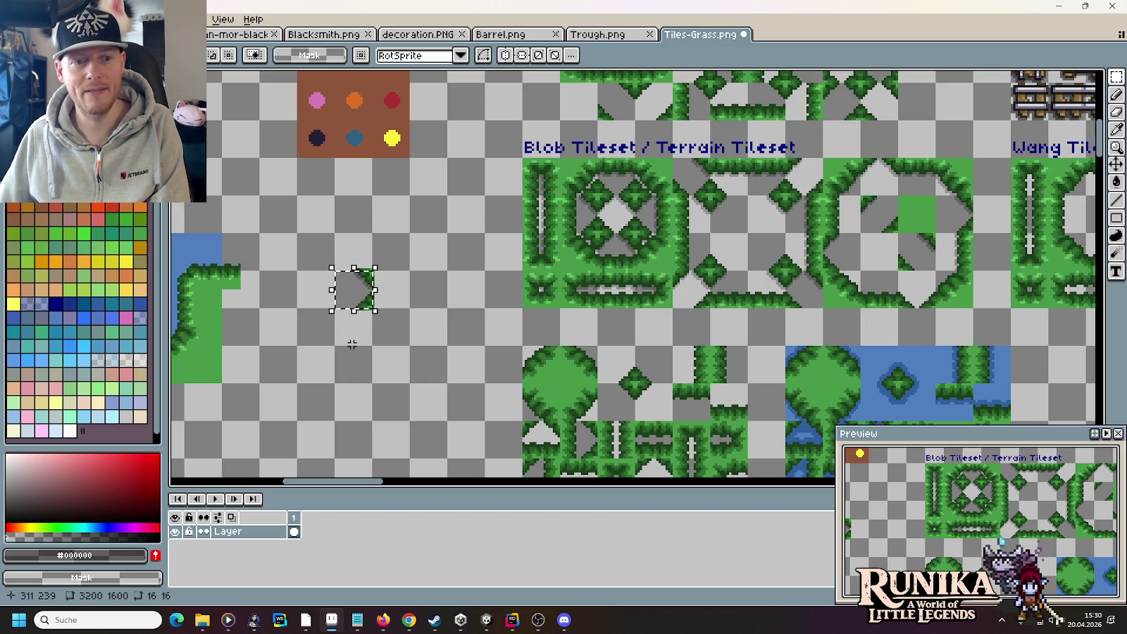
scroll(314, 317, up, 3)
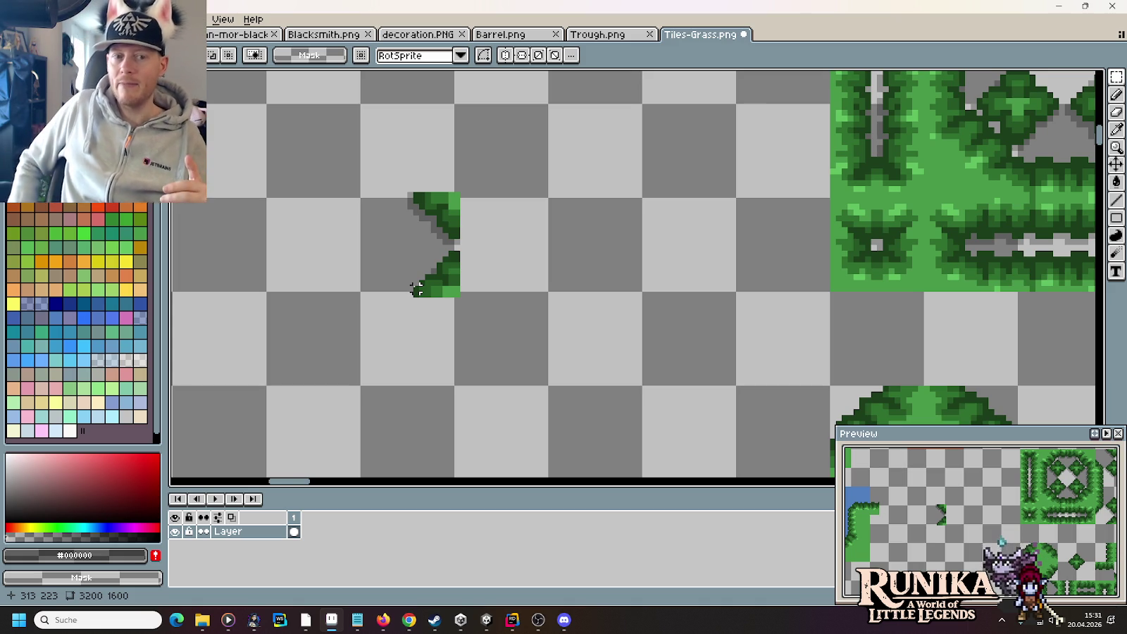
drag(475, 200, 334, 142)
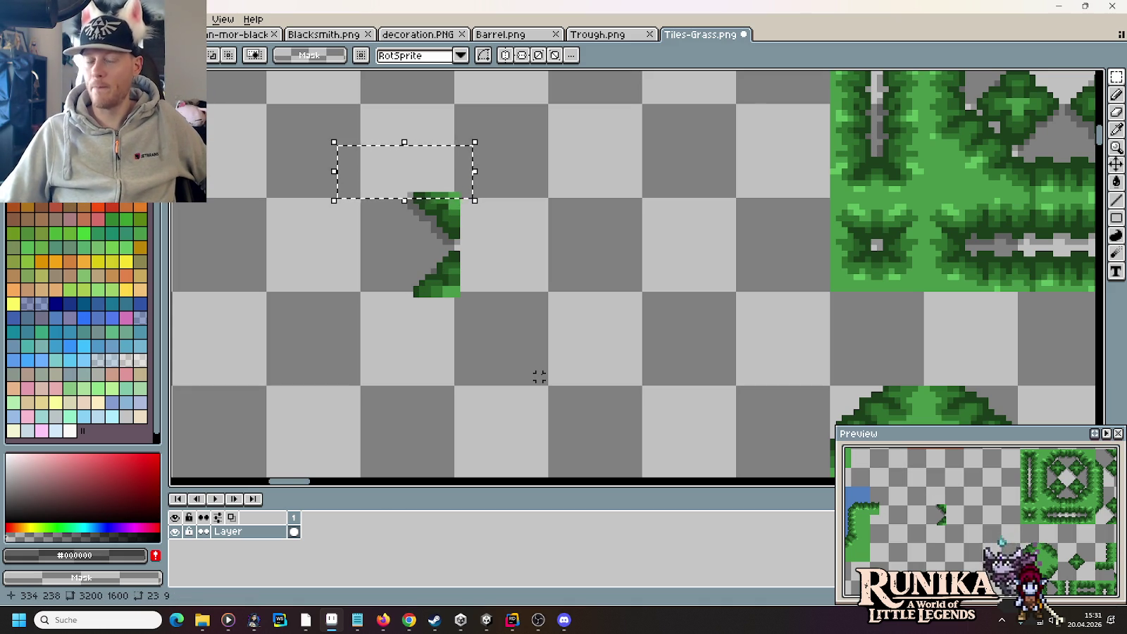
click(539, 337)
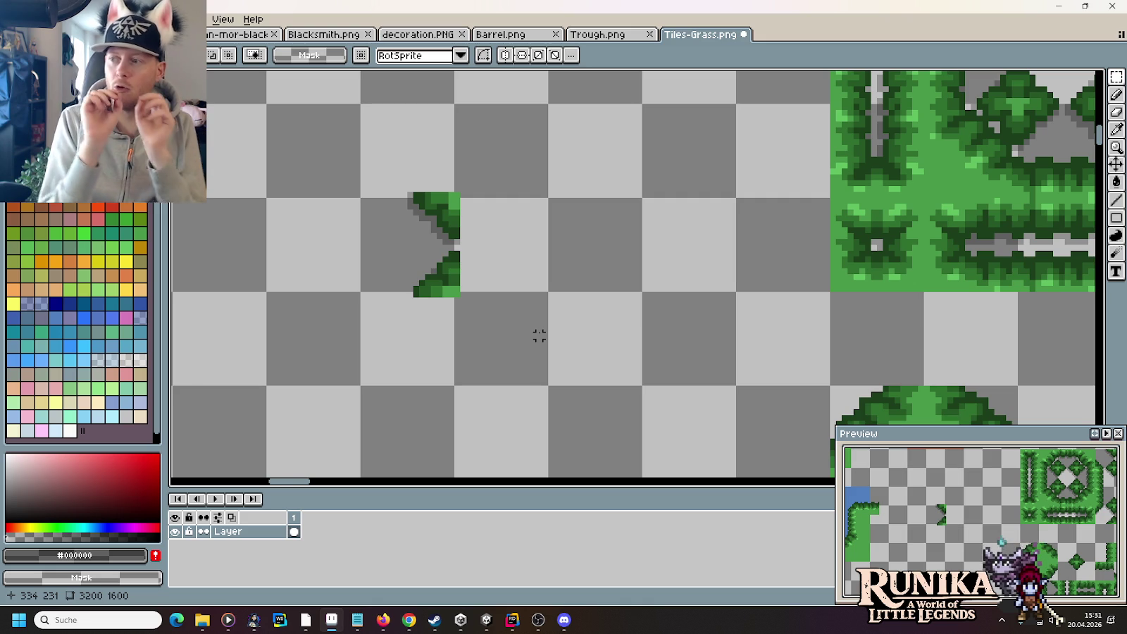
Step: Select the empty tile left of the grass piece, then jump to the plain green fill tile
drag(319, 247, 358, 289)
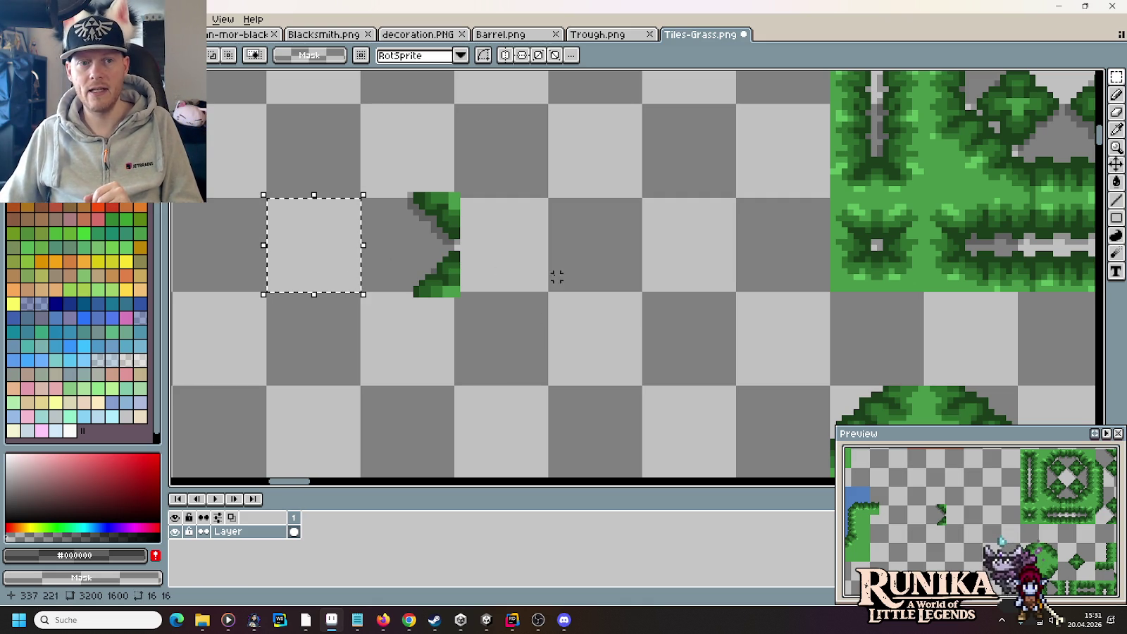
drag(732, 221, 586, 297)
key(ctrl+v)
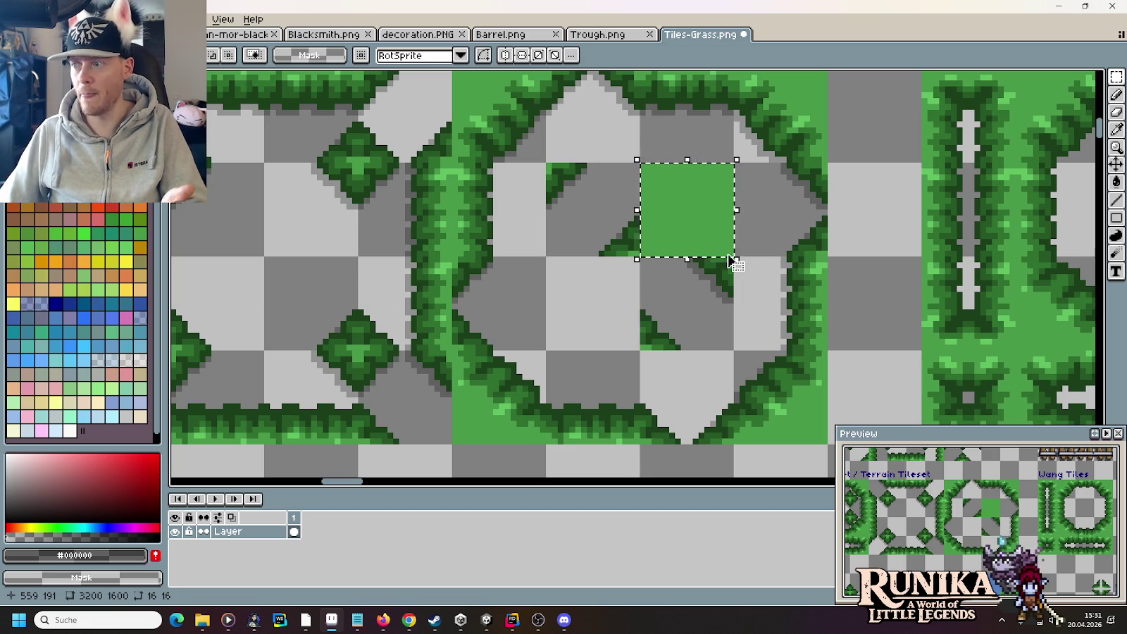
scroll(495, 377, down, 3)
scroll(496, 377, left, 10)
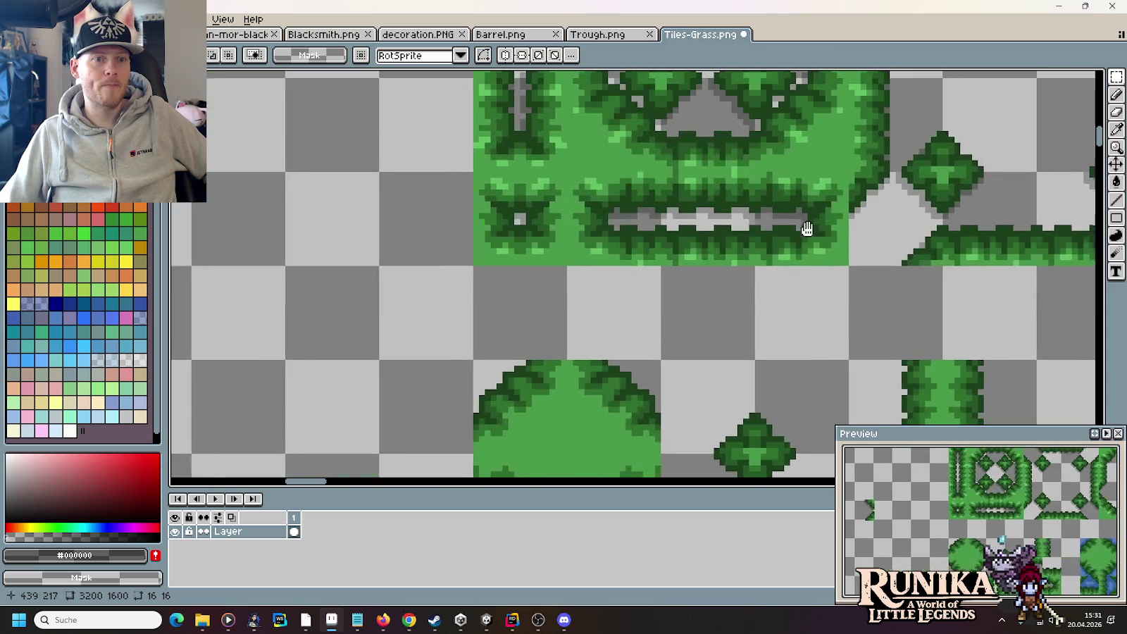
scroll(611, 285, down, 1)
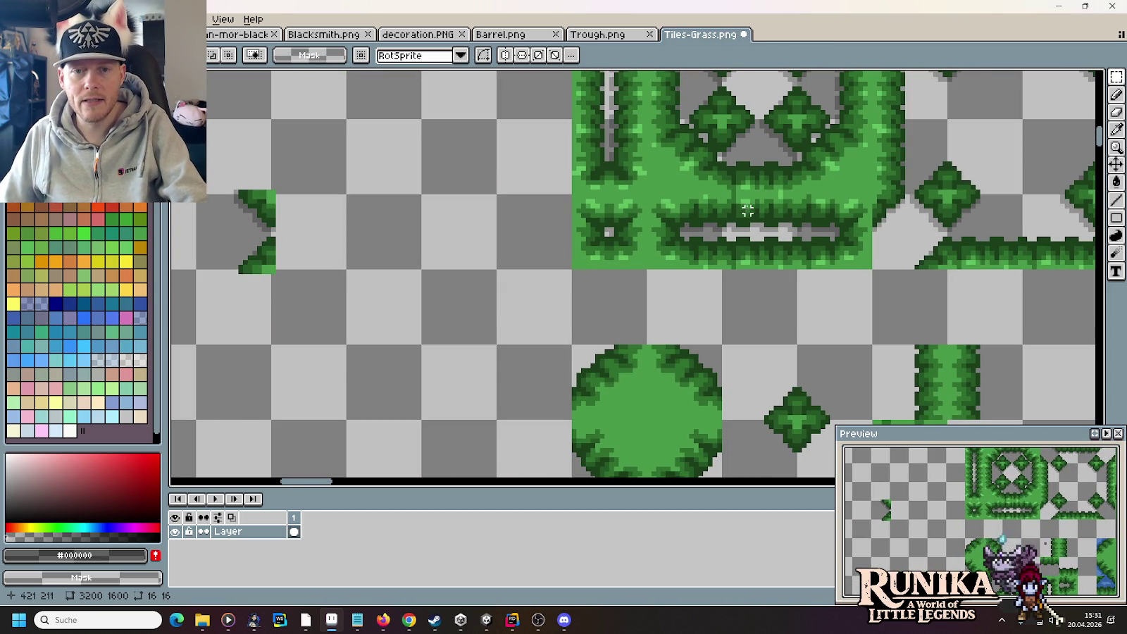
scroll(740, 197, up, 5)
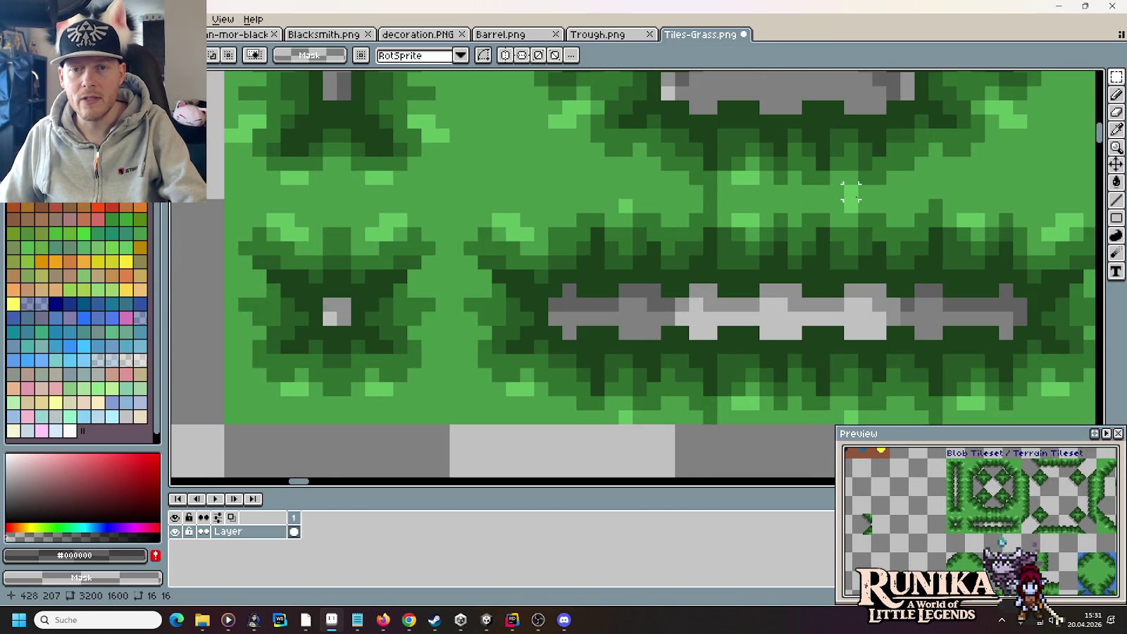
scroll(851, 191, down, 6)
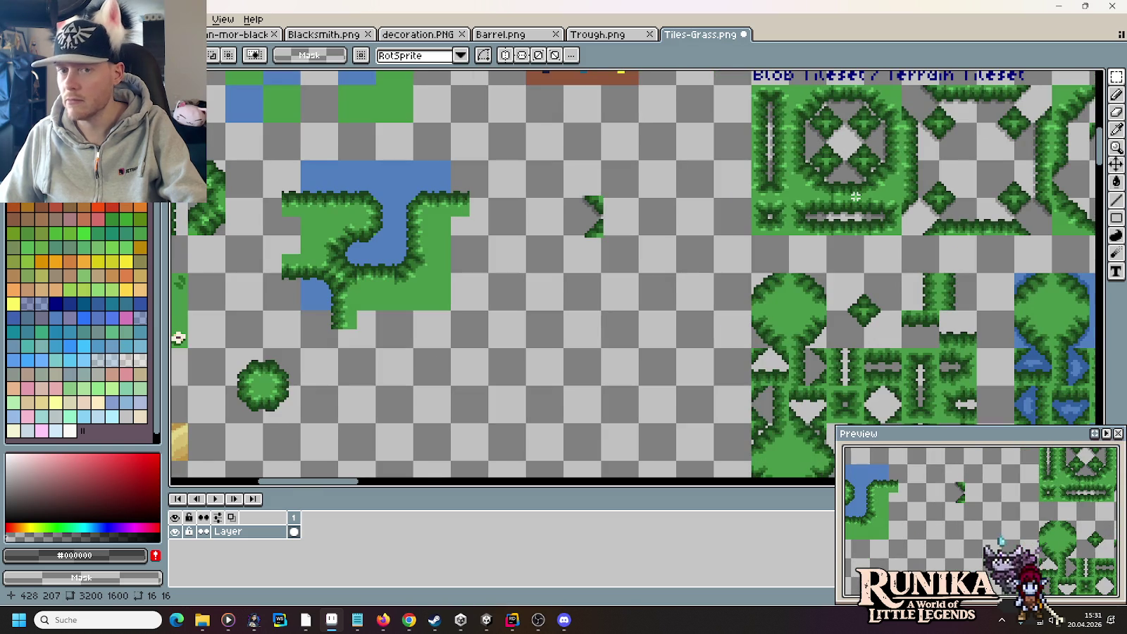
drag(624, 199, 627, 242)
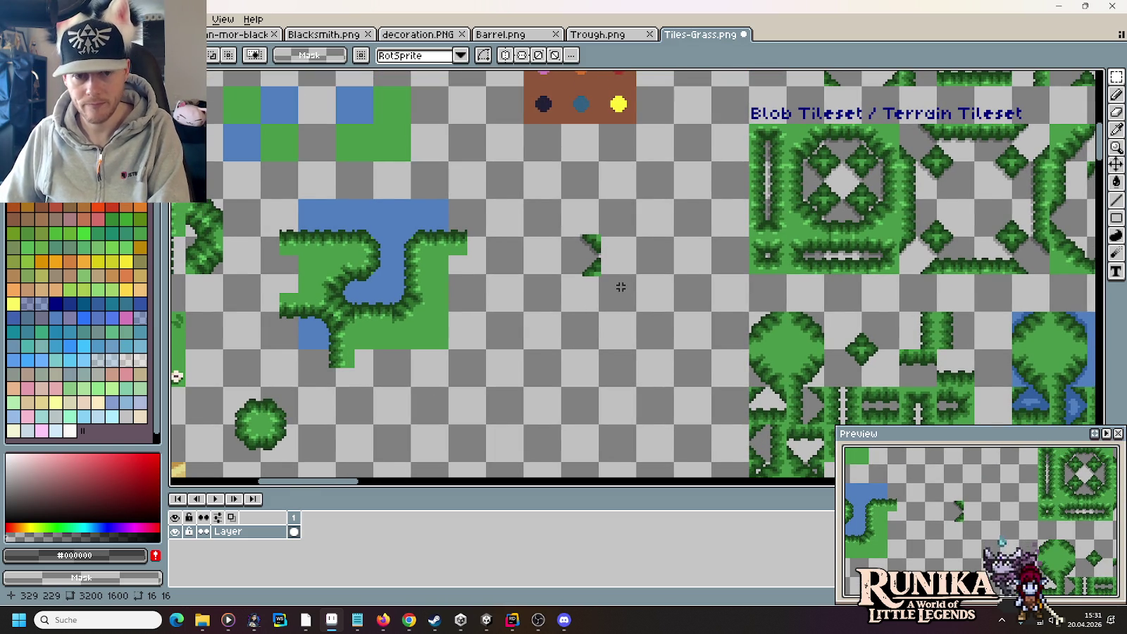
scroll(618, 284, up, 2)
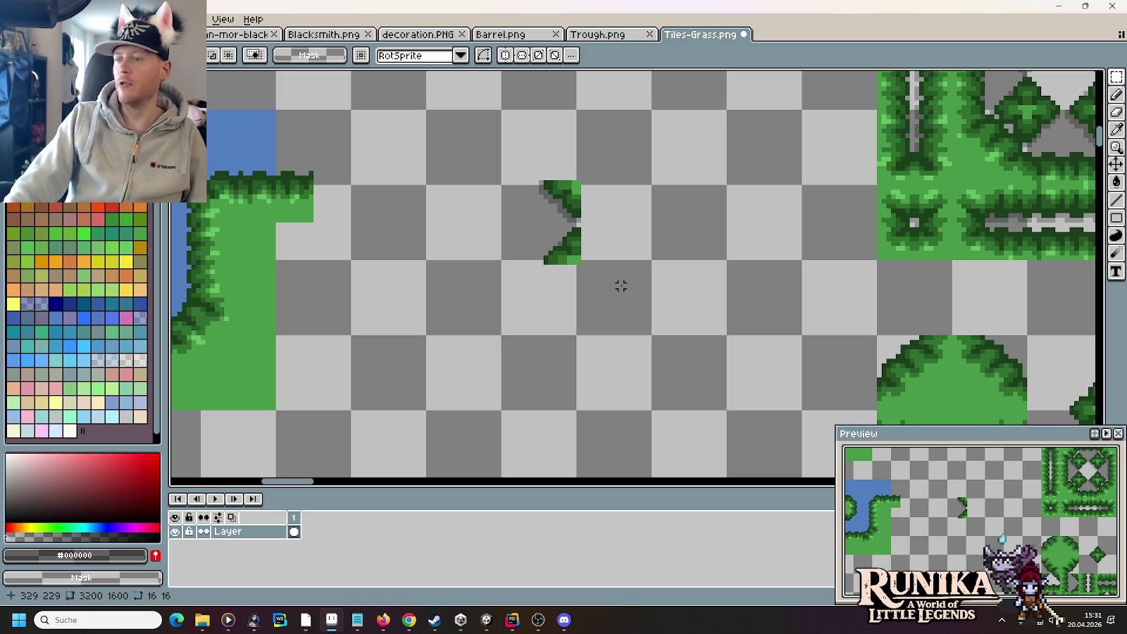
mouse_move(621, 285)
mouse_down()
mouse_move(511, 163)
mouse_move(495, 168)
mouse_up()
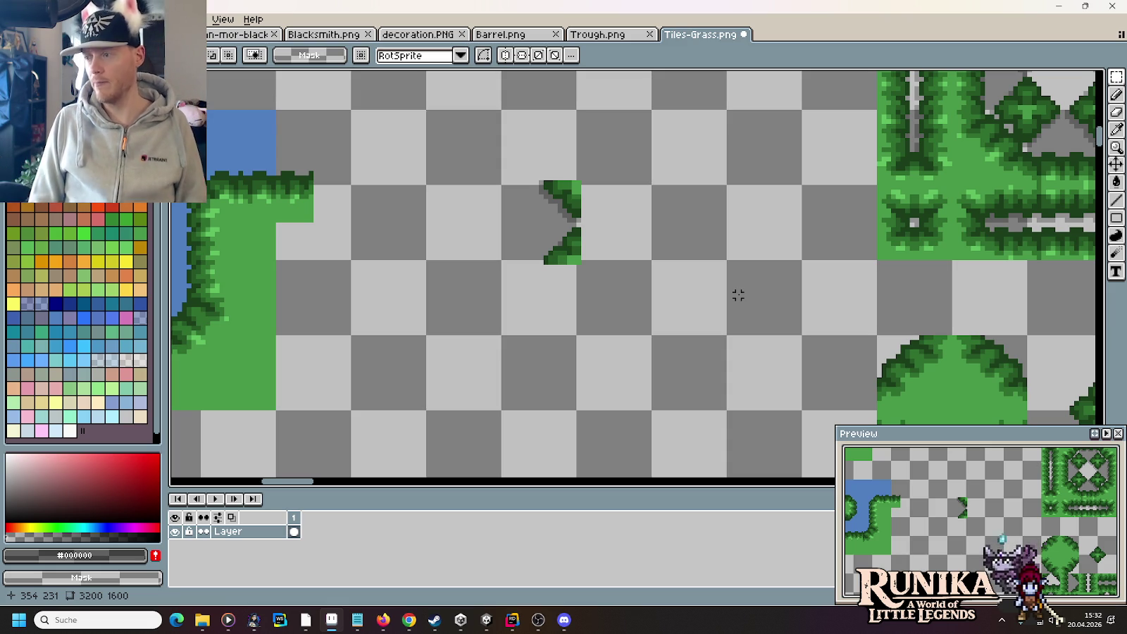
scroll(743, 295, down, 3)
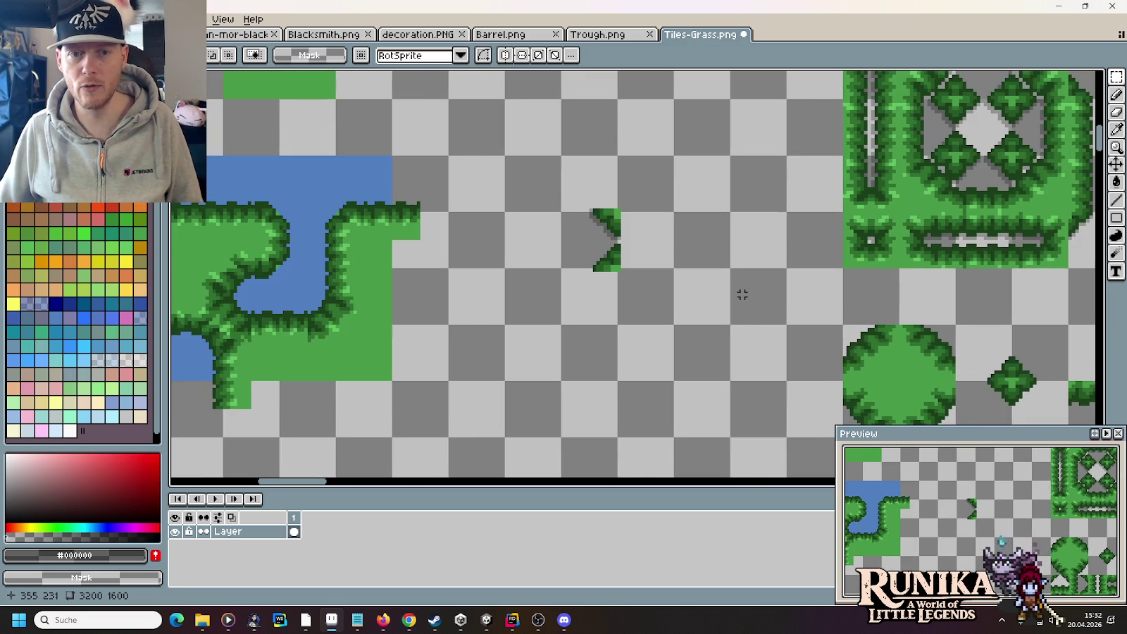
scroll(576, 244, up, 2)
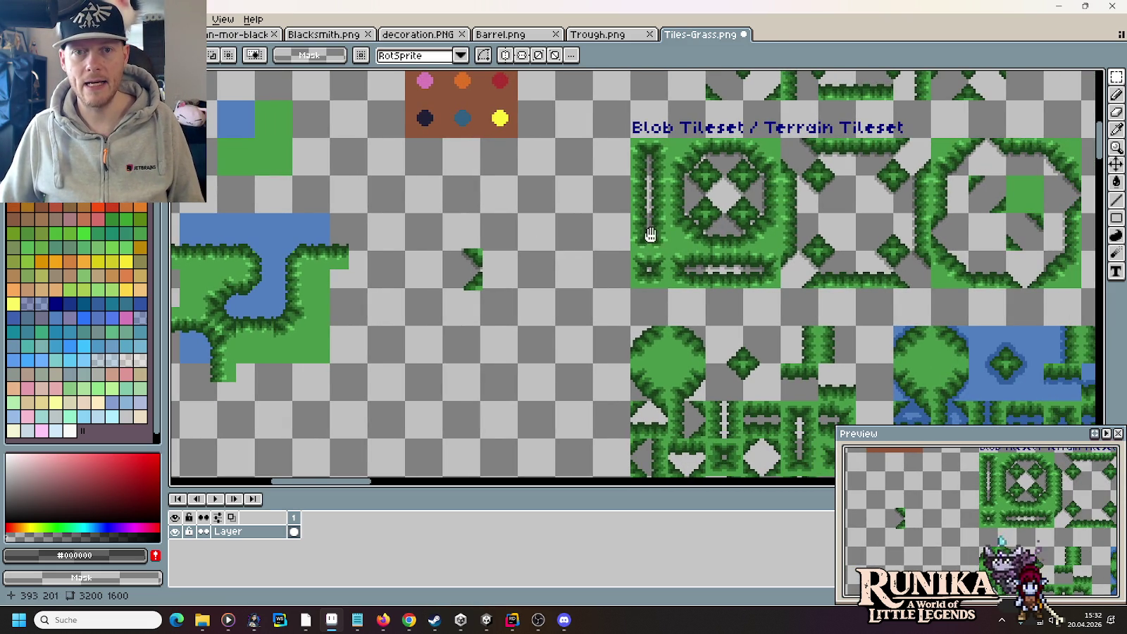
scroll(596, 235, right, 3)
mouse_move(523, 145)
mouse_down()
mouse_move(845, 246)
mouse_move(969, 268)
mouse_up()
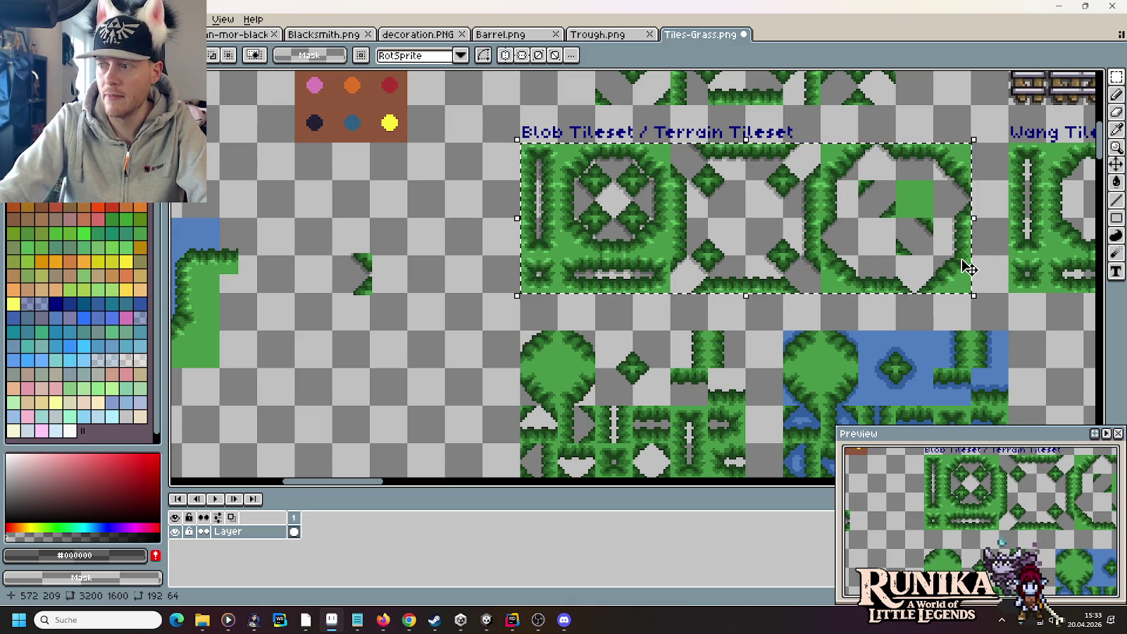
scroll(604, 248, down, 5)
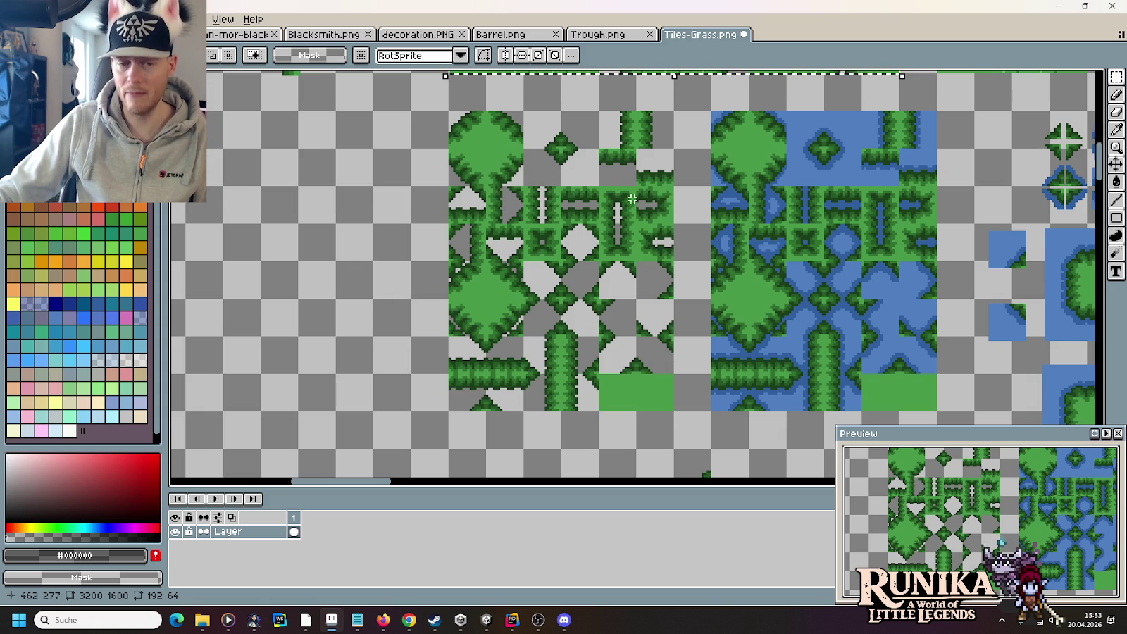
mouse_move(679, 181)
mouse_down()
mouse_move(694, 282)
mouse_move(598, 296)
mouse_up()
key(ctrl+d)
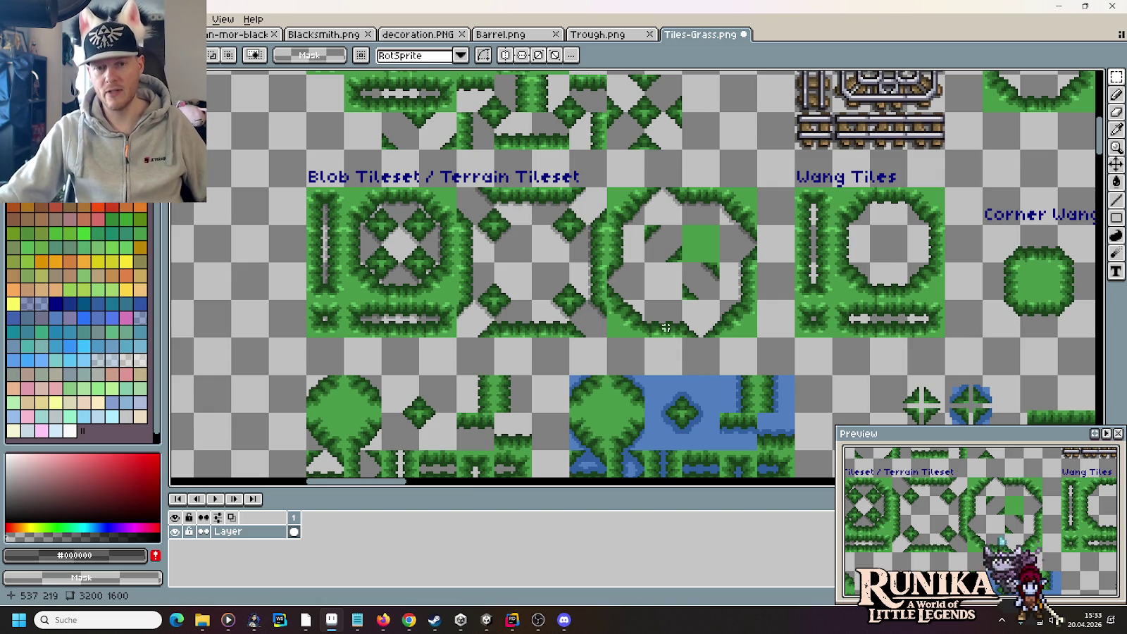
drag(679, 223, 723, 265)
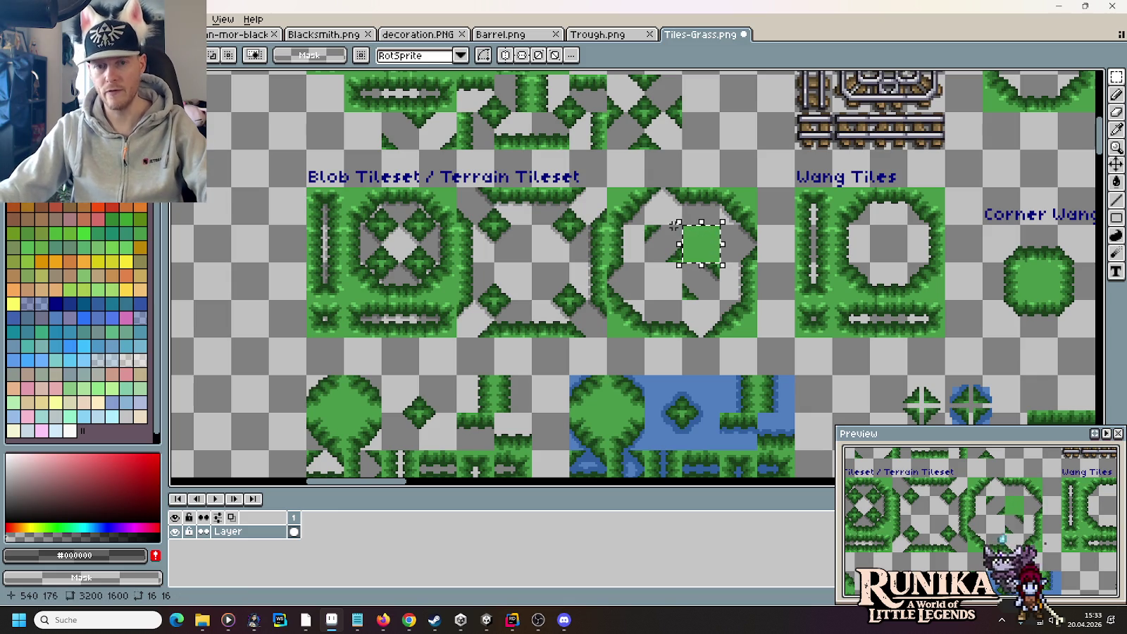
click(662, 279)
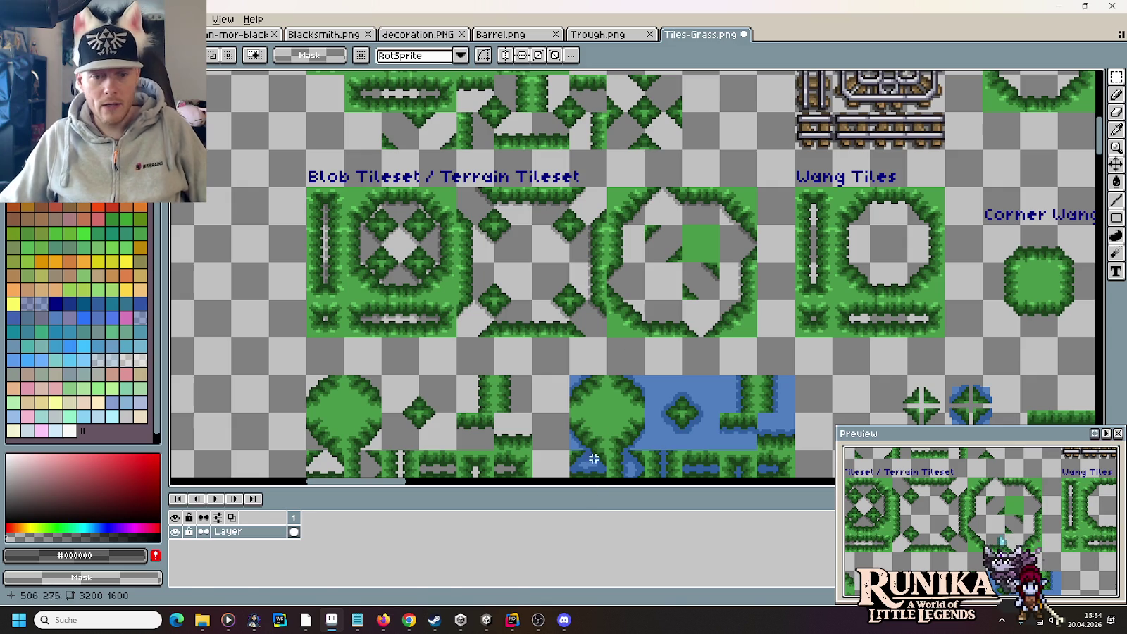
click(496, 620)
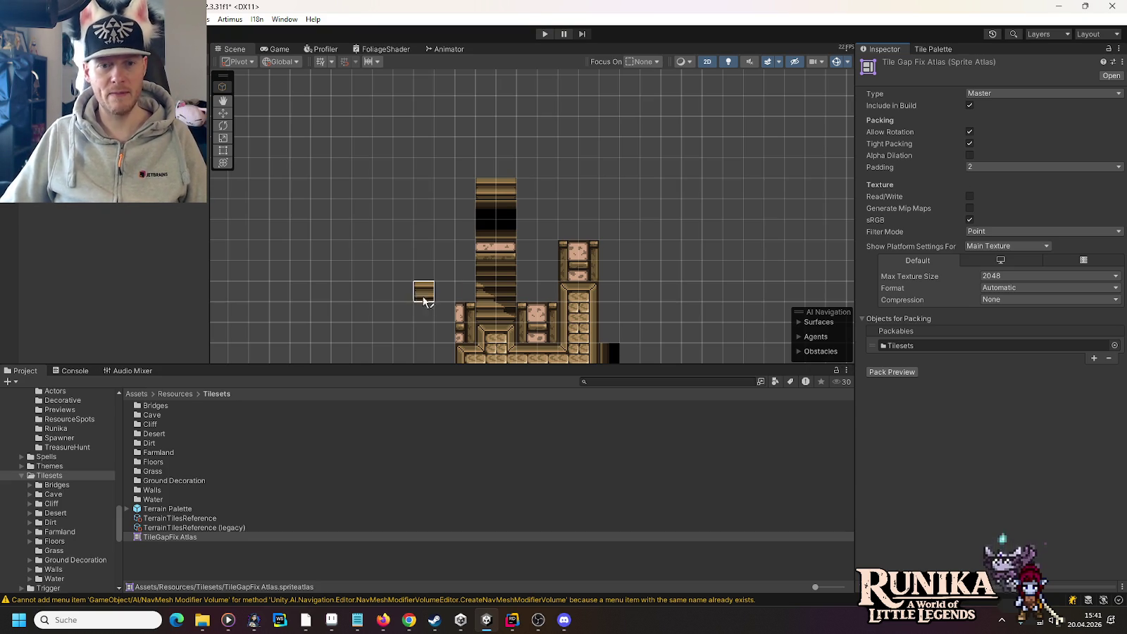
Step: Show the Tile Palette and drop down its palette list from the active WoodenStairs palette
click(944, 50)
click(911, 93)
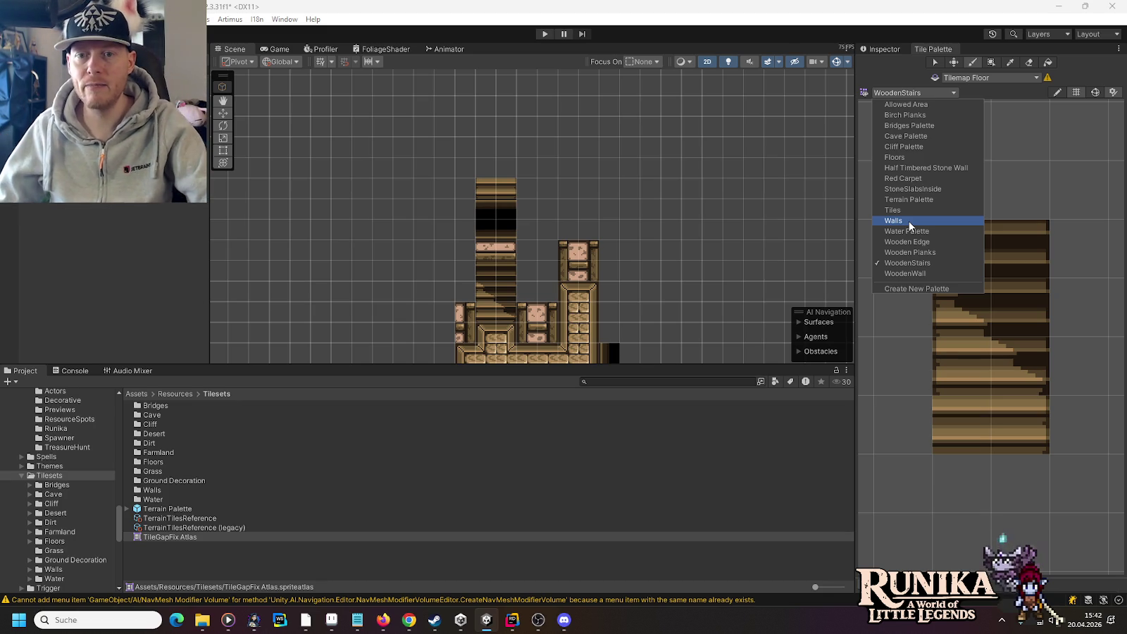
Step: From the Wooden Edge palette, paint the bottom-left corner, inner corner, left border and a dark tile in the room
click(906, 241)
click(914, 398)
click(528, 292)
click(997, 400)
click(542, 290)
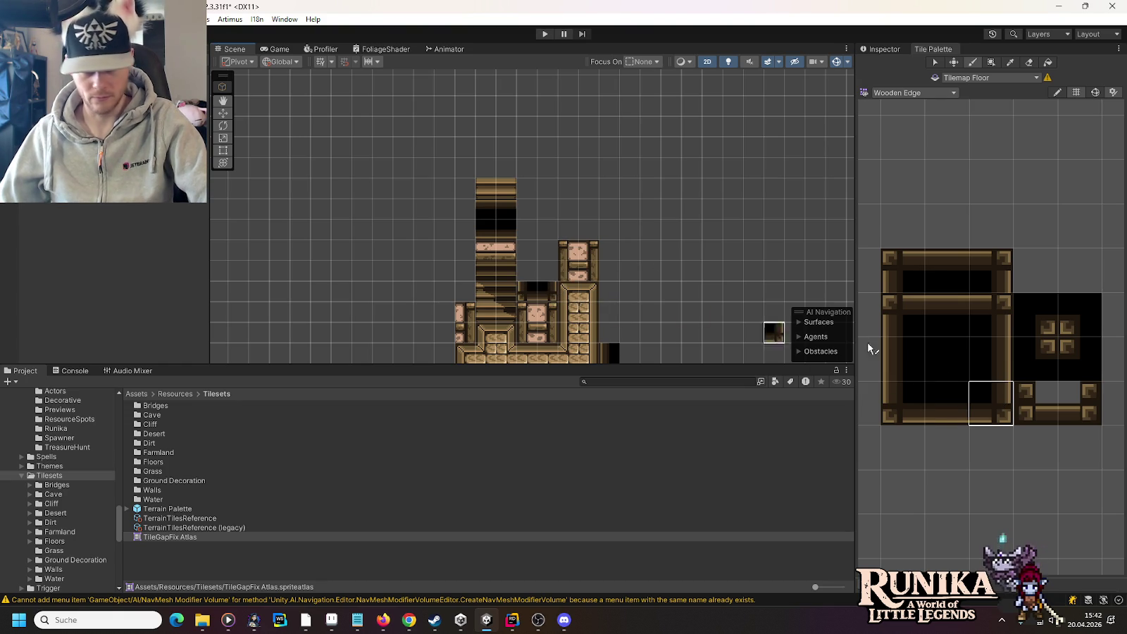
click(904, 355)
click(534, 257)
click(529, 271)
click(1068, 328)
click(526, 220)
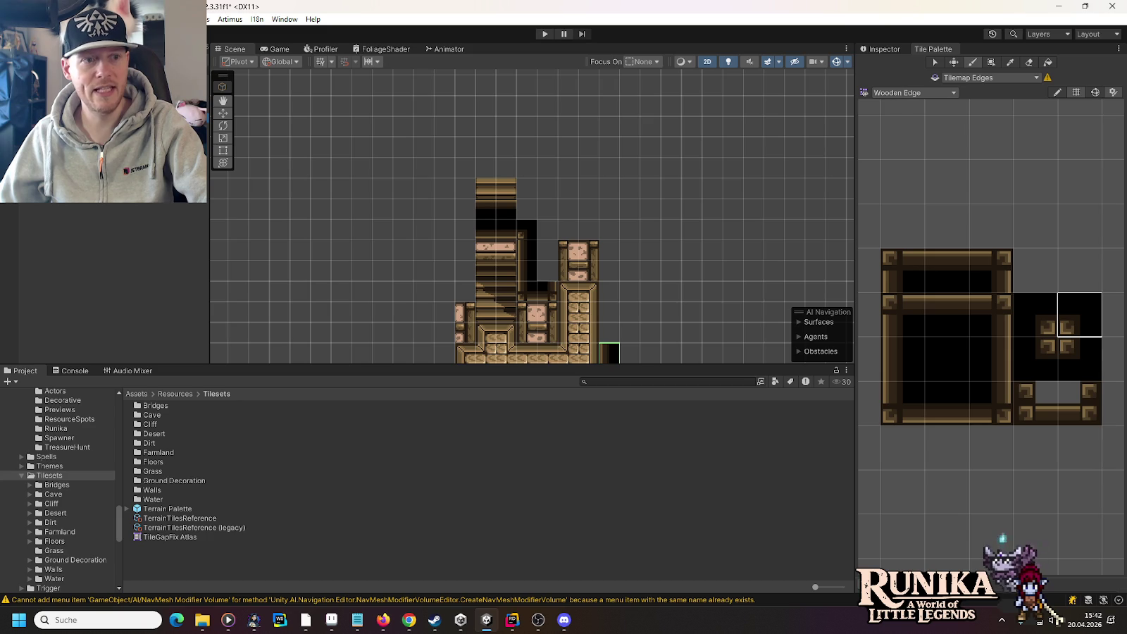
Step: Make Tilemap Edges the paint target and fill the L-shaped wall gap with dark edge tiles
key(Down)
key(Down)
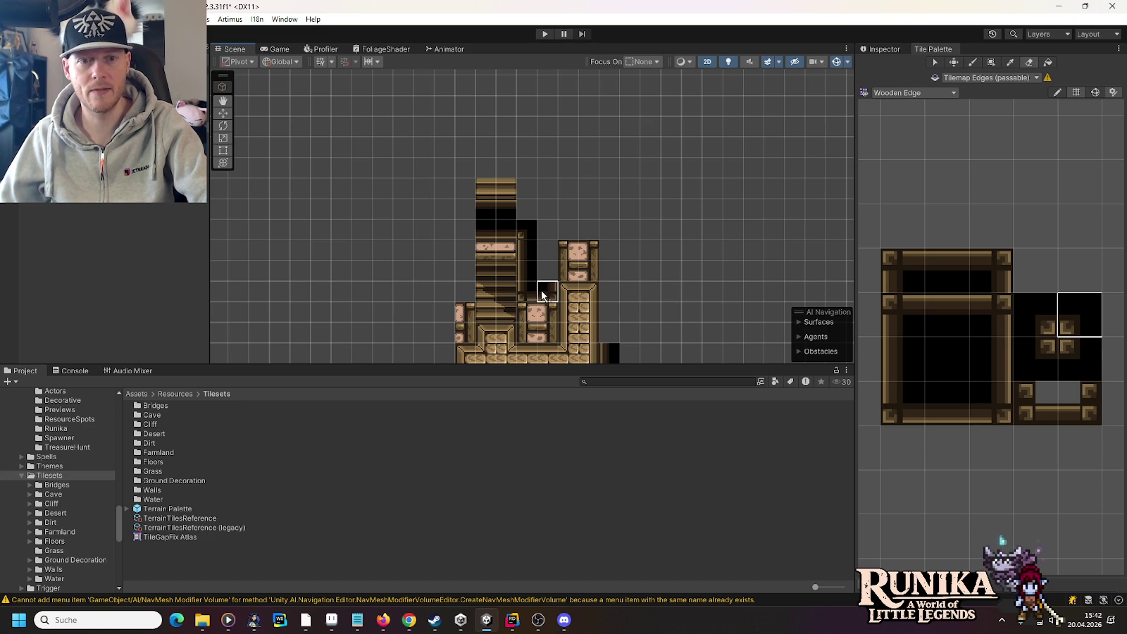
key(Up)
key(Down)
click(904, 413)
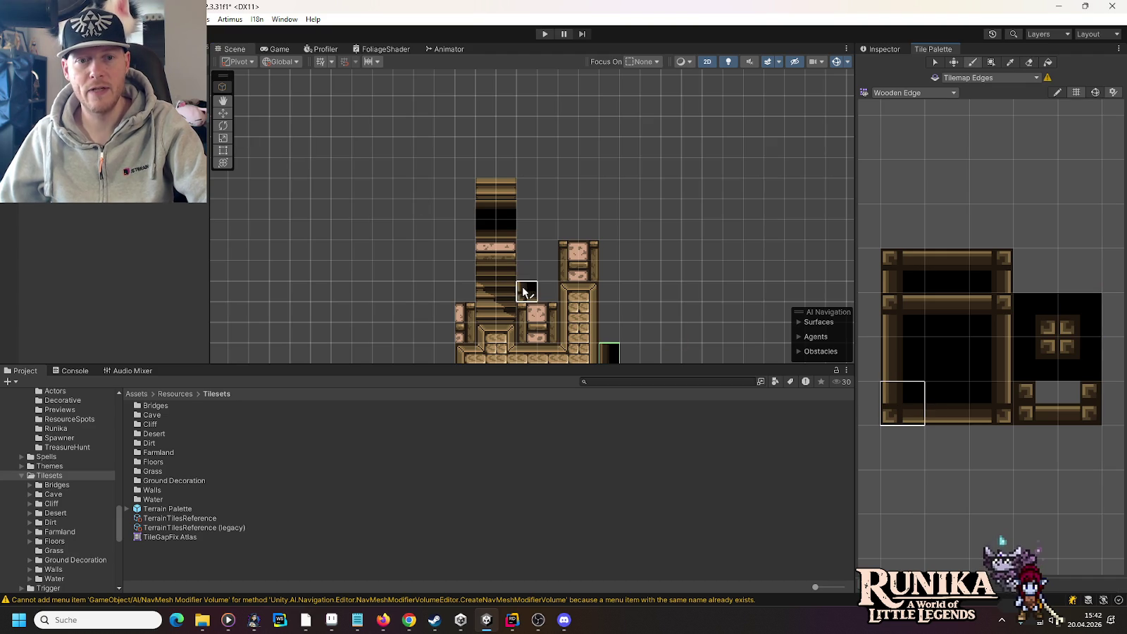
click(976, 397)
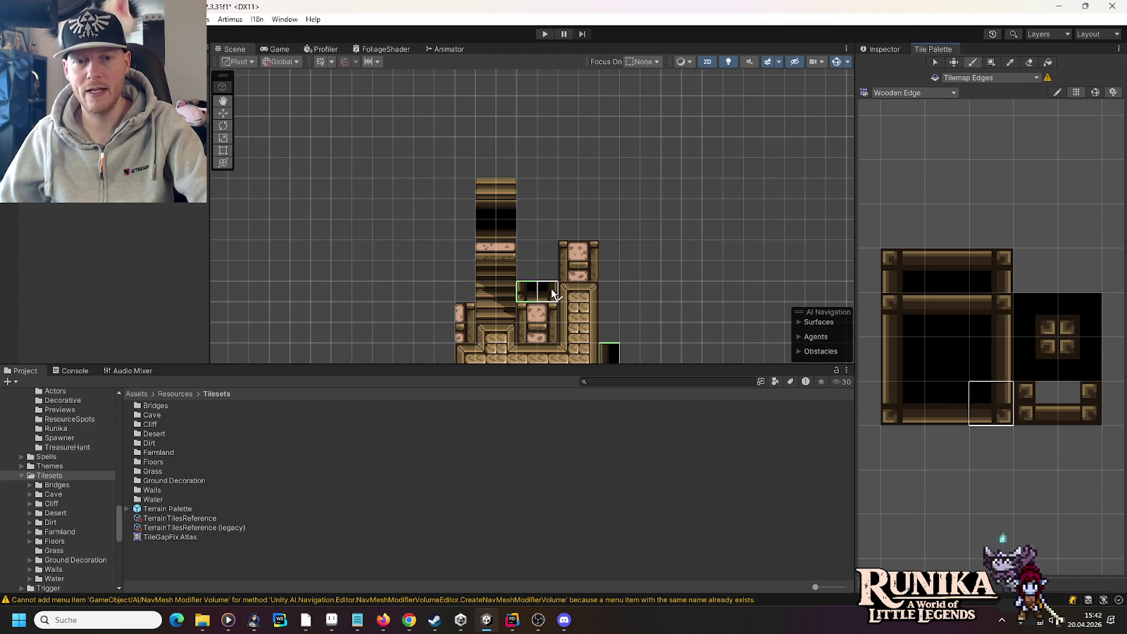
click(914, 352)
click(527, 260)
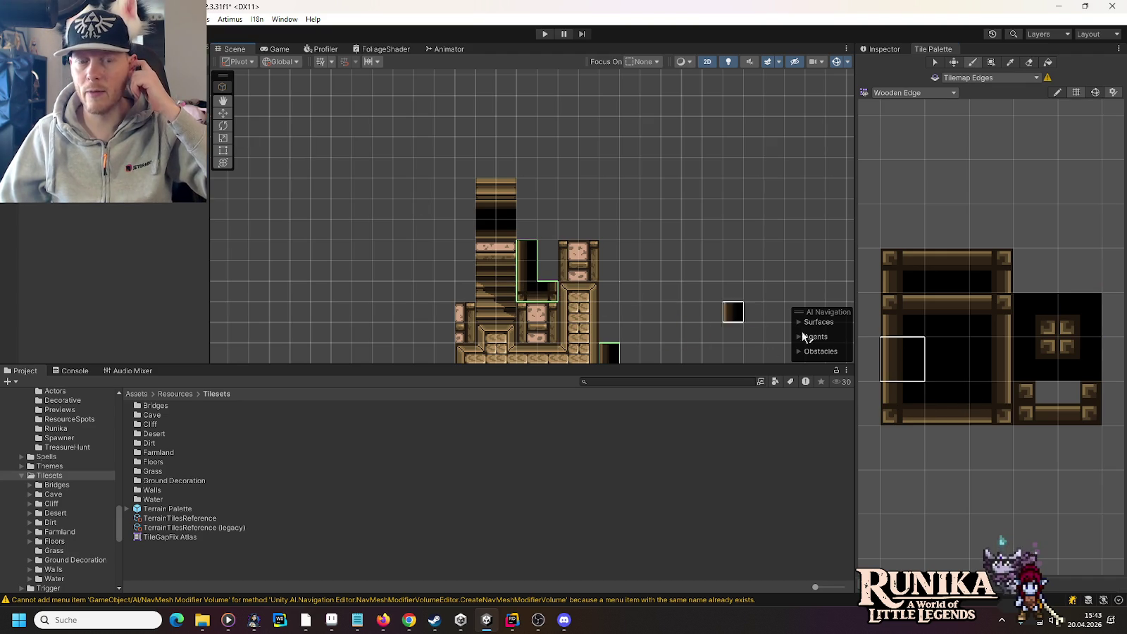
click(983, 355)
drag(547, 251, 547, 271)
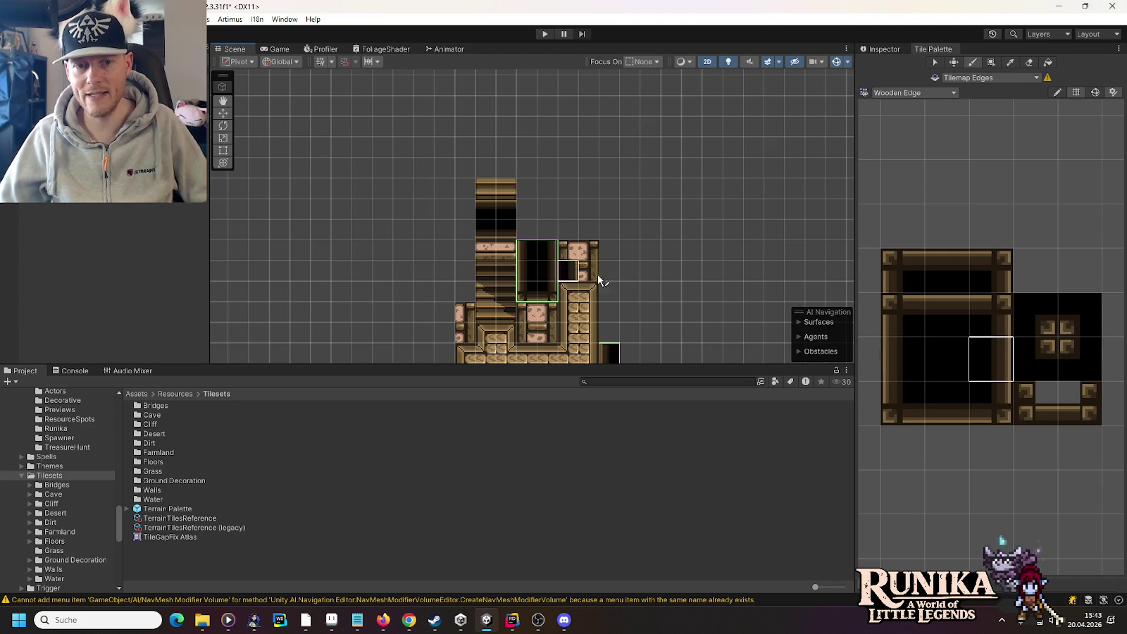
click(1065, 322)
Step: Paint dark edge tiles above the filled gap and along the right of the rooms
click(527, 230)
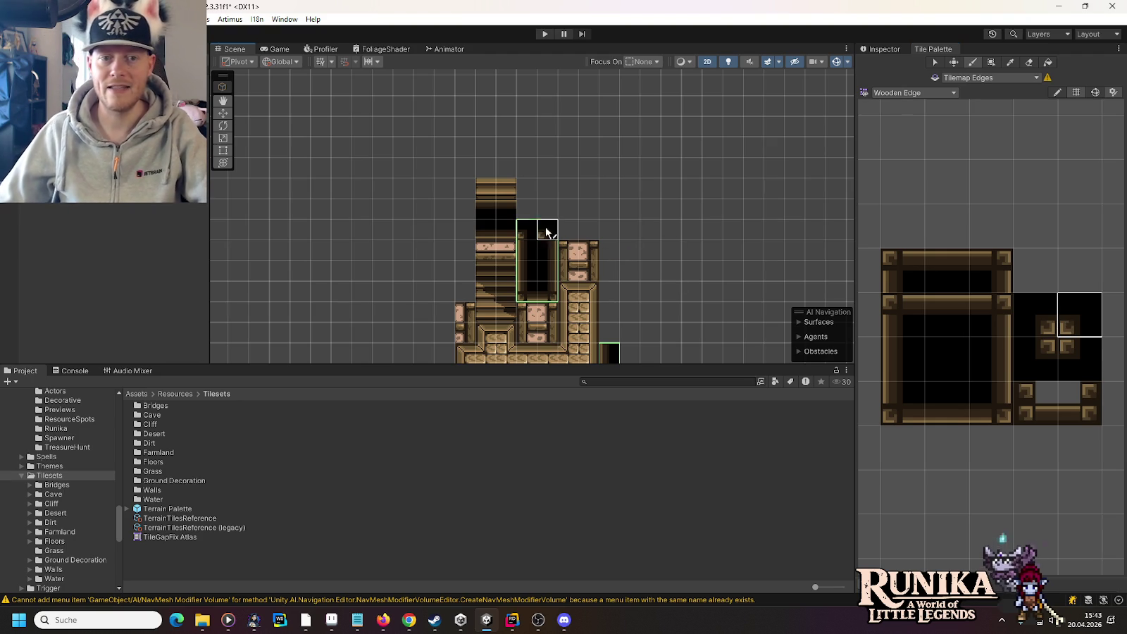
click(1036, 314)
click(1074, 317)
click(610, 229)
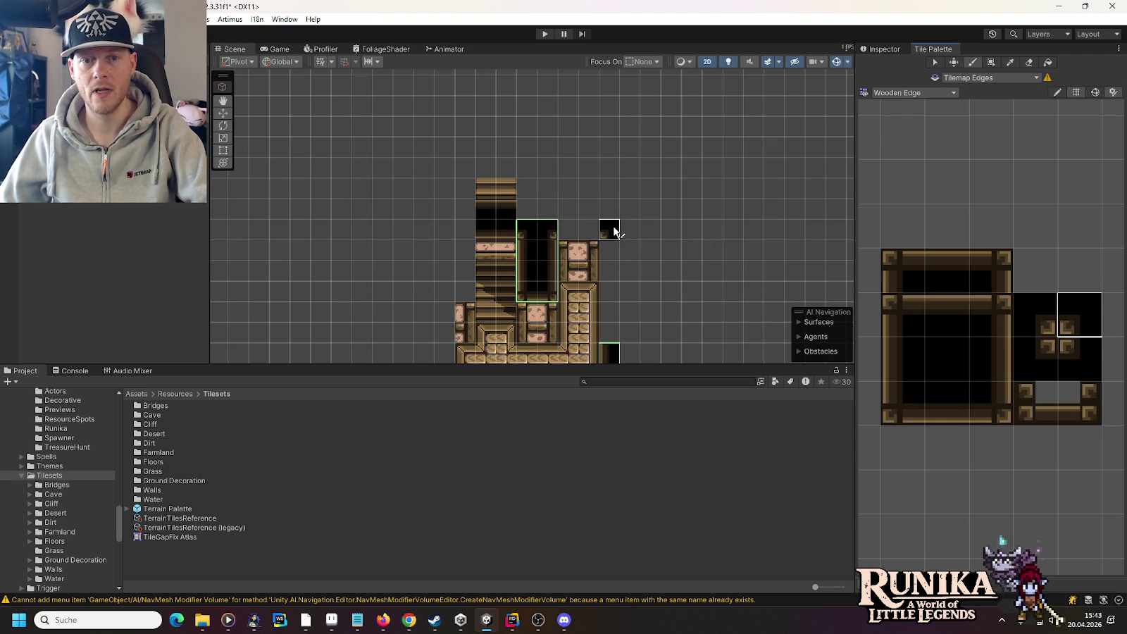
click(937, 394)
Step: Switch the paint target to Tilemap Walls and select the bottom-left and bottom wall tiles
key(Tab)
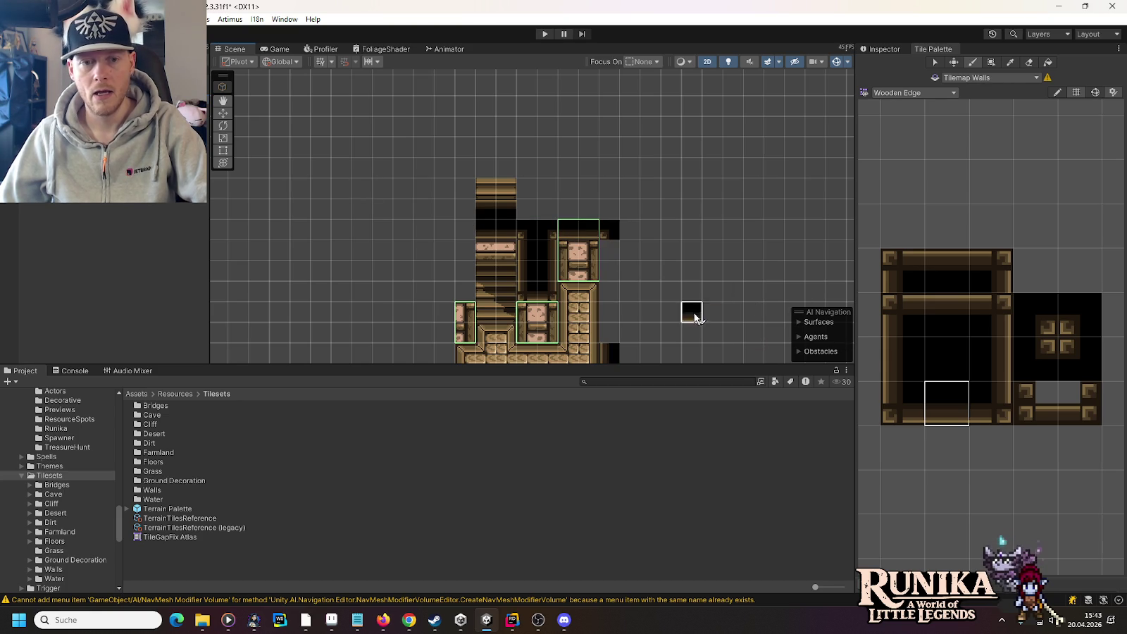
key(Tab)
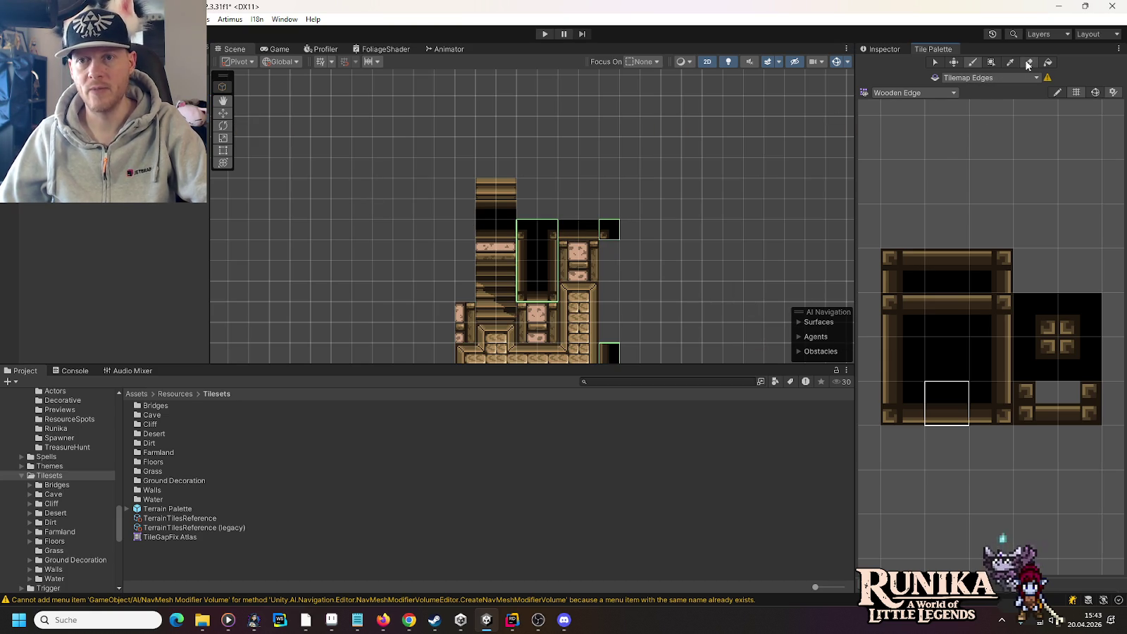
key(Tab)
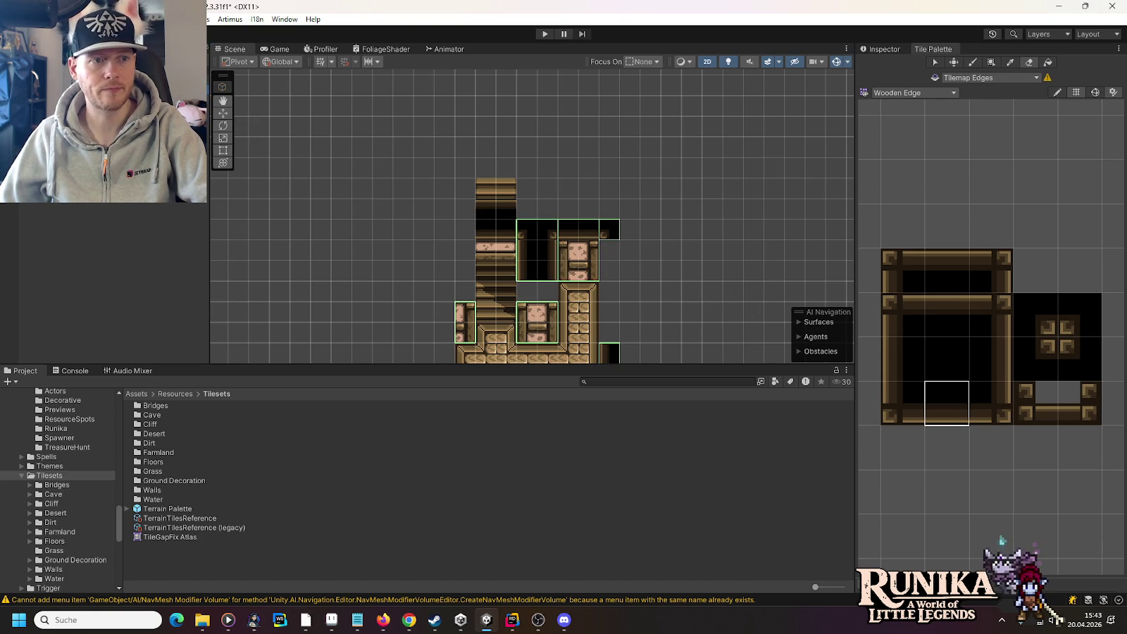
click(992, 408)
click(915, 394)
click(977, 400)
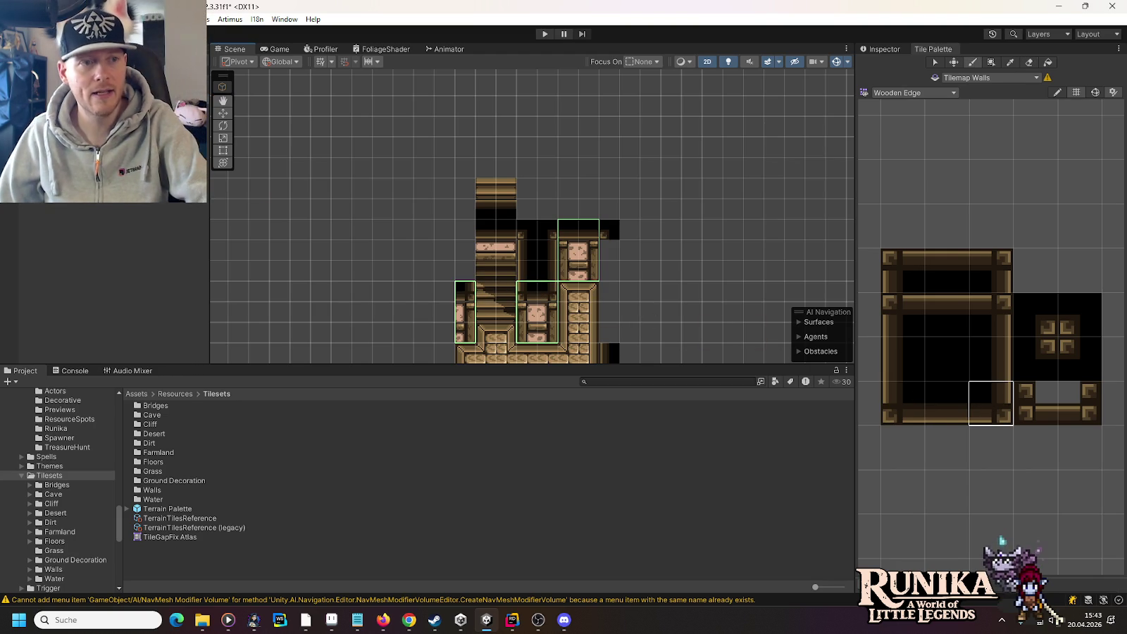
Step: Back on Tilemap Edges, paint edge tiles beside the stairs and dark border columns up and down
key(ctrl+2)
click(987, 351)
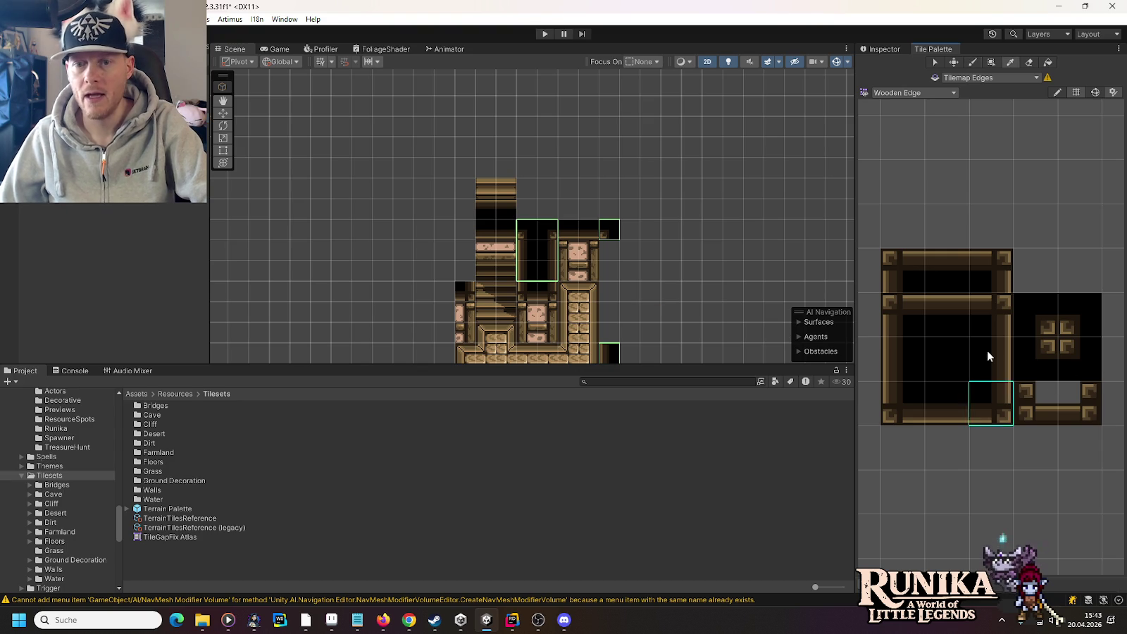
click(467, 275)
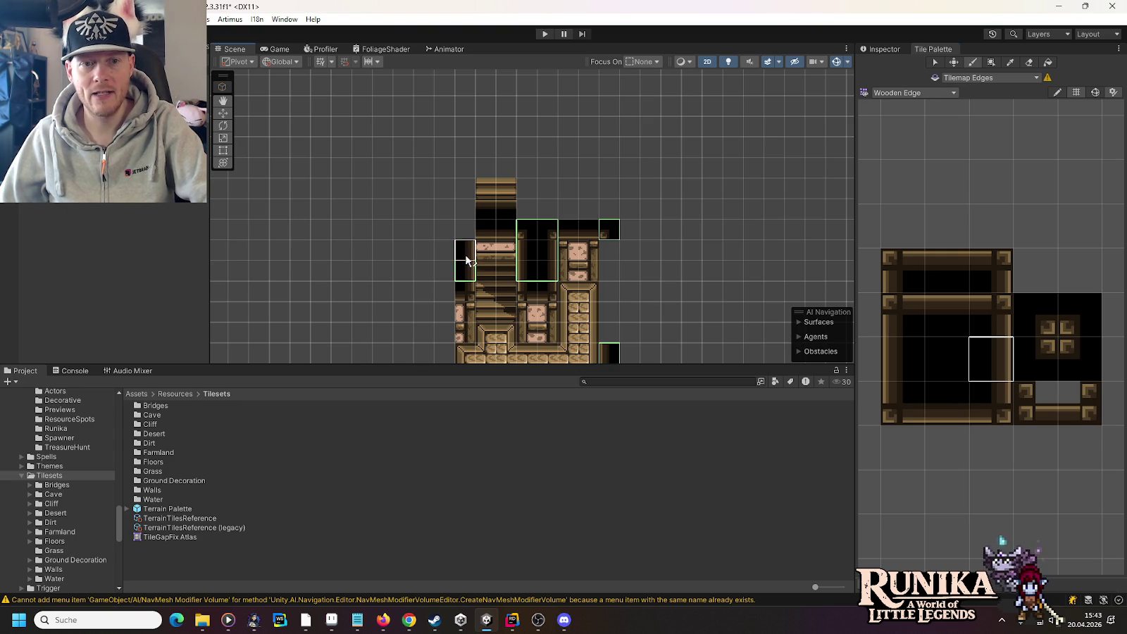
click(1056, 328)
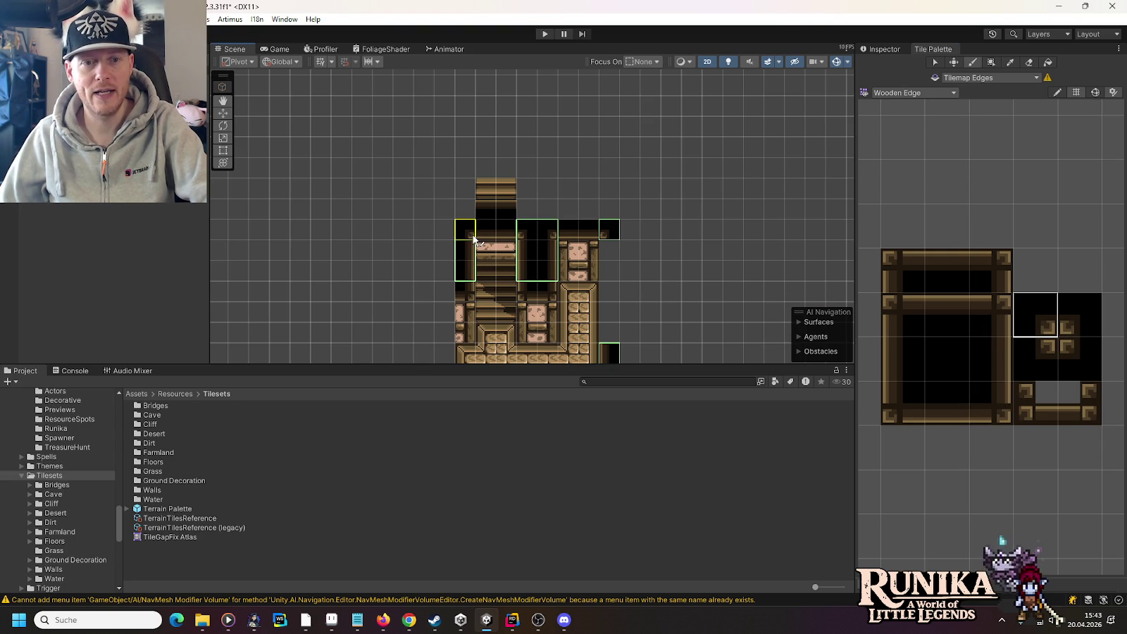
click(888, 349)
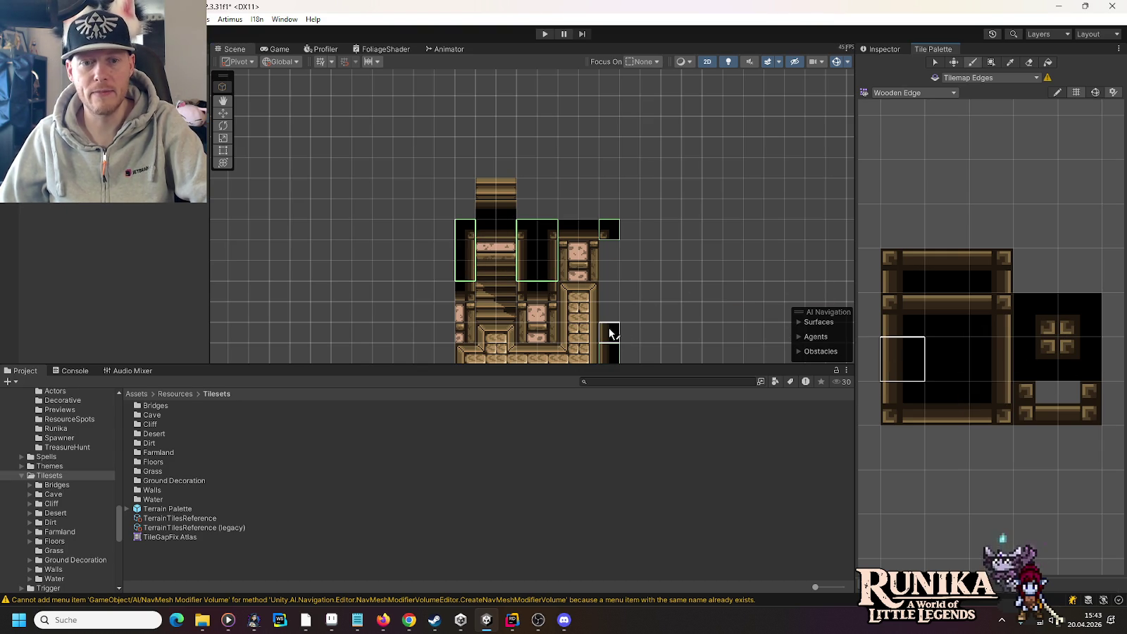
drag(610, 334, 612, 277)
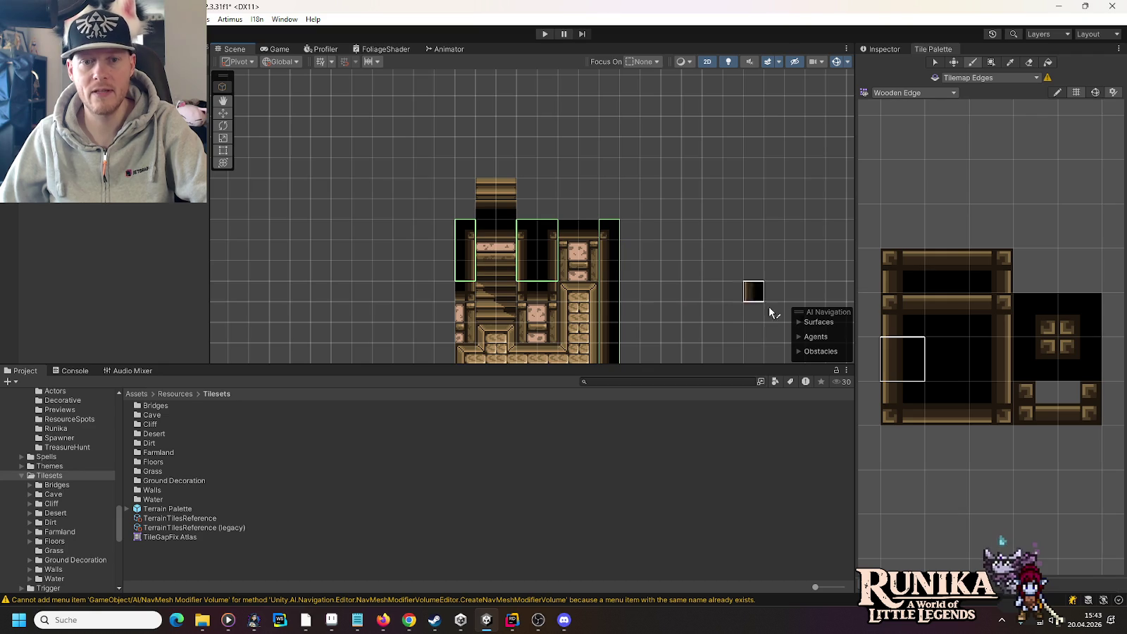
click(1042, 329)
click(437, 296)
click(988, 359)
scroll(562, 243, down, 5)
drag(468, 144, 468, 300)
click(1042, 351)
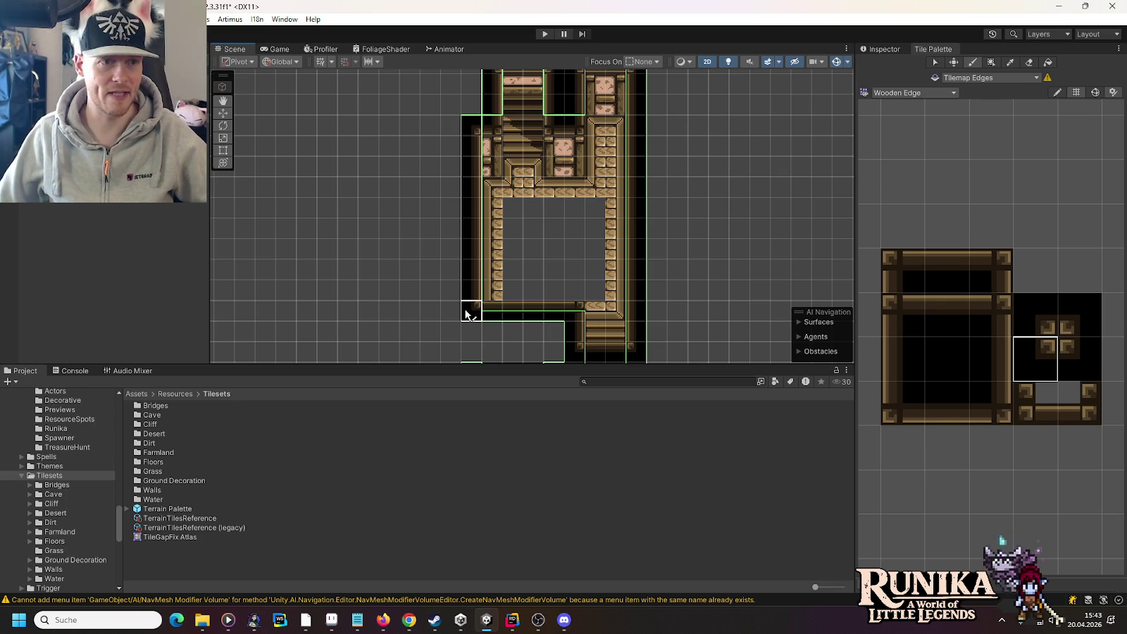
Step: Paint the grey gap cell with the plain black centre edge tile
click(948, 361)
mouse_move(531, 312)
mouse_down()
mouse_move(554, 221)
mouse_move(502, 255)
mouse_up()
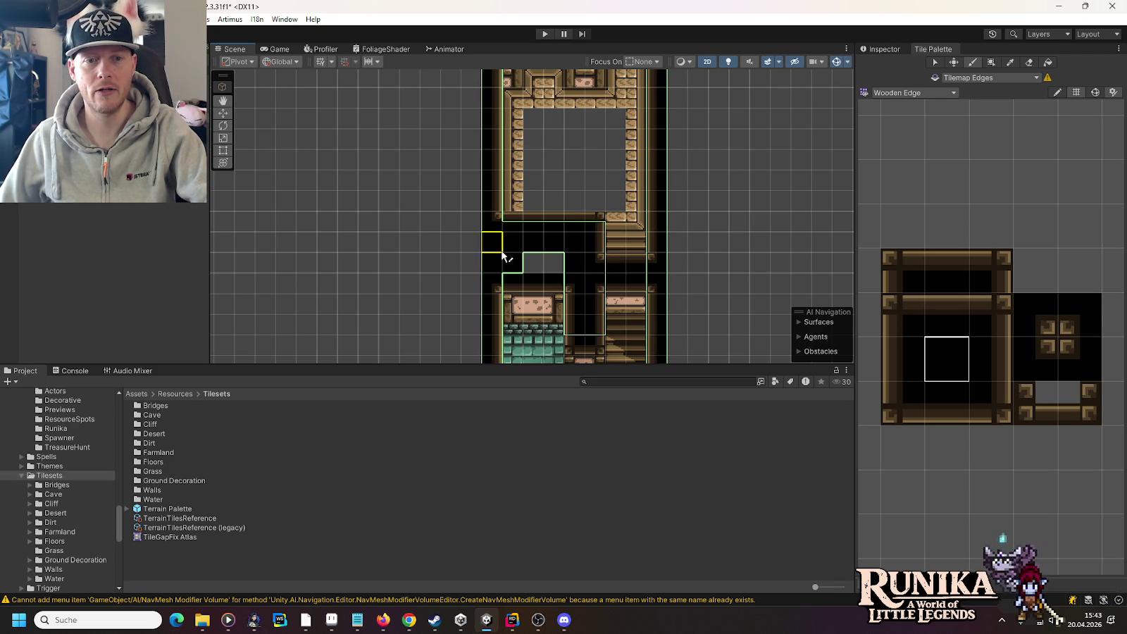
click(544, 265)
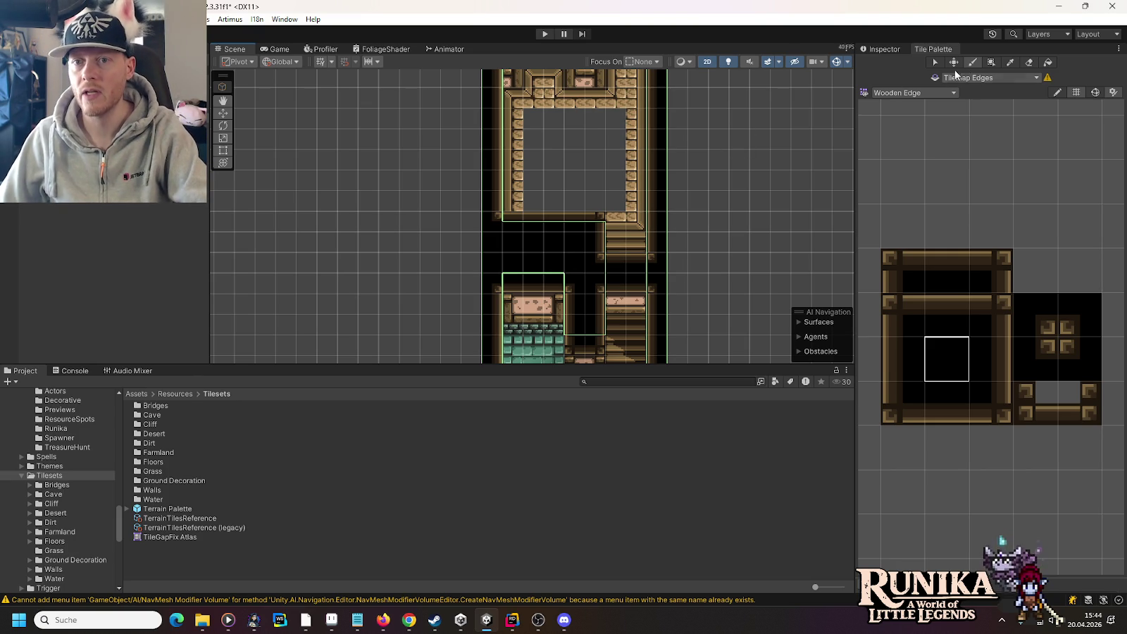
Step: Paint black edge rows along the lower room's bottom and columns up its left and right sides
scroll(471, 239, down, 2)
drag(479, 277, 473, 133)
mouse_move(483, 329)
mouse_down()
mouse_move(618, 332)
mouse_move(621, 88)
mouse_move(612, 93)
mouse_up()
mouse_move(481, 311)
mouse_down()
mouse_move(474, 87)
mouse_move(429, 139)
mouse_move(407, 309)
mouse_move(433, 166)
mouse_up()
drag(586, 290, 586, 121)
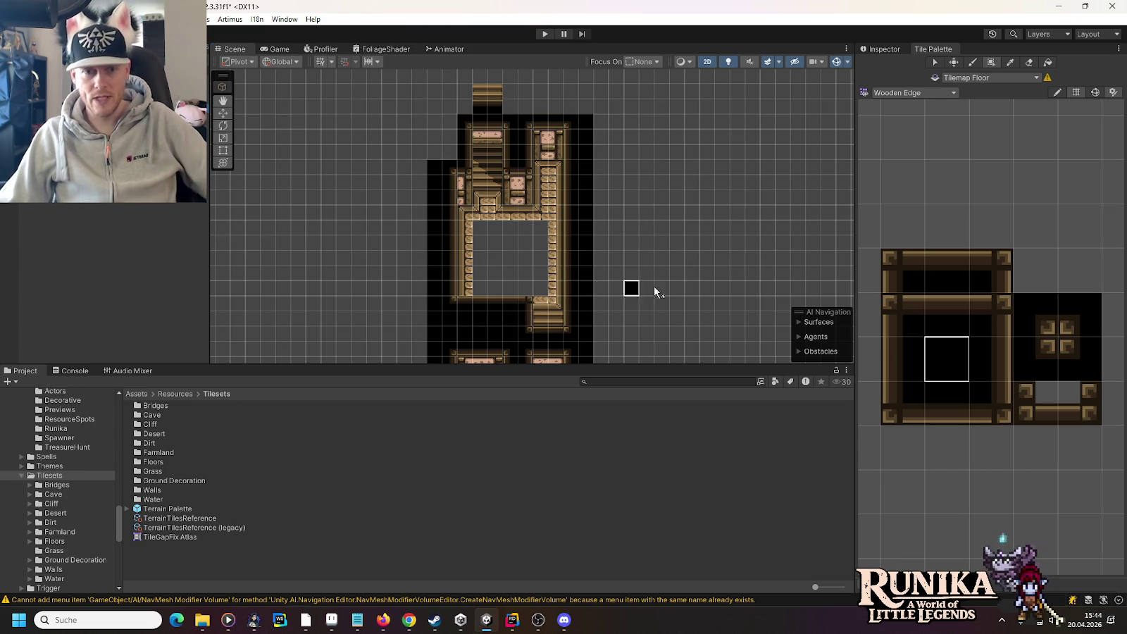
click(940, 94)
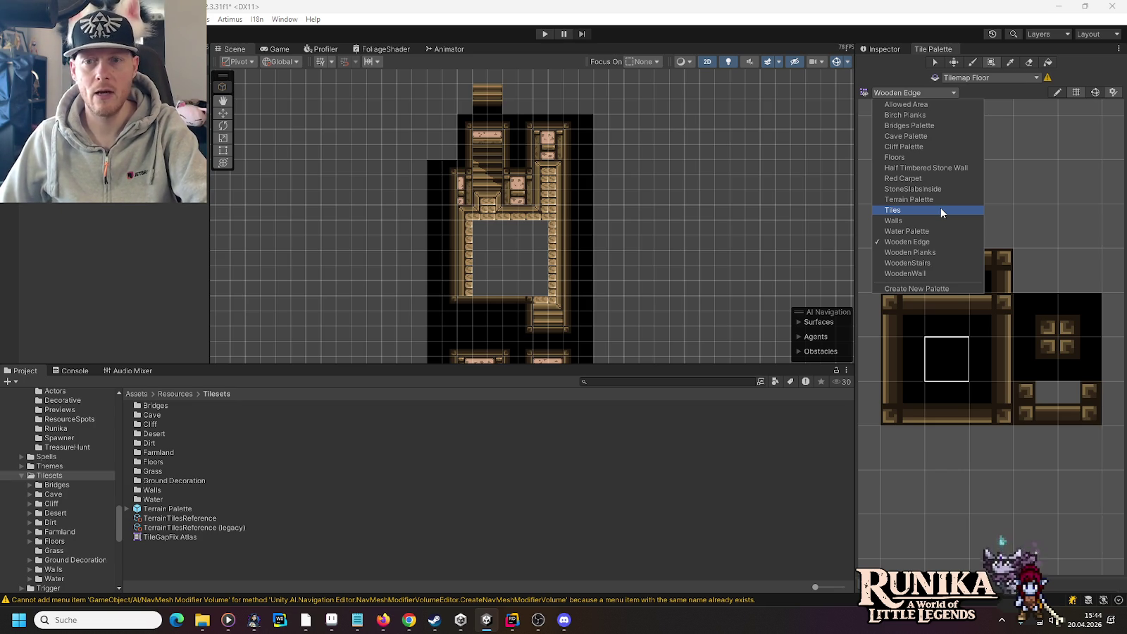
Step: Fill the stair room's empty interior with a Wooden Planks floor tile, then go over to Aseprite
click(937, 252)
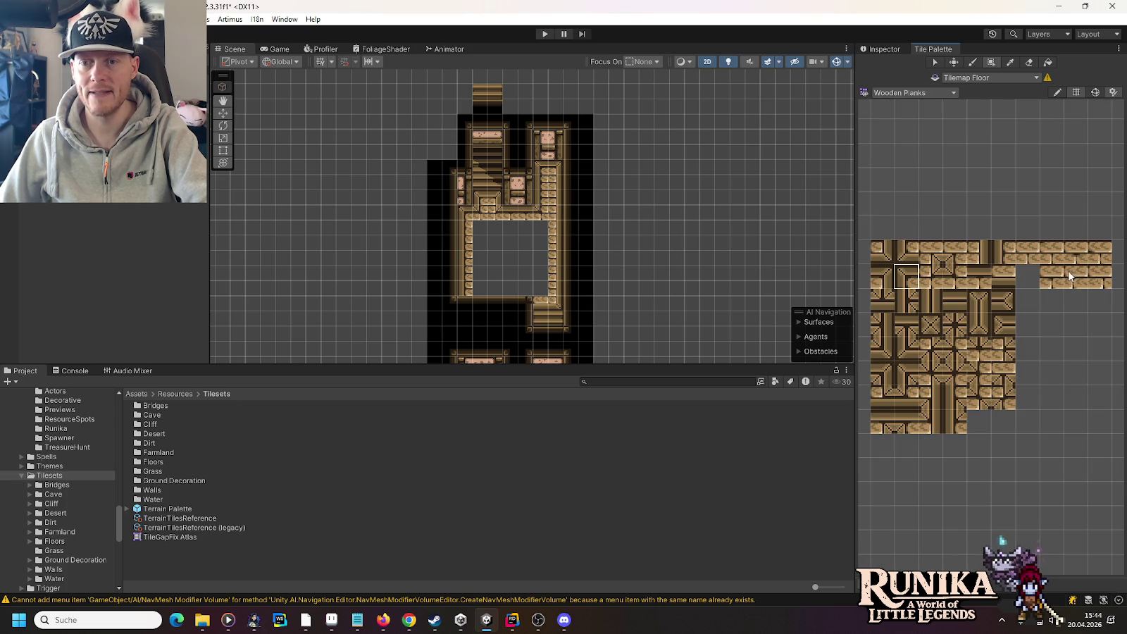
click(1033, 259)
scroll(524, 279, up, 5)
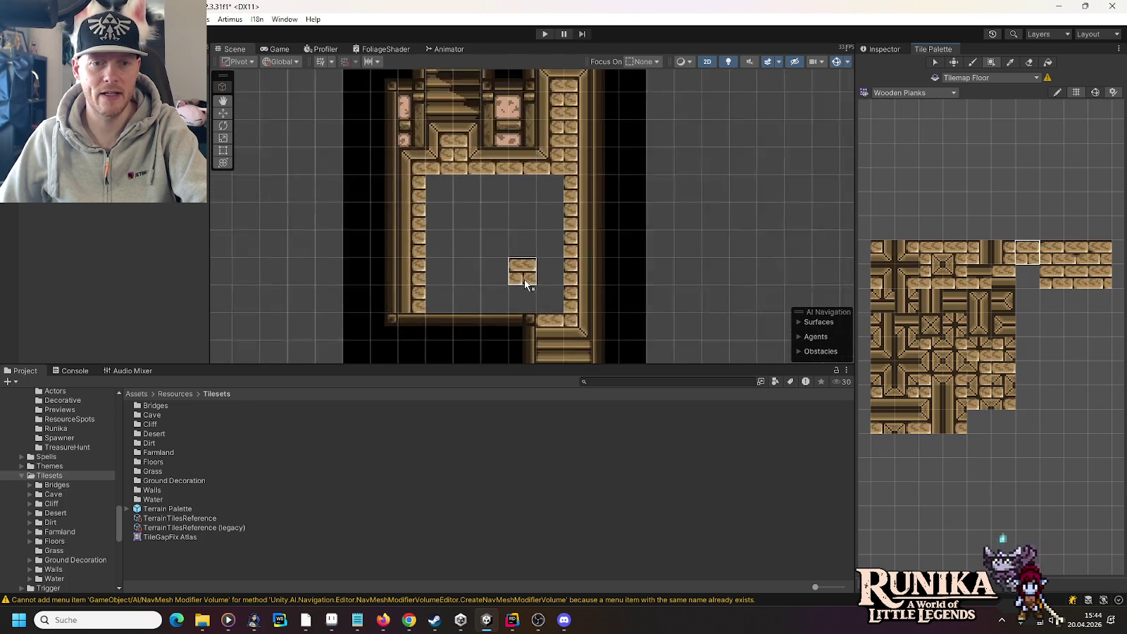
mouse_move(554, 301)
mouse_down()
mouse_move(448, 302)
mouse_move(430, 259)
mouse_move(439, 189)
mouse_up()
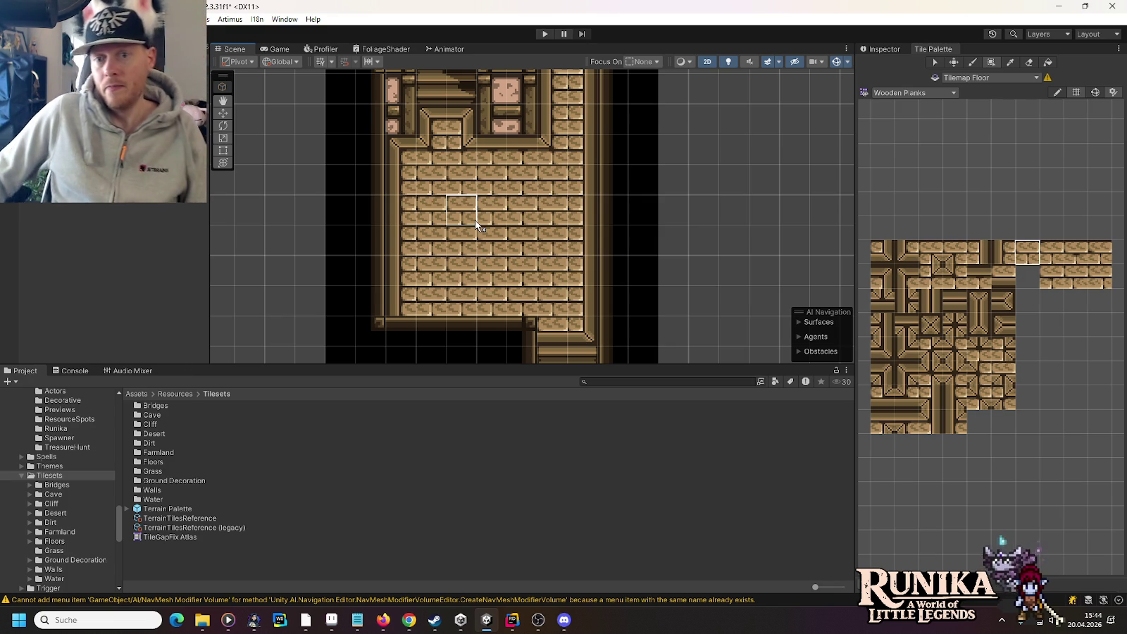
scroll(525, 243, down, 3)
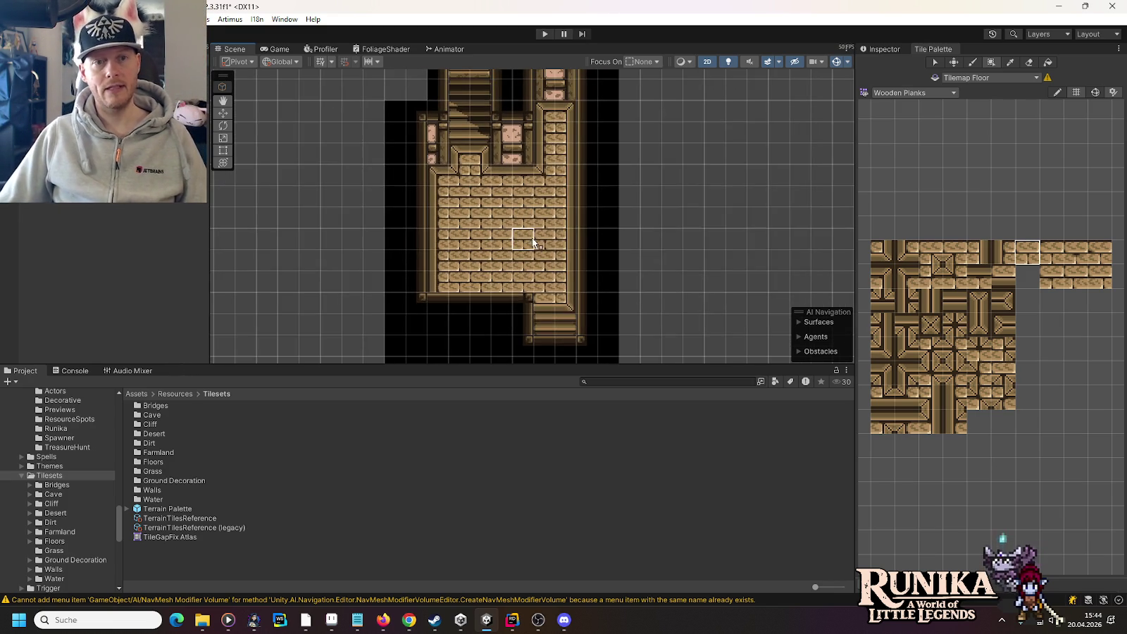
drag(677, 170, 680, 282)
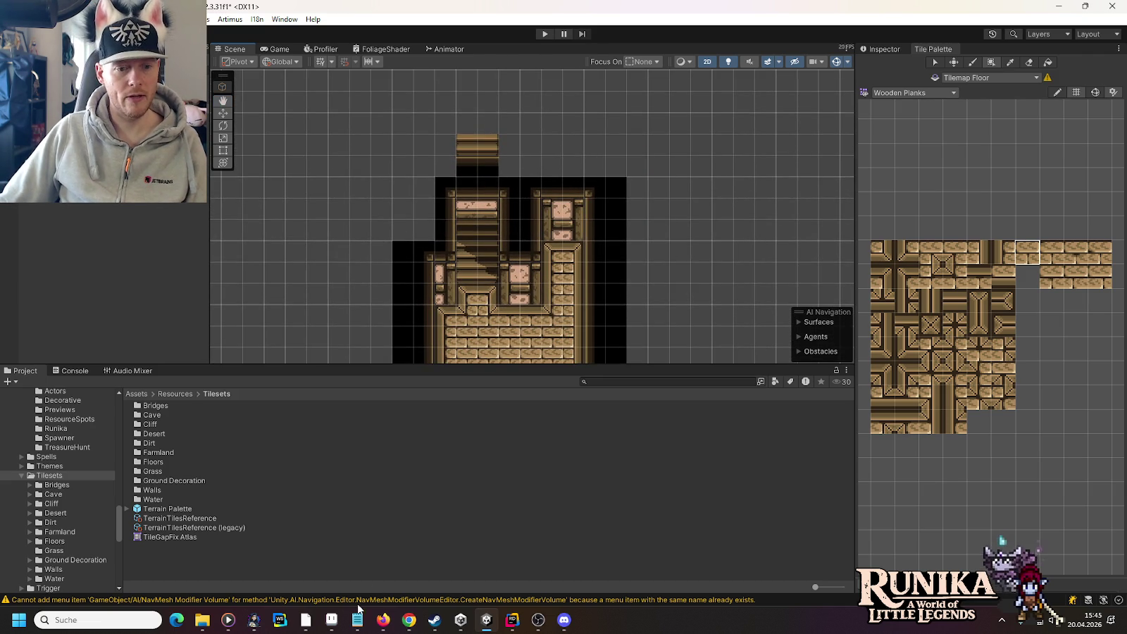
click(331, 620)
Step: In Aseprite, look over the town map and blacksmith building tileset, then return to Unity
key(ctrl+Tab)
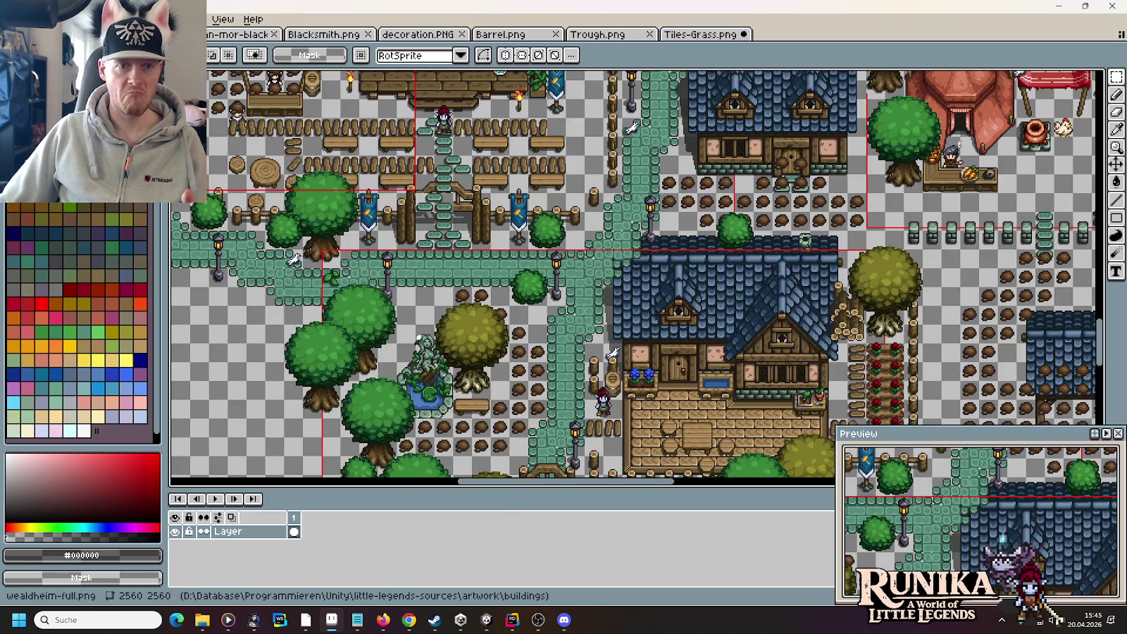
key(ctrl+Tab)
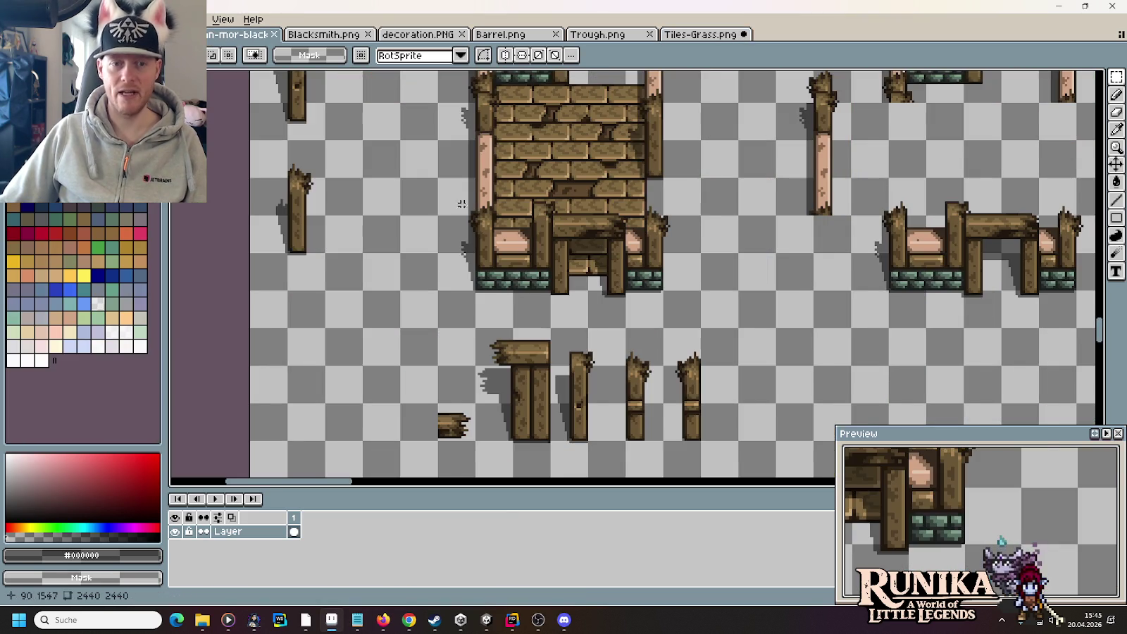
scroll(765, 204, down, 2)
scroll(765, 204, up, 3)
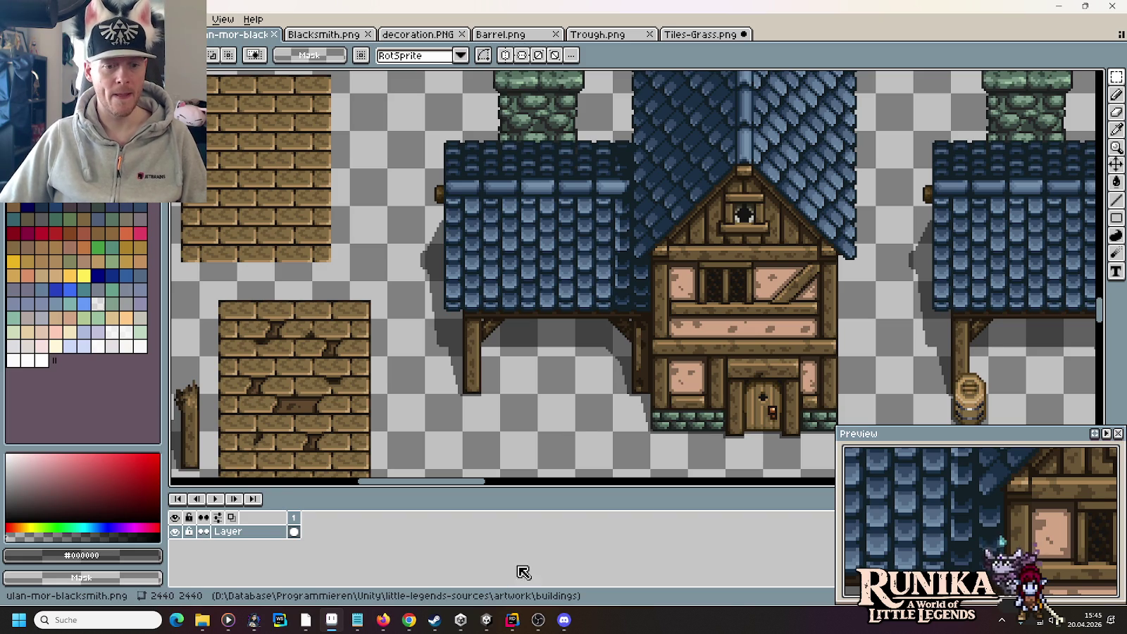
click(498, 623)
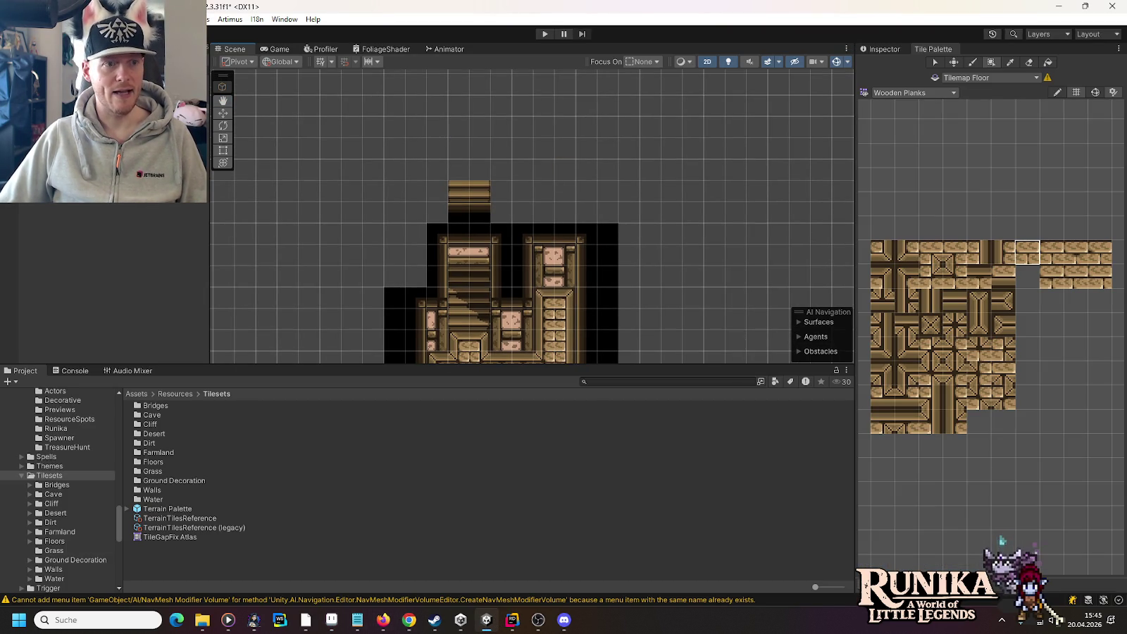
Step: Switch to the Wooden Edge palette and place upper-left corner and inner corner tiles at the tower top
click(909, 93)
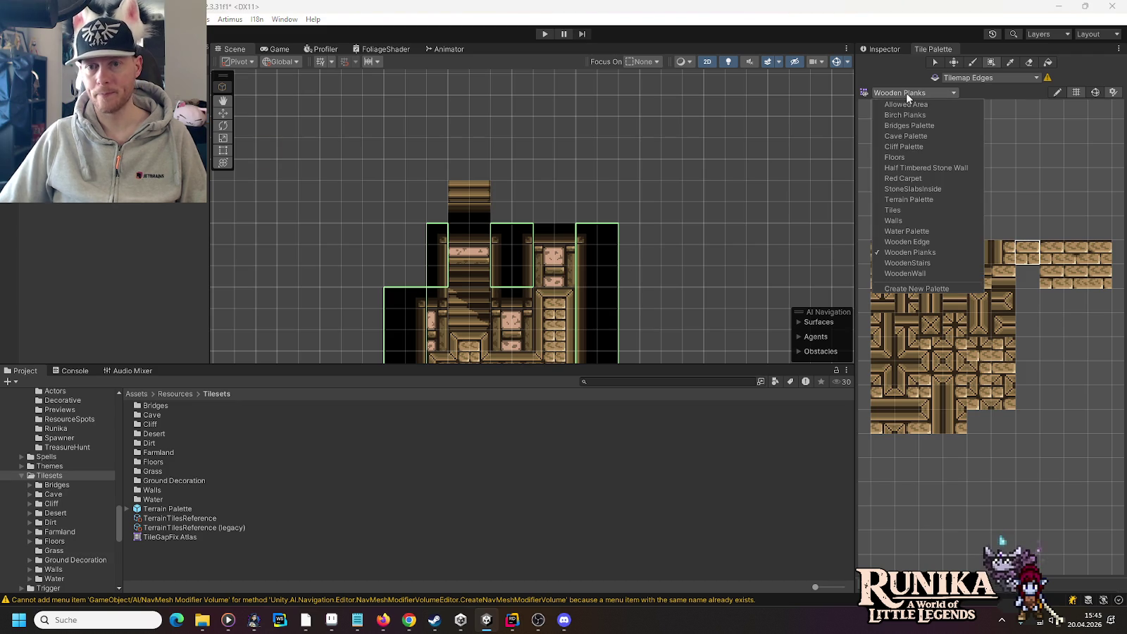
click(922, 239)
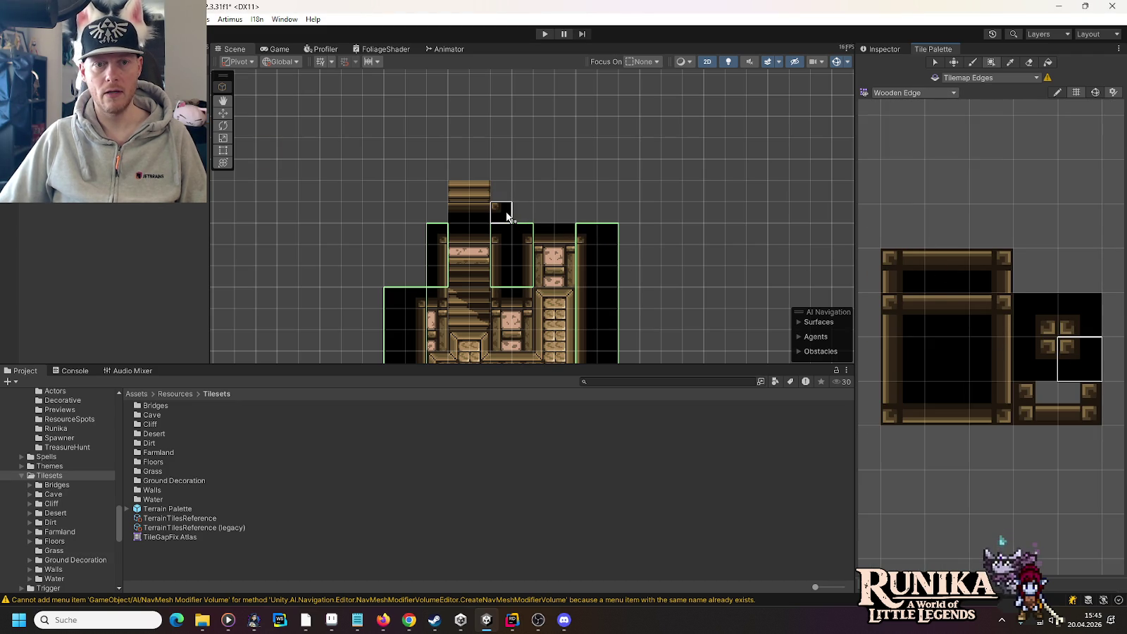
click(889, 356)
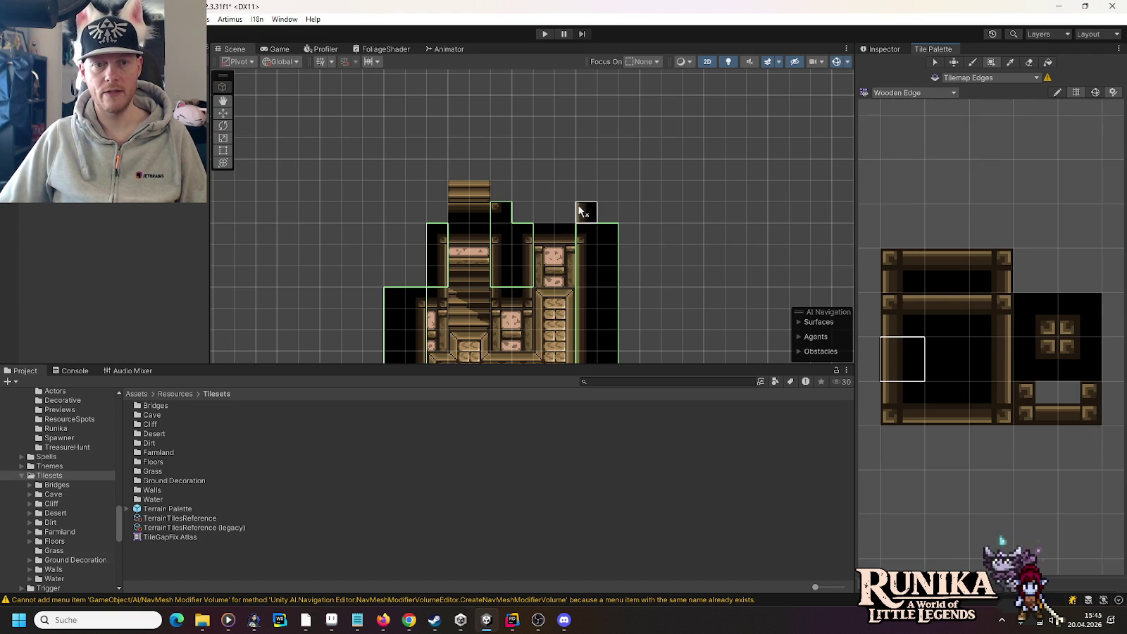
click(903, 317)
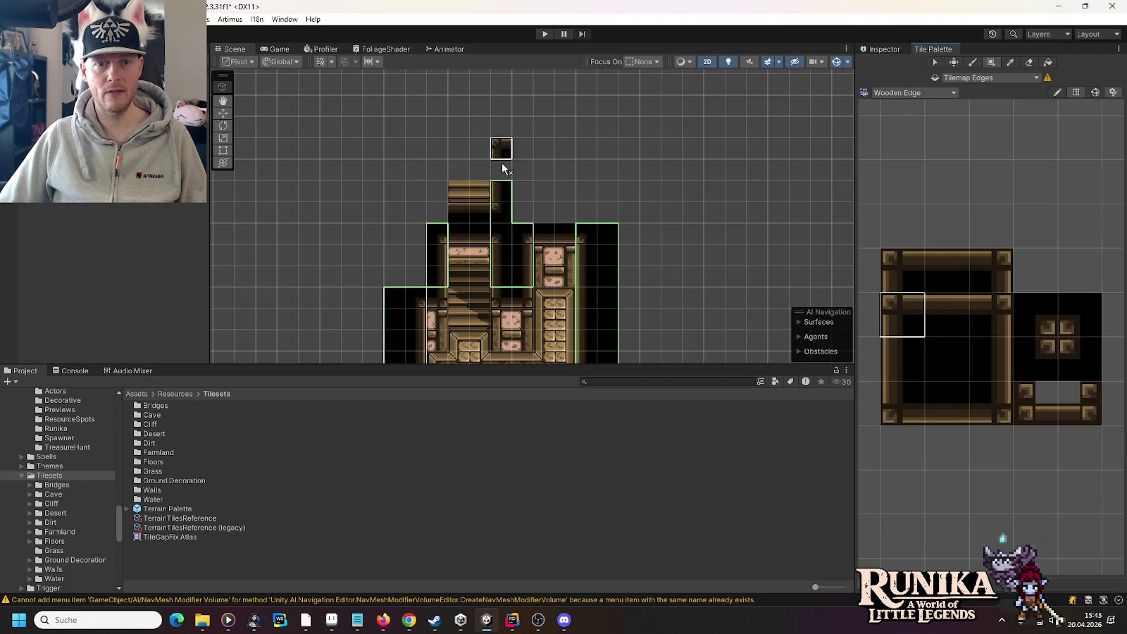
click(502, 163)
click(1053, 349)
click(438, 213)
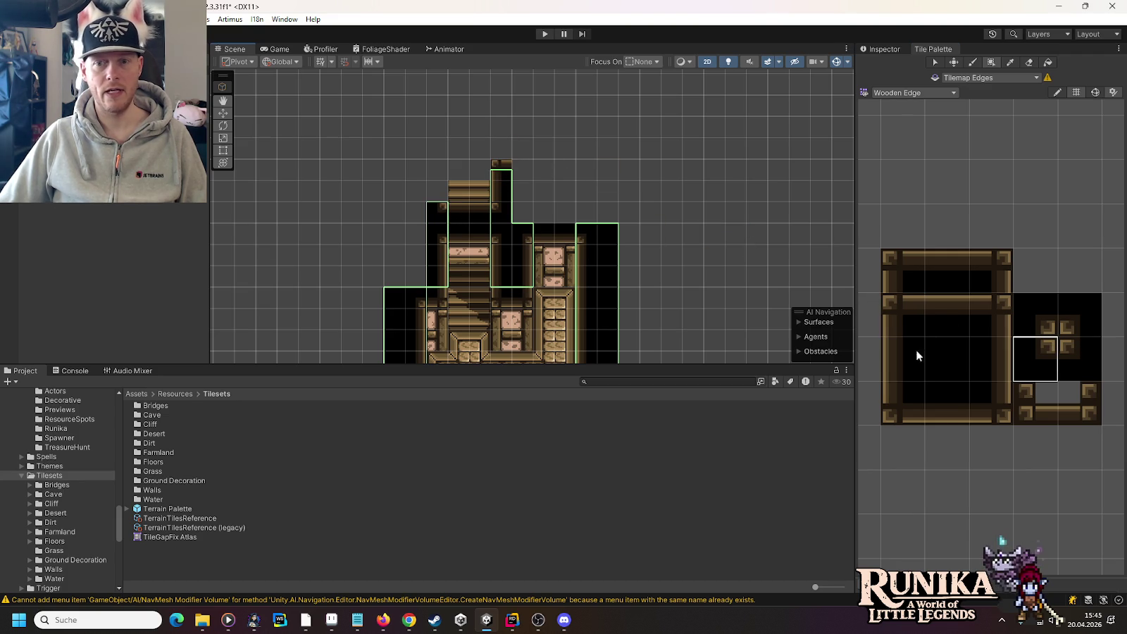
Step: Paint a tall left wooden border column up the tower and cap it with a corner tile
click(990, 359)
drag(439, 191, 440, 146)
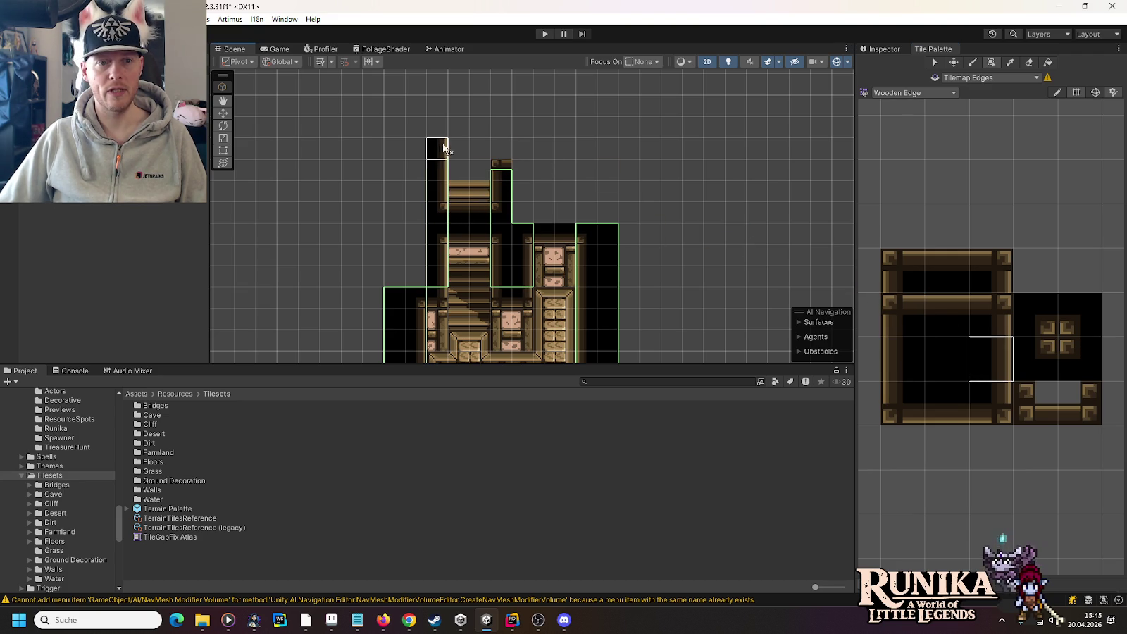
key(Down)
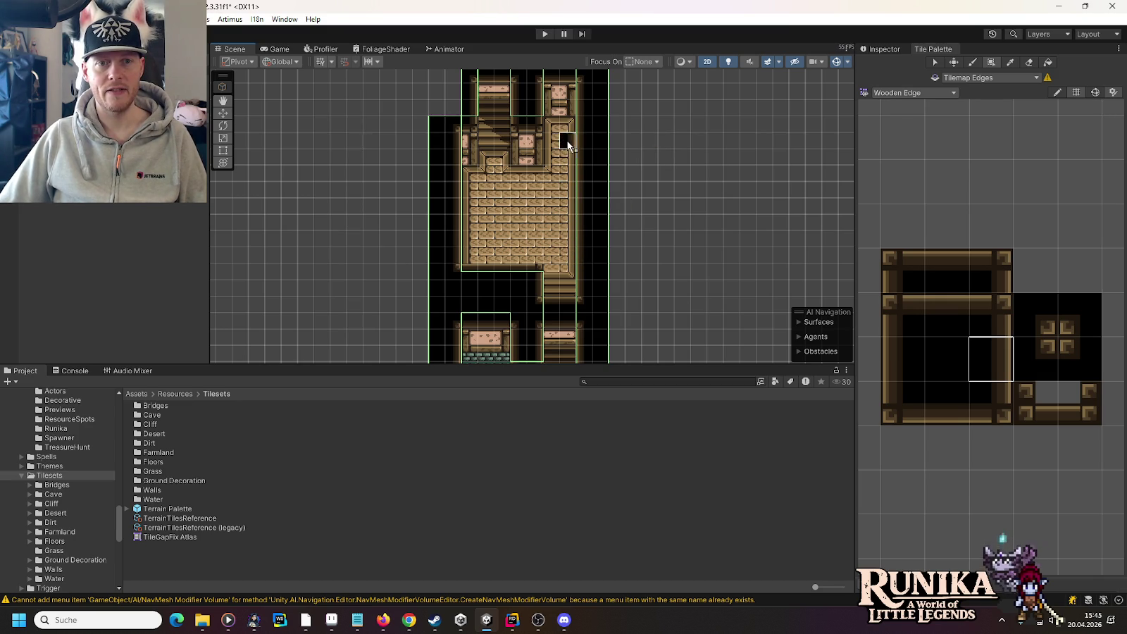
drag(649, 121, 660, 322)
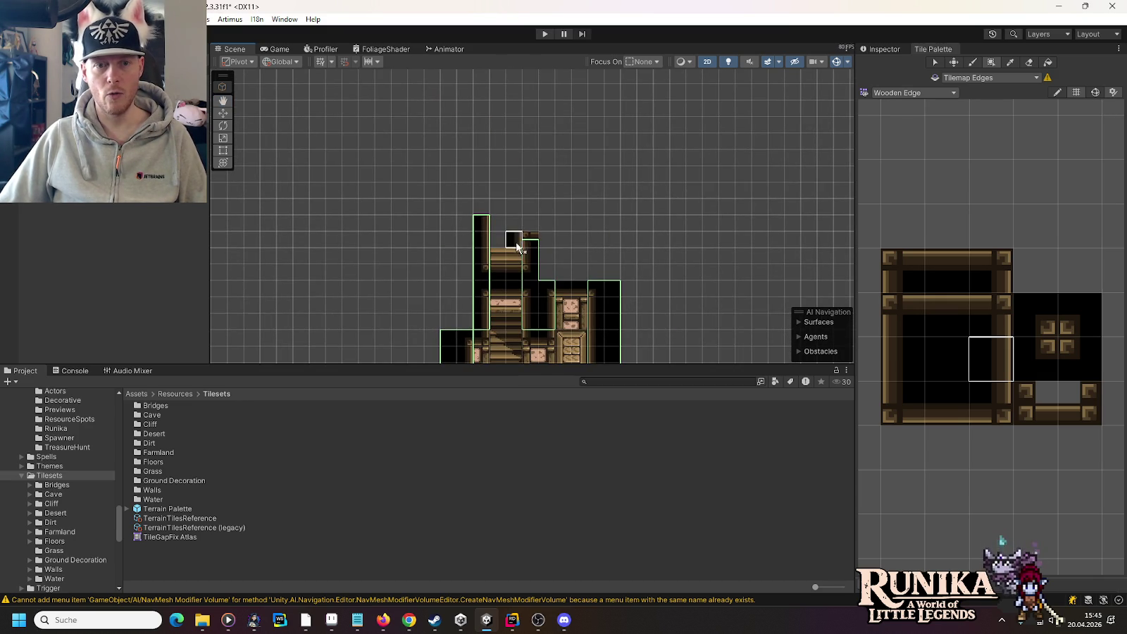
mouse_move(483, 209)
mouse_down()
mouse_move(485, 99)
mouse_move(501, 131)
mouse_up()
click(1017, 331)
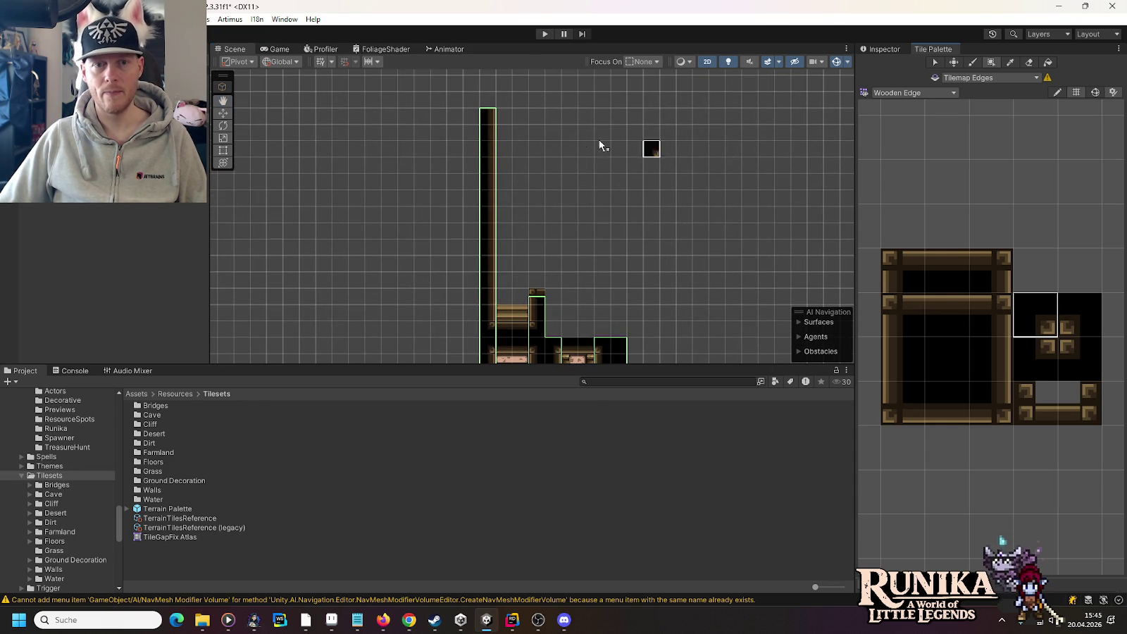
click(487, 98)
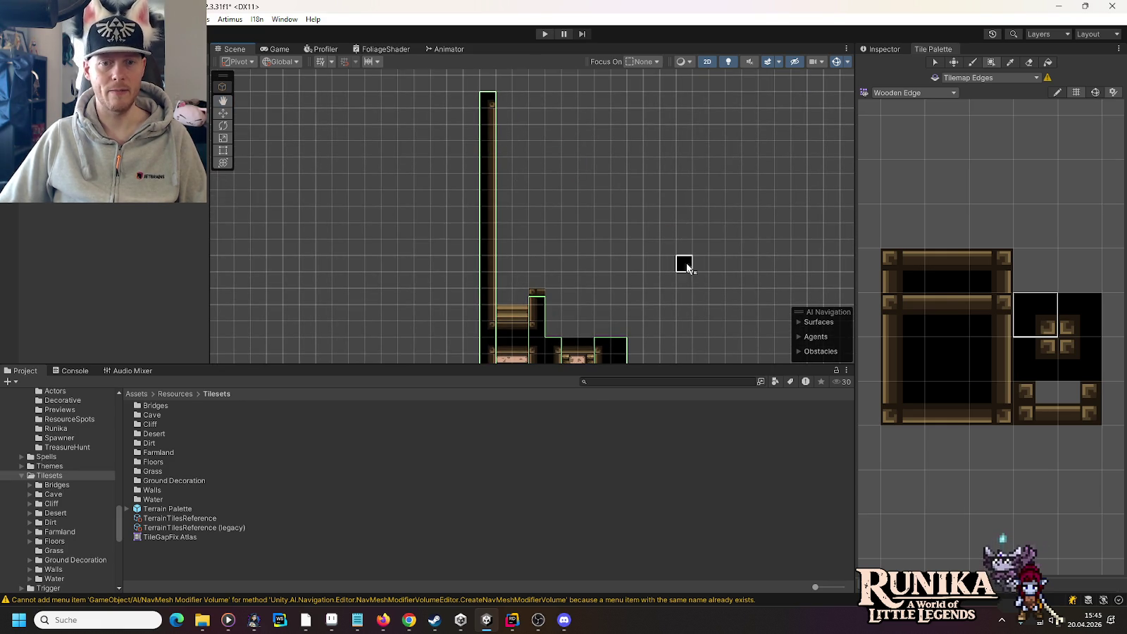
Step: Paint a horizontal beam row ending in a corner, then a border column rising from it
key(Down)
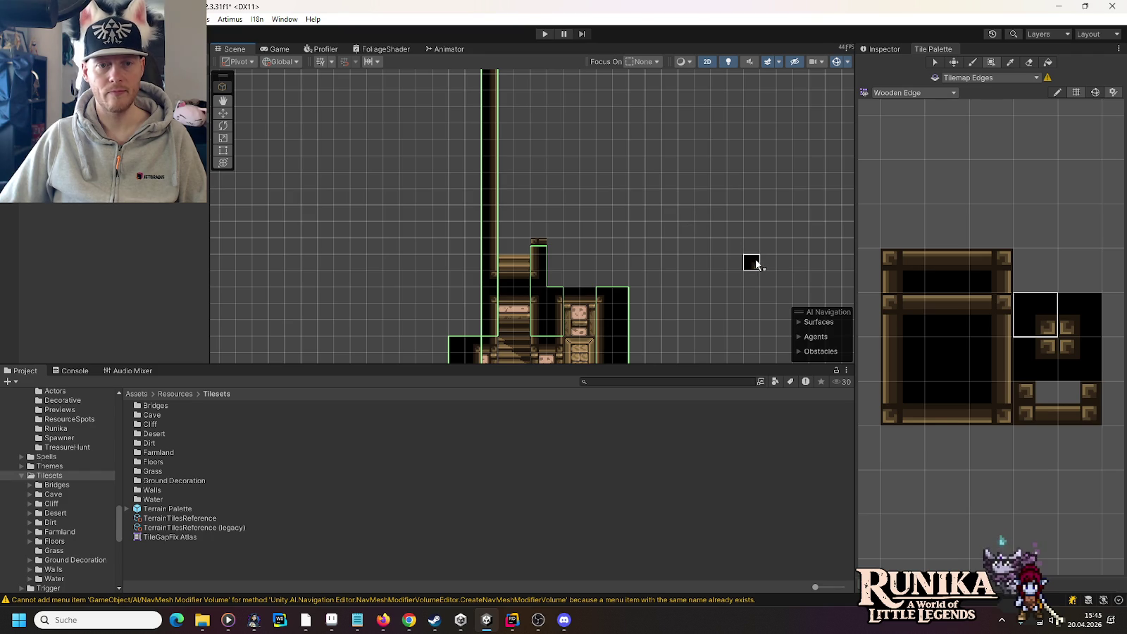
click(942, 308)
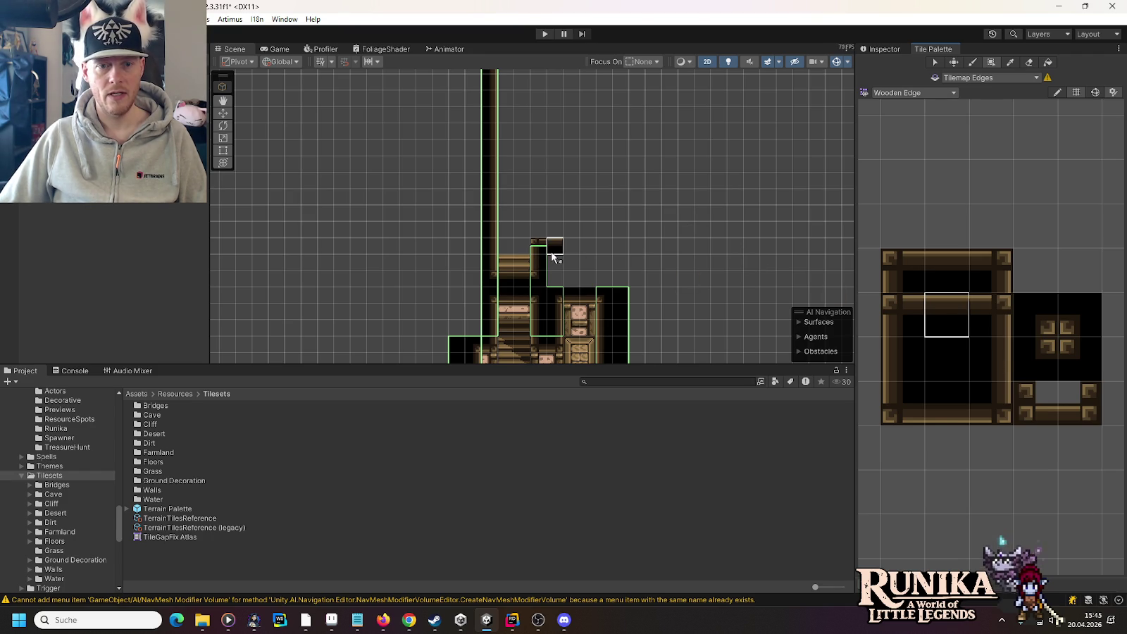
drag(555, 250, 578, 250)
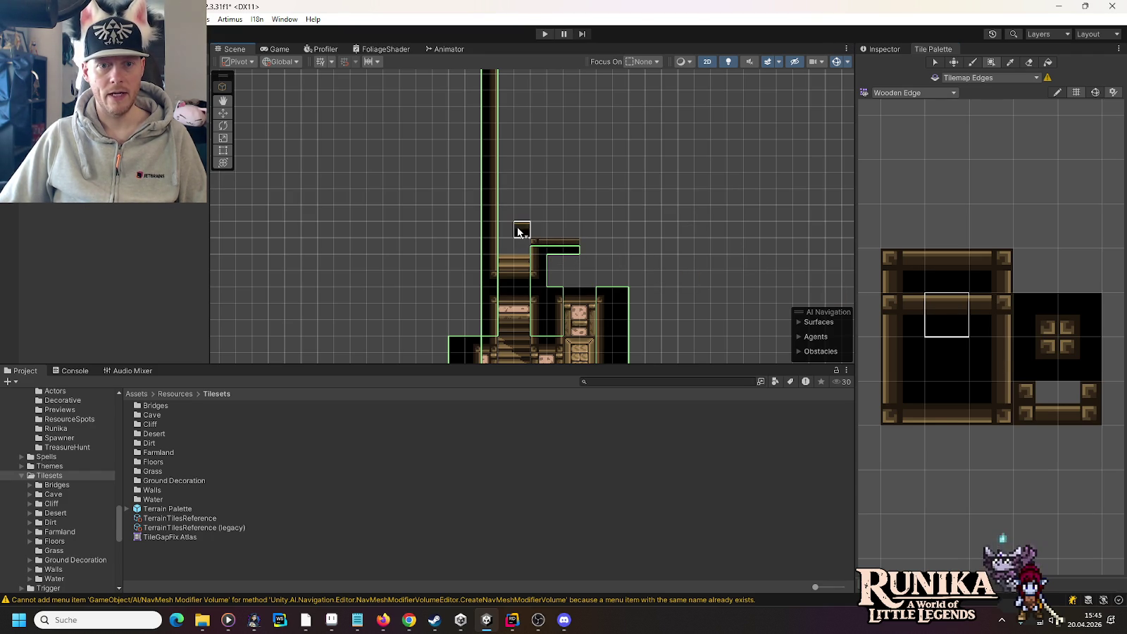
click(1043, 350)
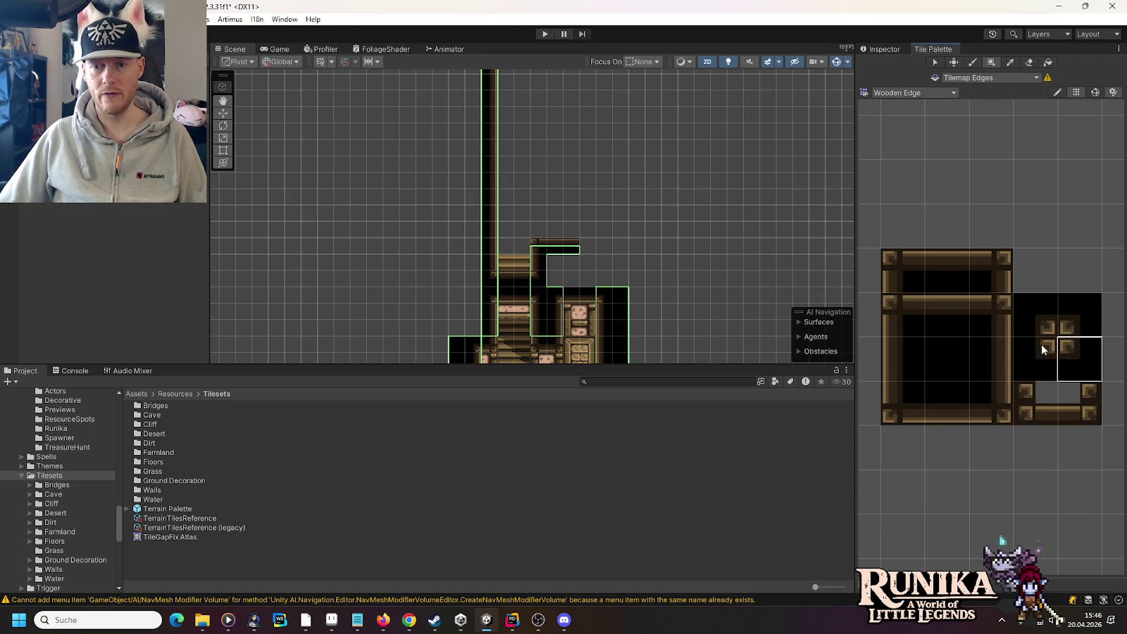
click(587, 246)
click(906, 358)
drag(598, 310, 596, 146)
Step: Cap the right border column with a top-right corner tile and outline the top row on Tilemap Walls
click(1074, 317)
click(597, 123)
click(947, 403)
drag(516, 121, 589, 124)
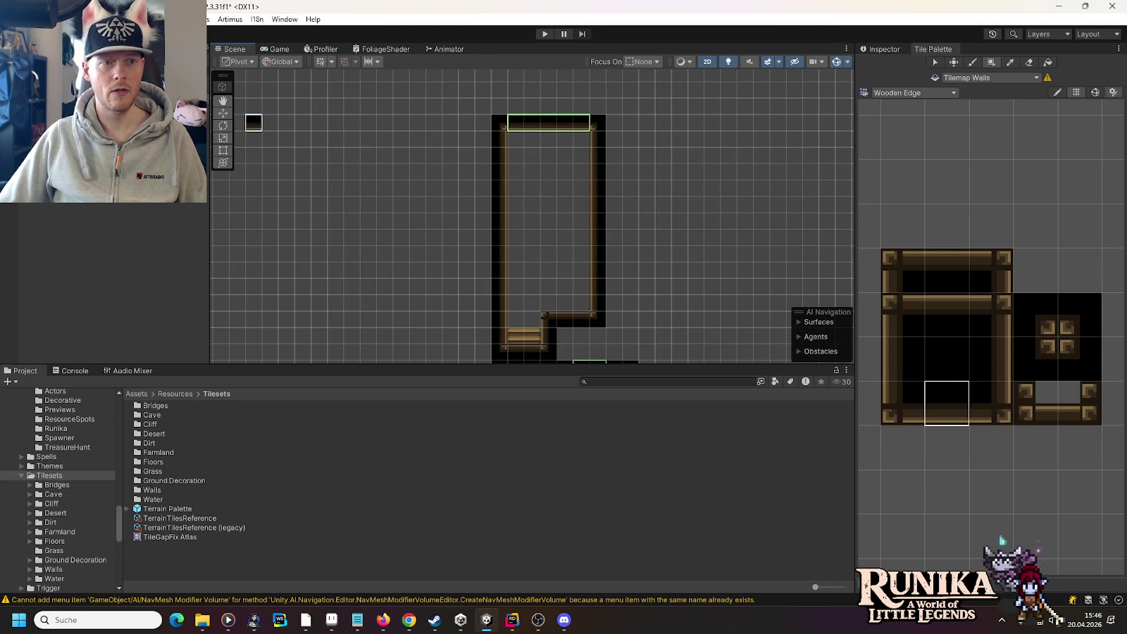
Step: From the WoodenWall palette, paint wall tiles at the room's top-left, top-right and top-centre
click(919, 93)
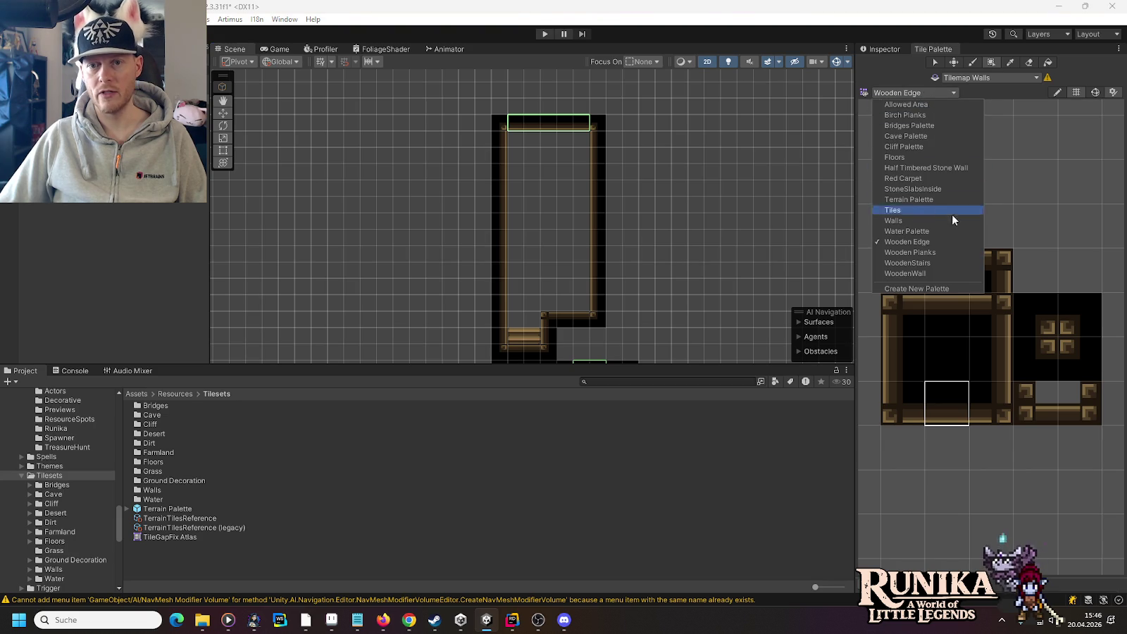
click(947, 272)
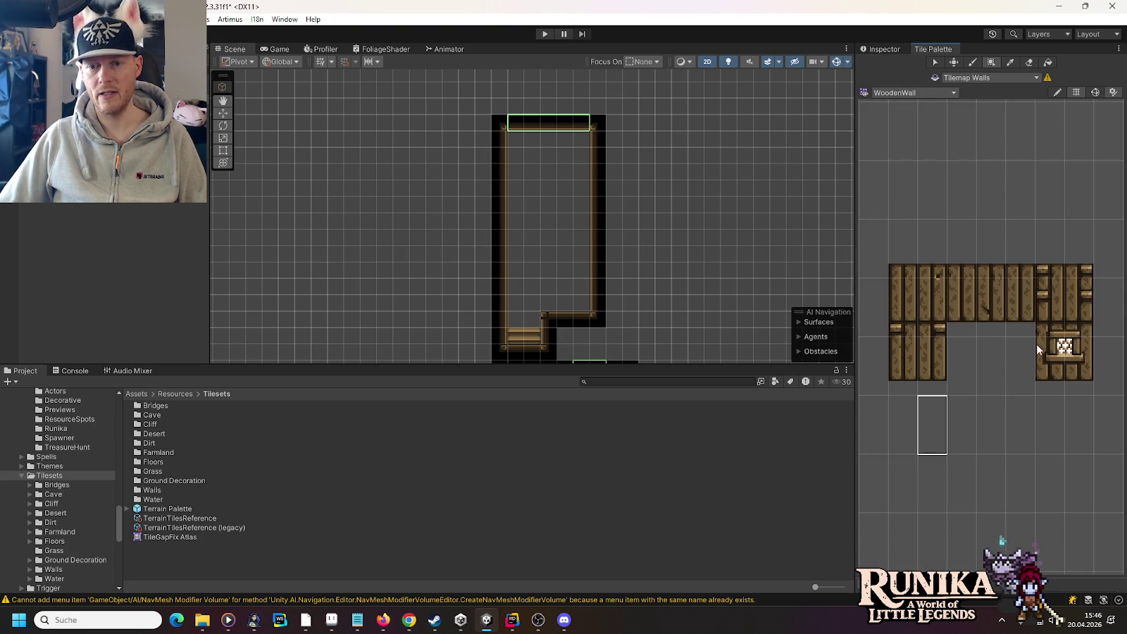
click(932, 366)
click(520, 155)
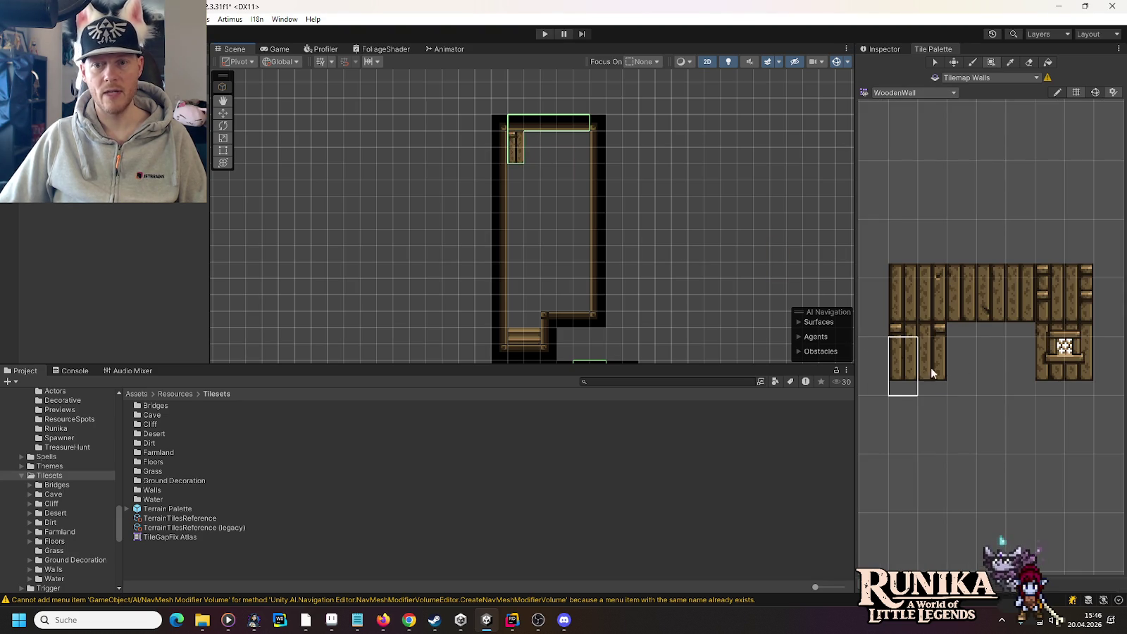
click(584, 153)
click(1073, 387)
drag(1072, 388, 1049, 381)
click(548, 154)
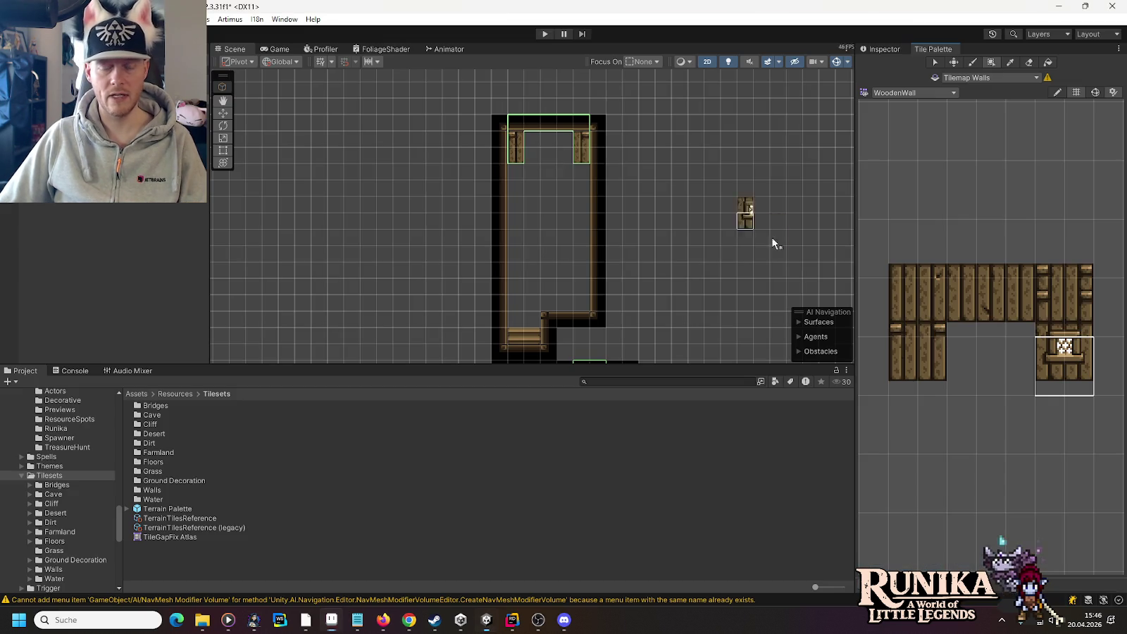
Step: Fill the remaining top-row gaps with single wooden wall tiles
click(1049, 366)
click(537, 149)
click(1078, 381)
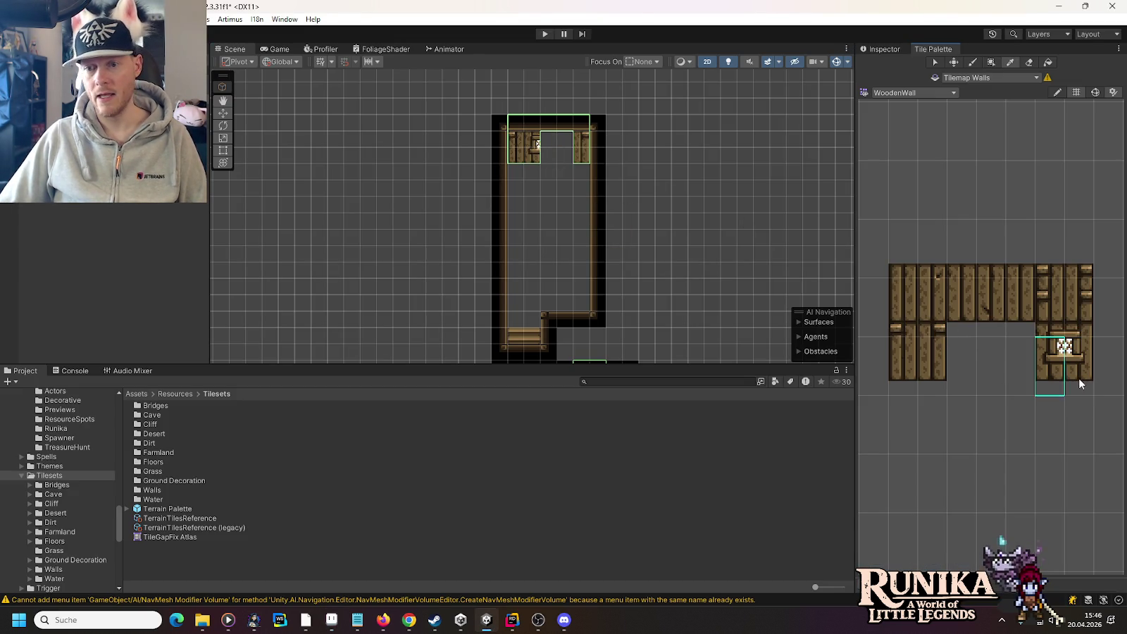
click(986, 307)
click(565, 156)
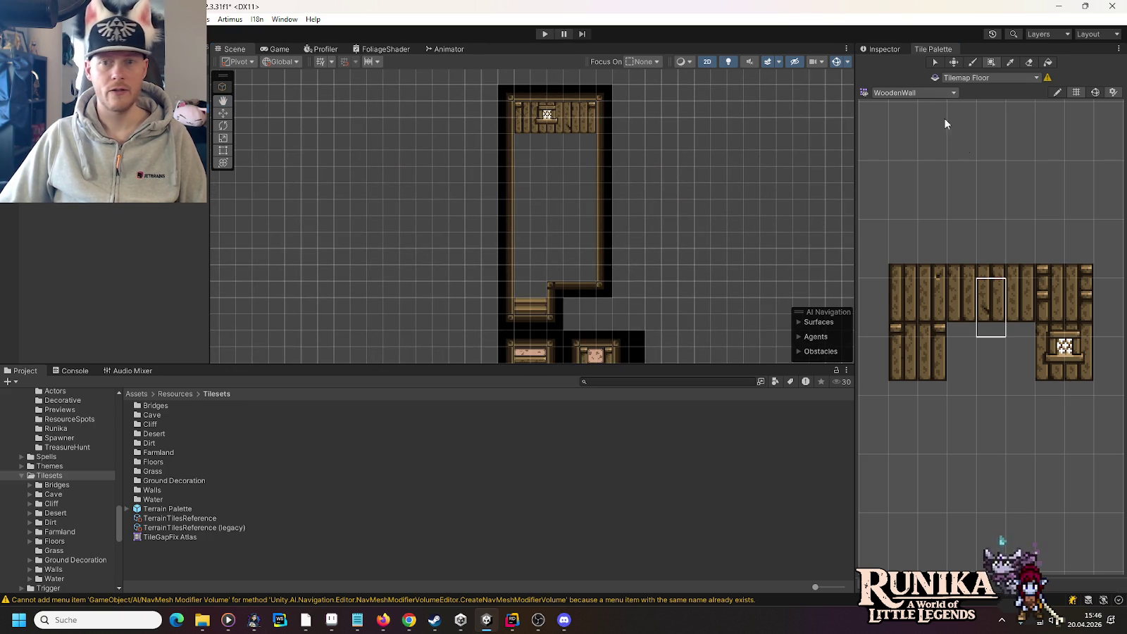
Step: On Tilemap Floor with Wooden Planks, paint corner planks and a plank edge along the room's top
click(914, 92)
click(937, 252)
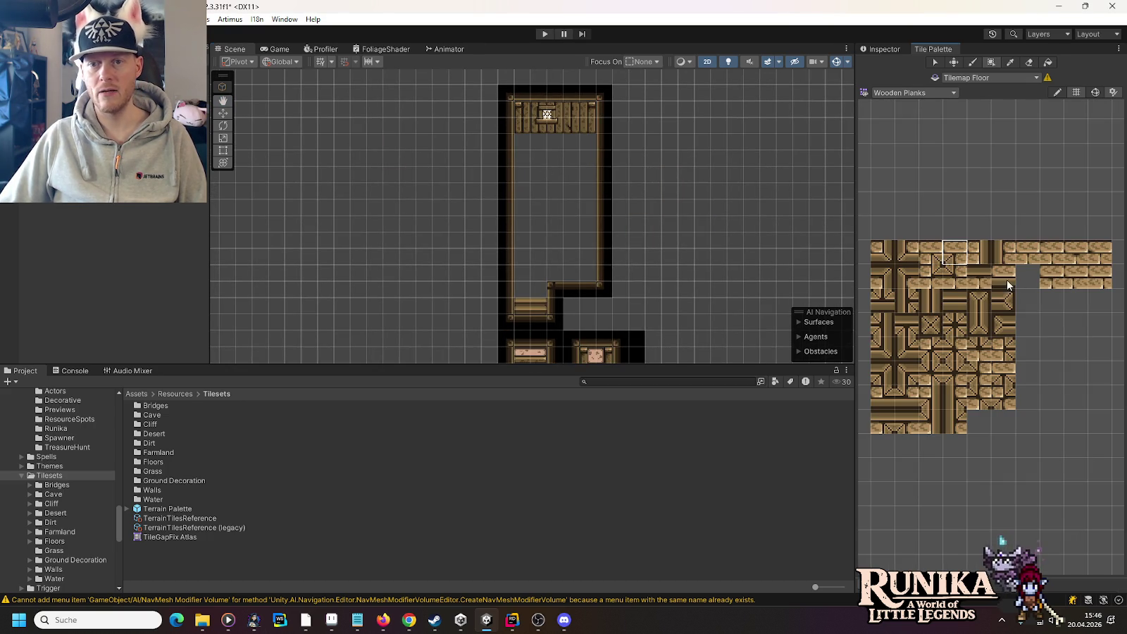
click(900, 277)
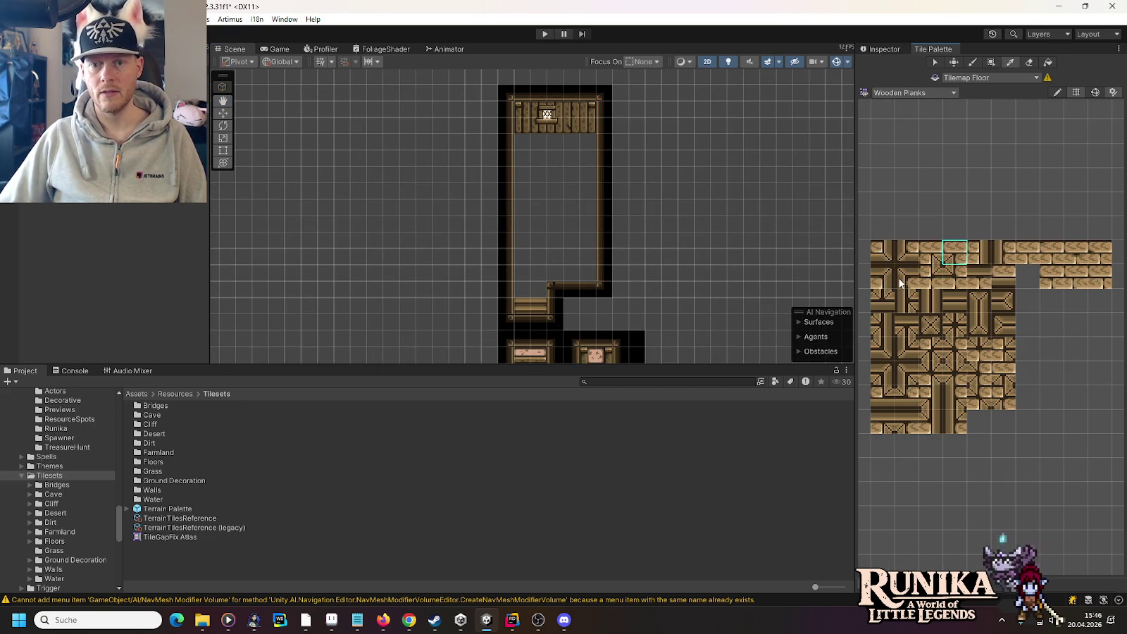
click(524, 143)
click(980, 272)
drag(530, 144, 571, 148)
click(882, 277)
click(587, 145)
Step: Paint plank edges down both sides of the room and fill the lower-left corner gap
click(1003, 253)
drag(525, 151, 522, 274)
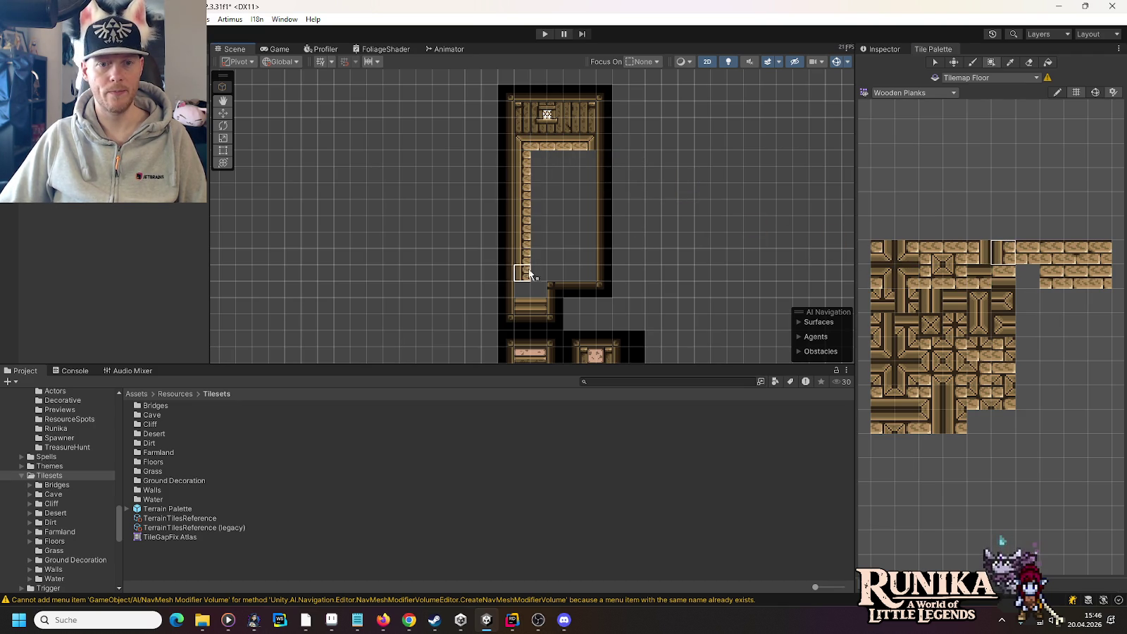
click(979, 252)
drag(585, 163, 588, 277)
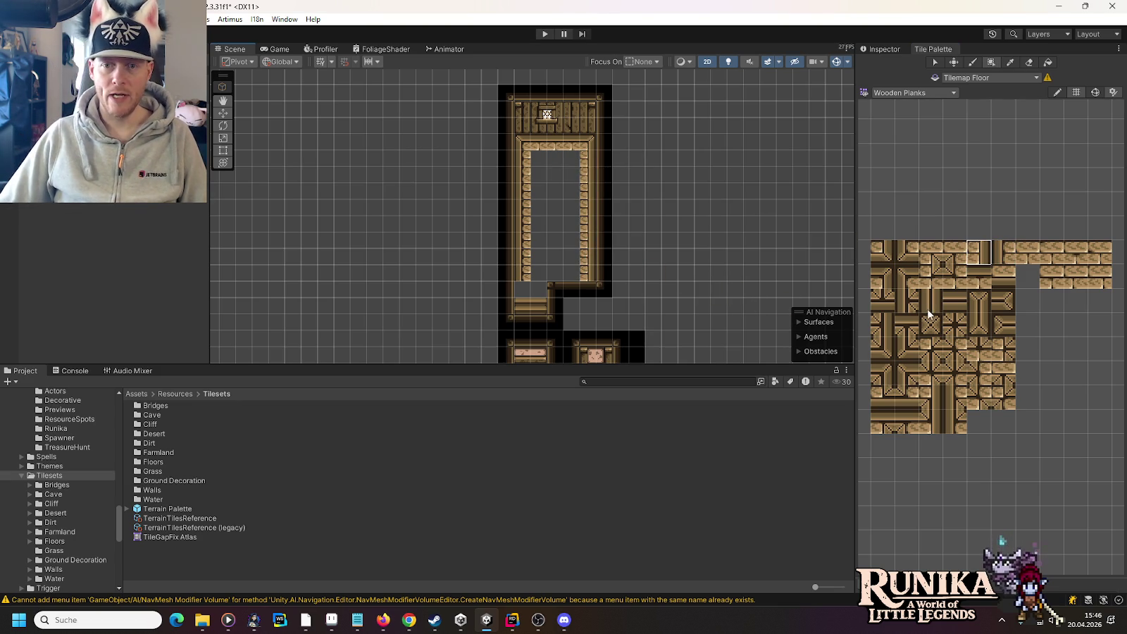
click(907, 252)
click(530, 291)
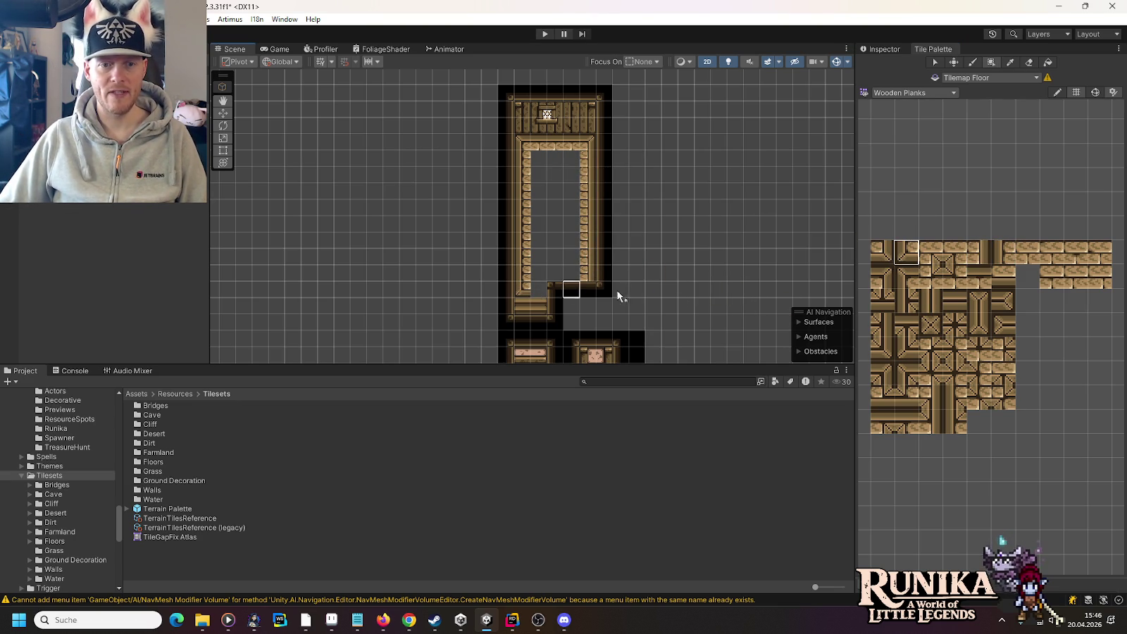
click(1003, 277)
click(544, 288)
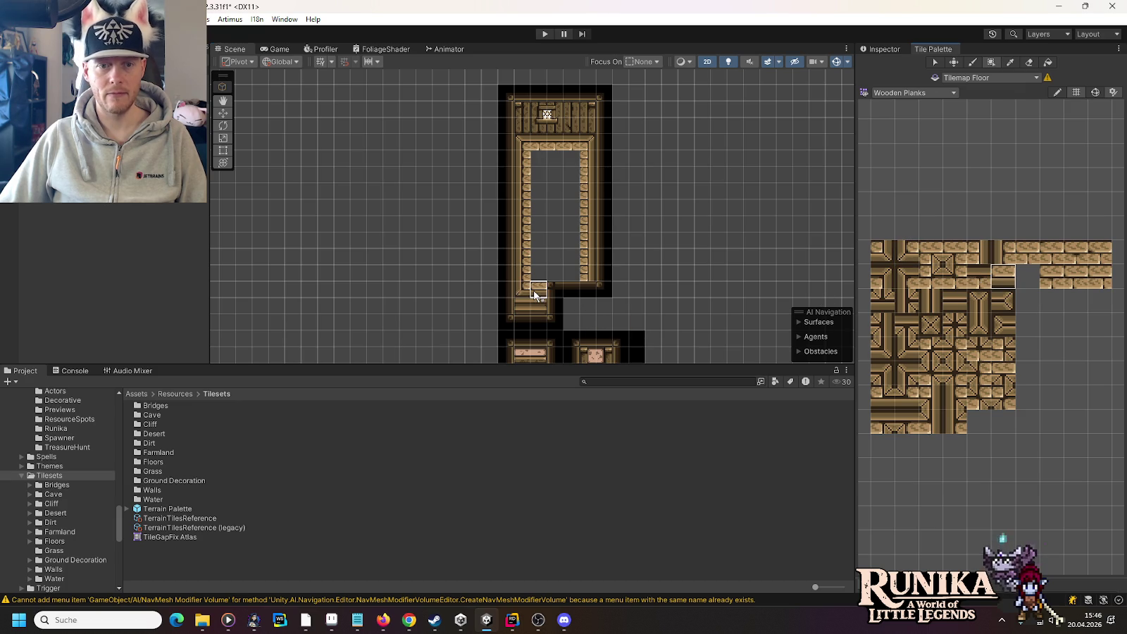
Step: Box-fill the room's interior with the plain plank floor tile
click(1027, 252)
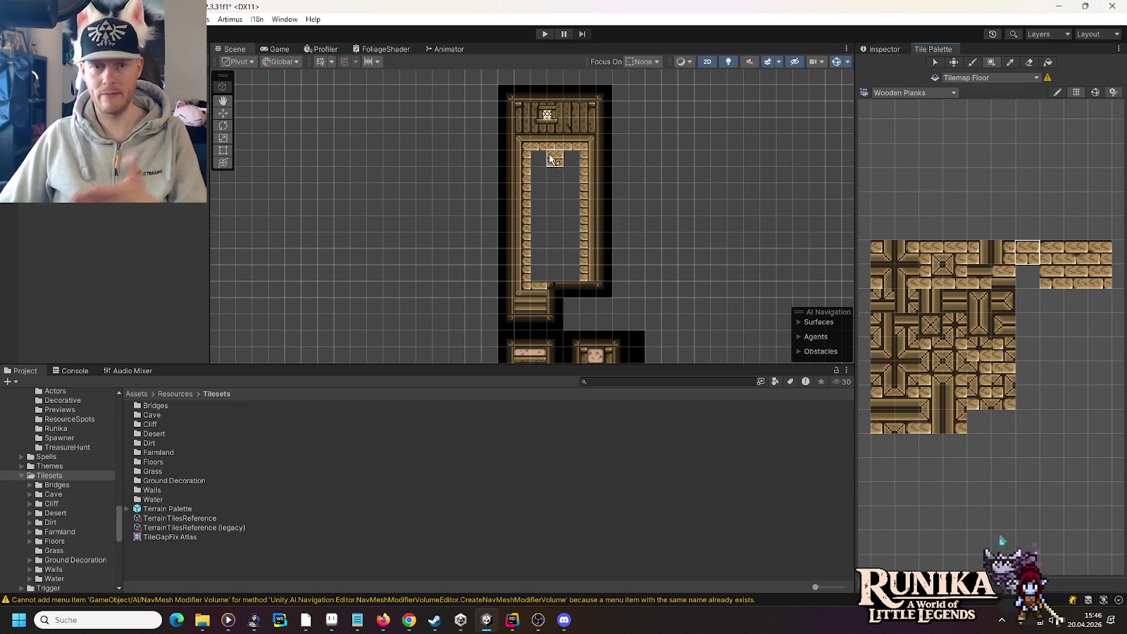
drag(533, 151, 576, 276)
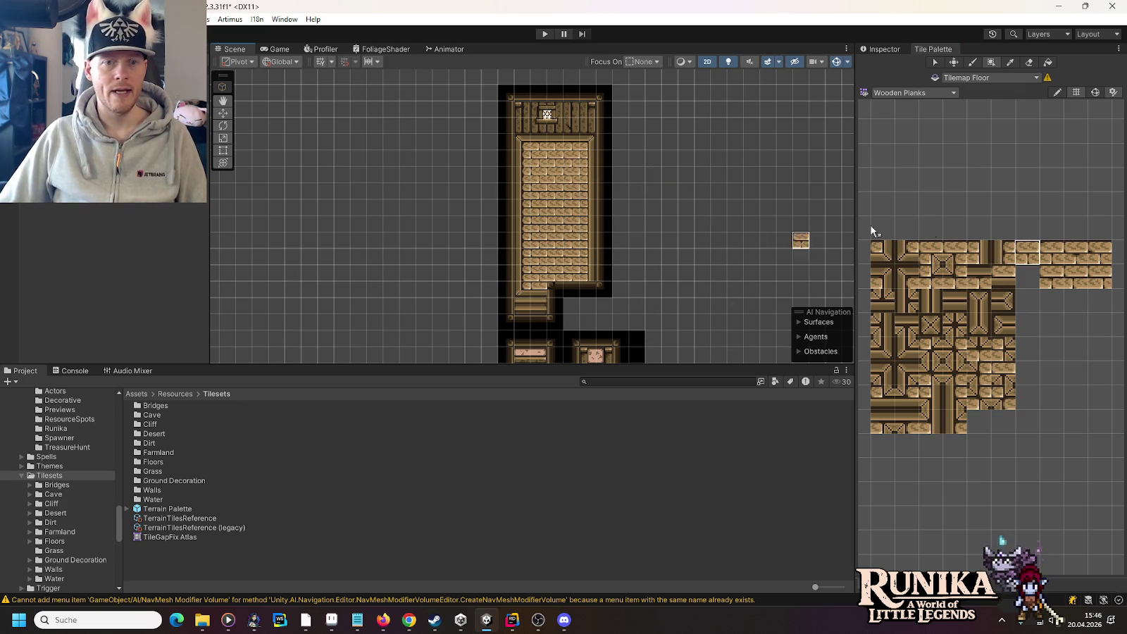
click(1076, 252)
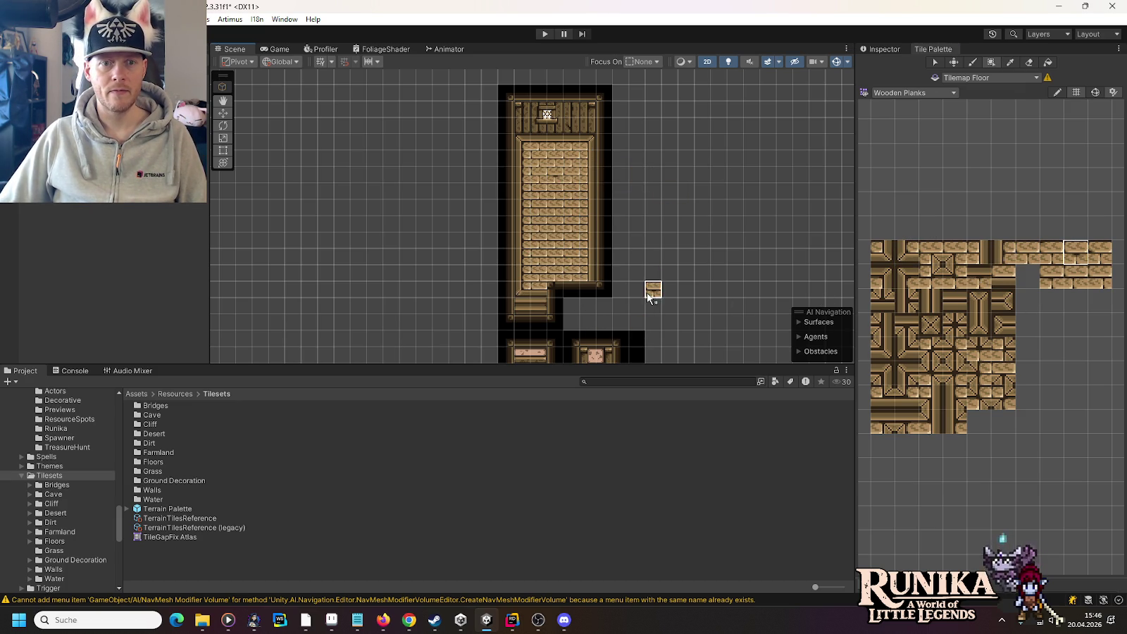
drag(647, 292, 632, 121)
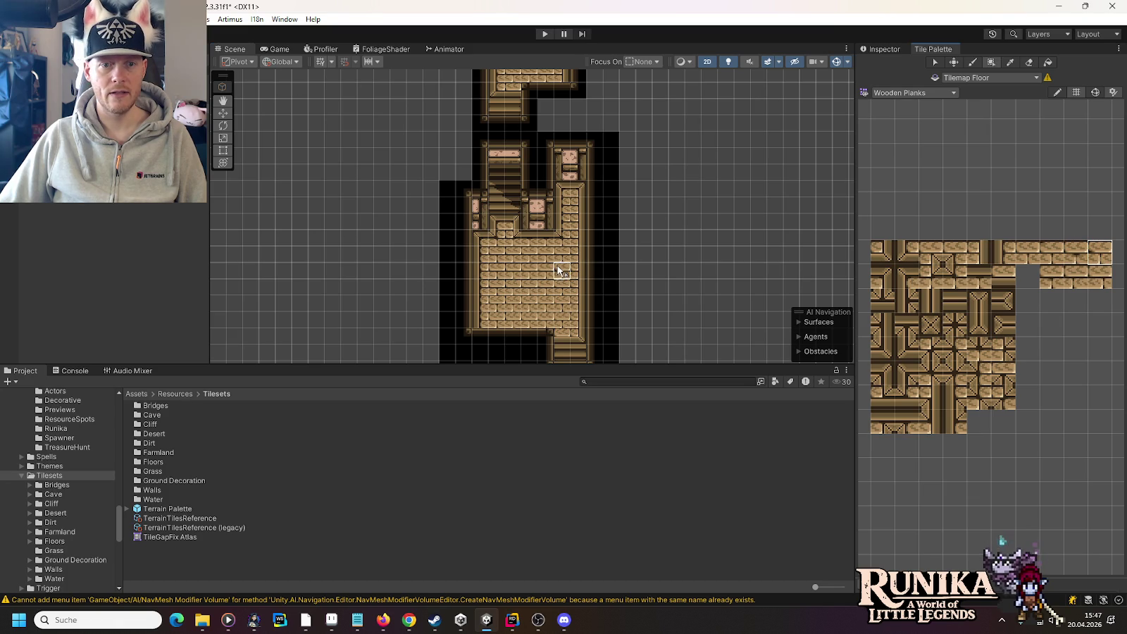
click(1076, 277)
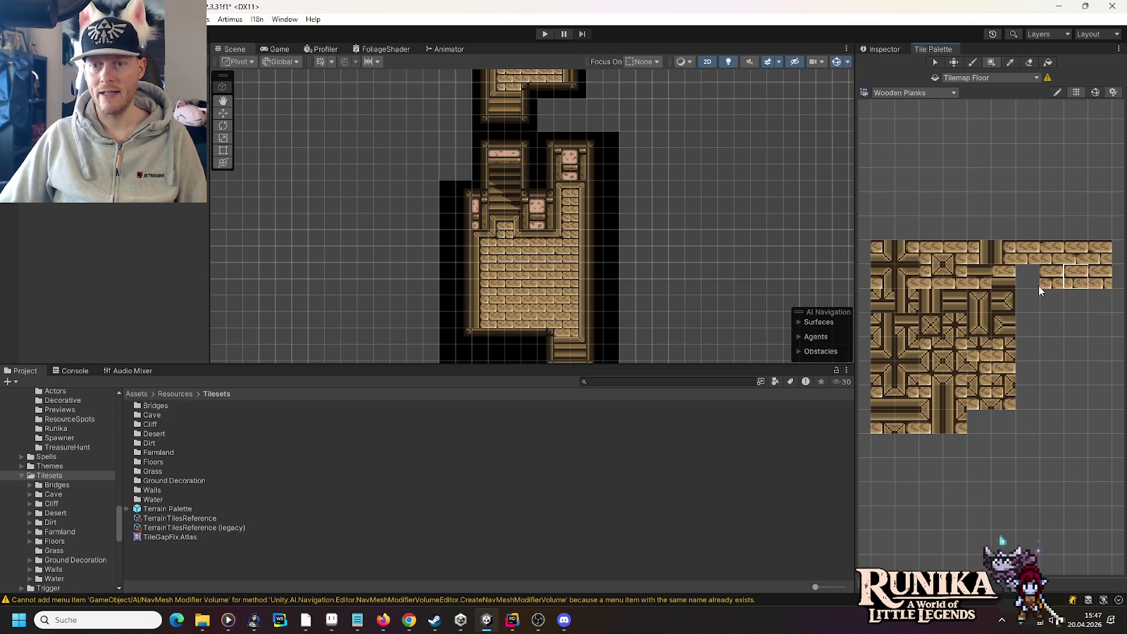
drag(567, 331, 562, 246)
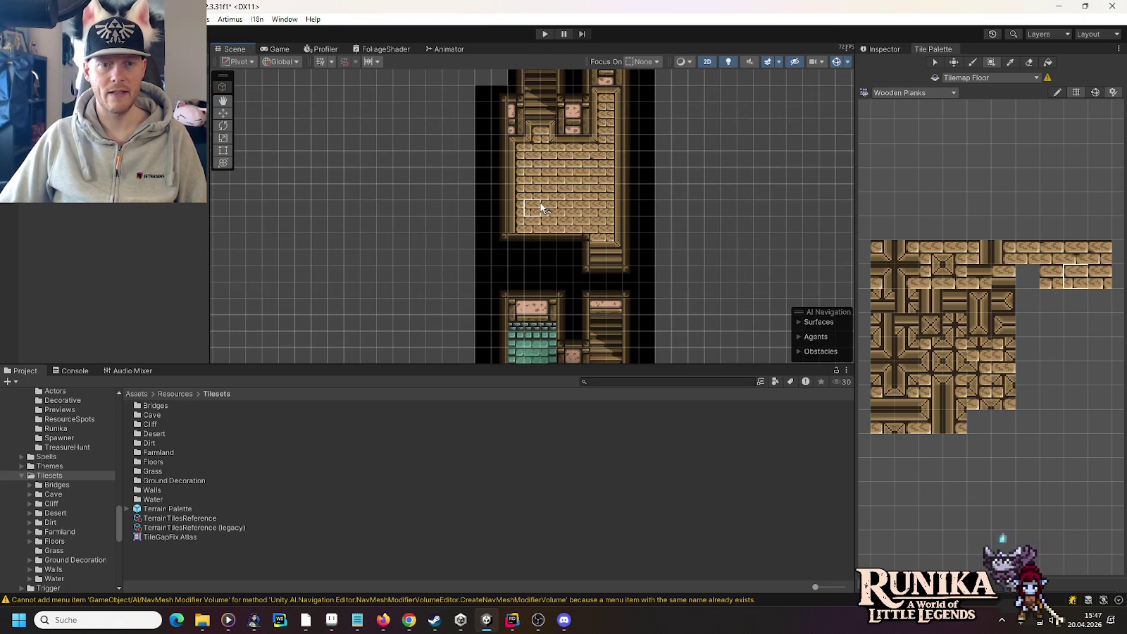
click(1101, 284)
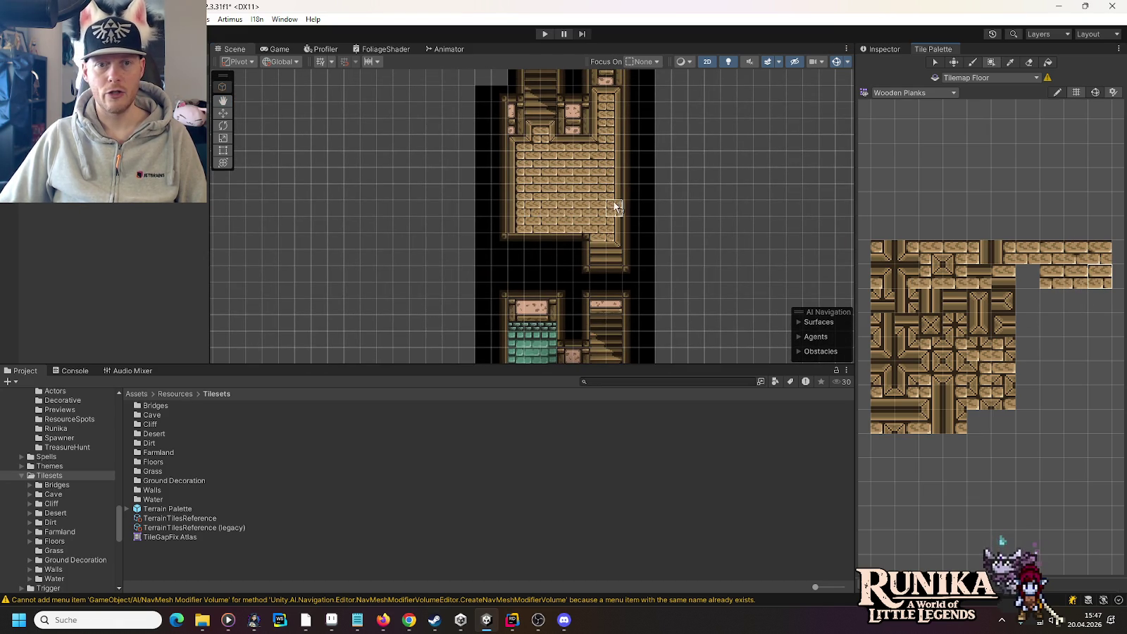
click(1055, 260)
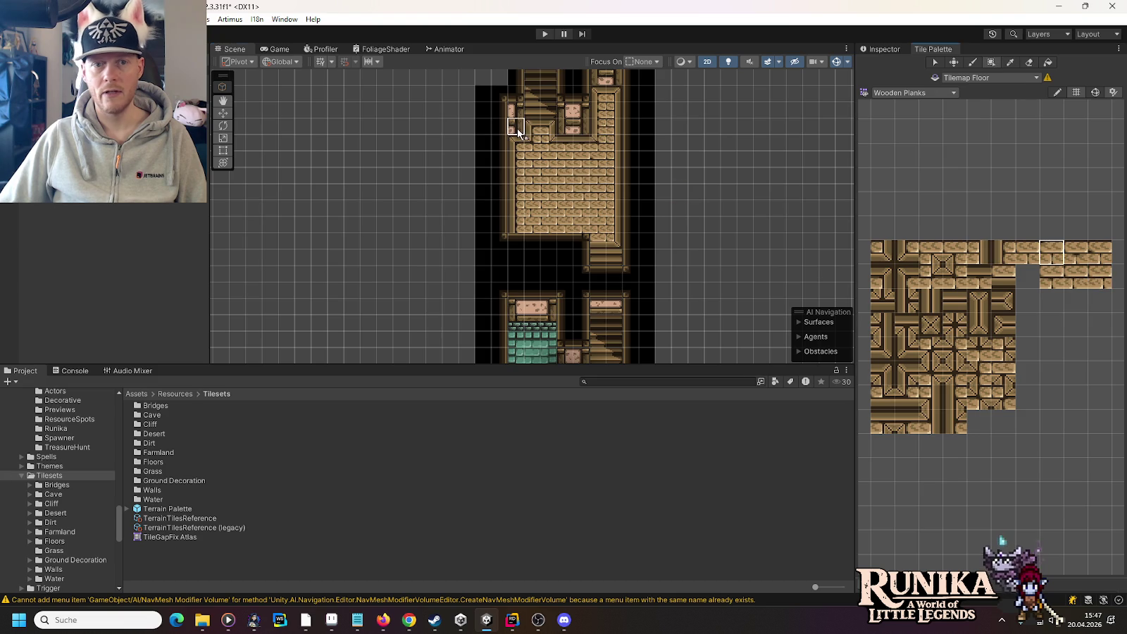
drag(511, 121, 544, 322)
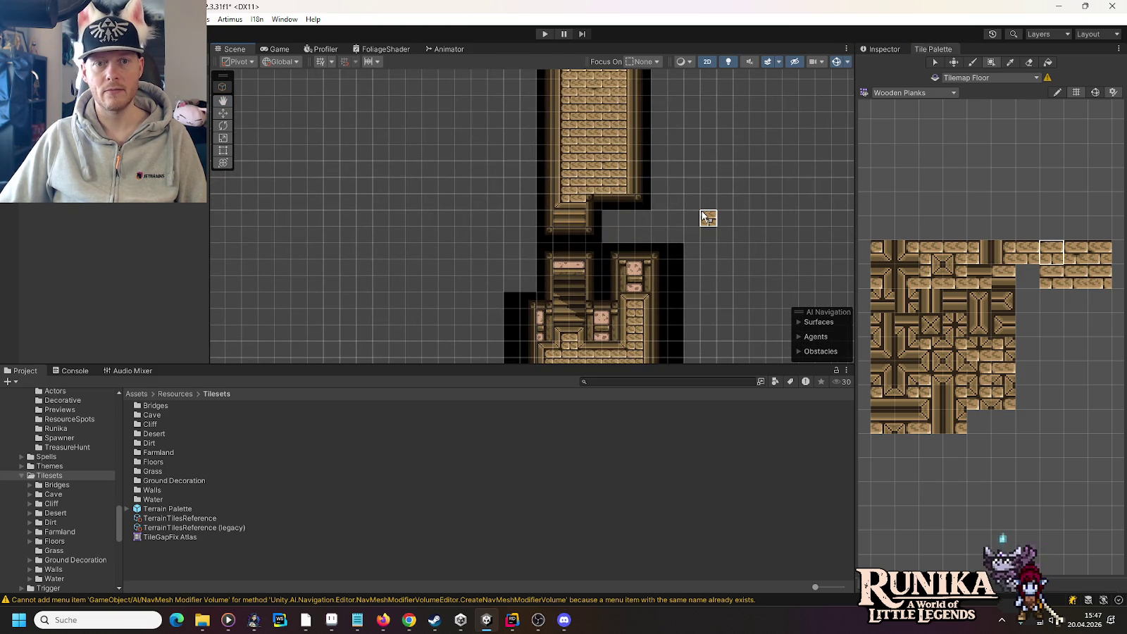
scroll(711, 226, down, 3)
mouse_move(708, 278)
mouse_down()
mouse_move(679, 244)
mouse_move(679, 164)
mouse_up()
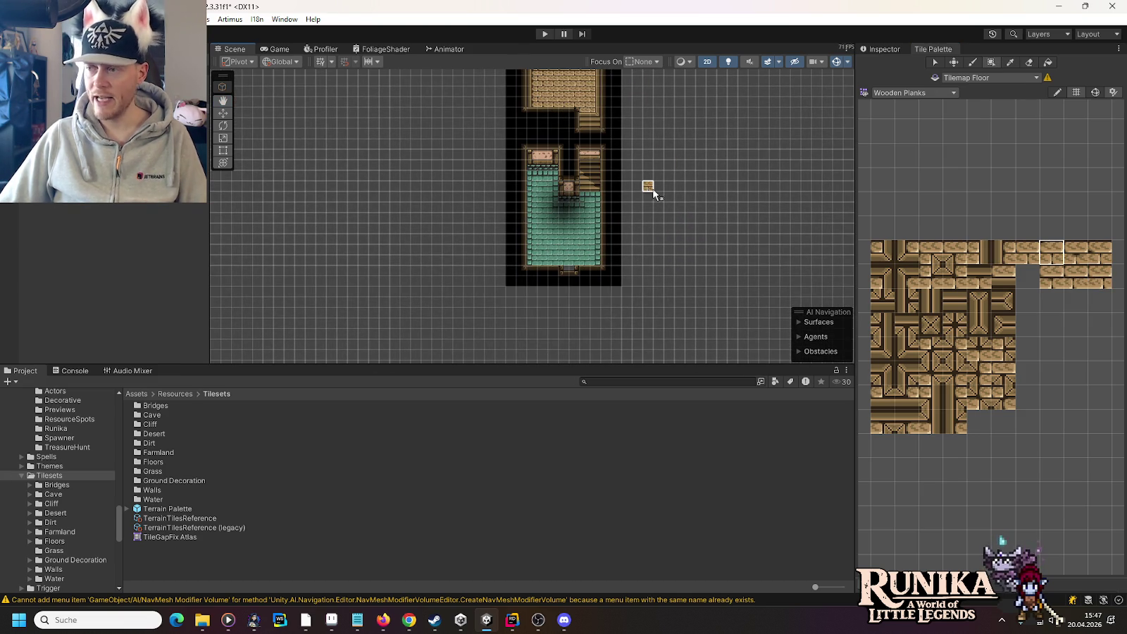
scroll(629, 184, up, 5)
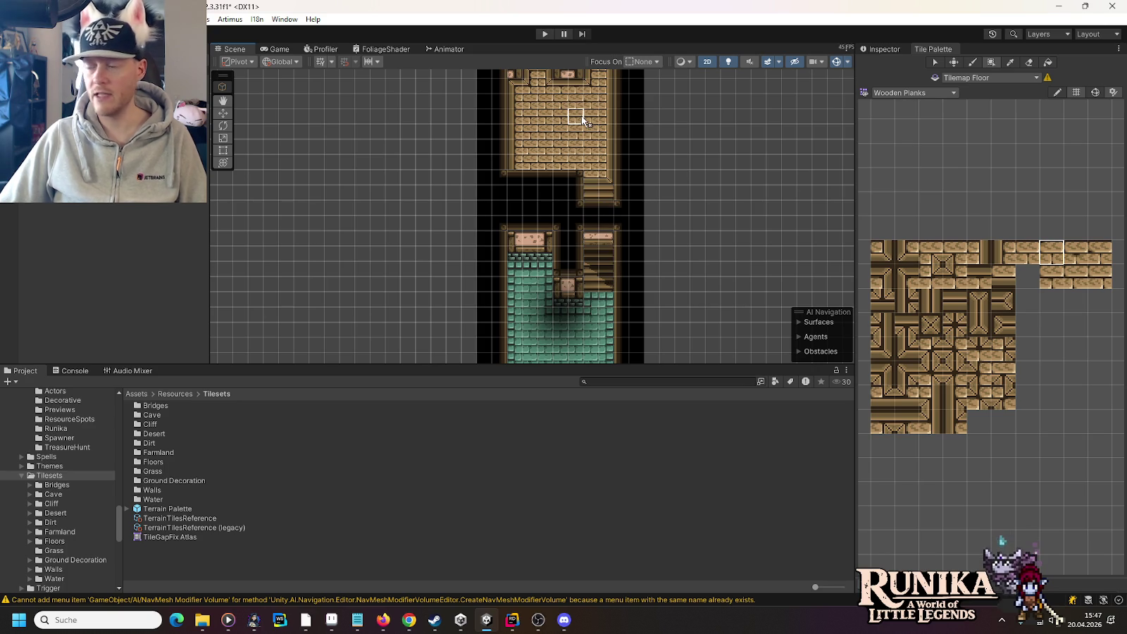
key(alt+Tab)
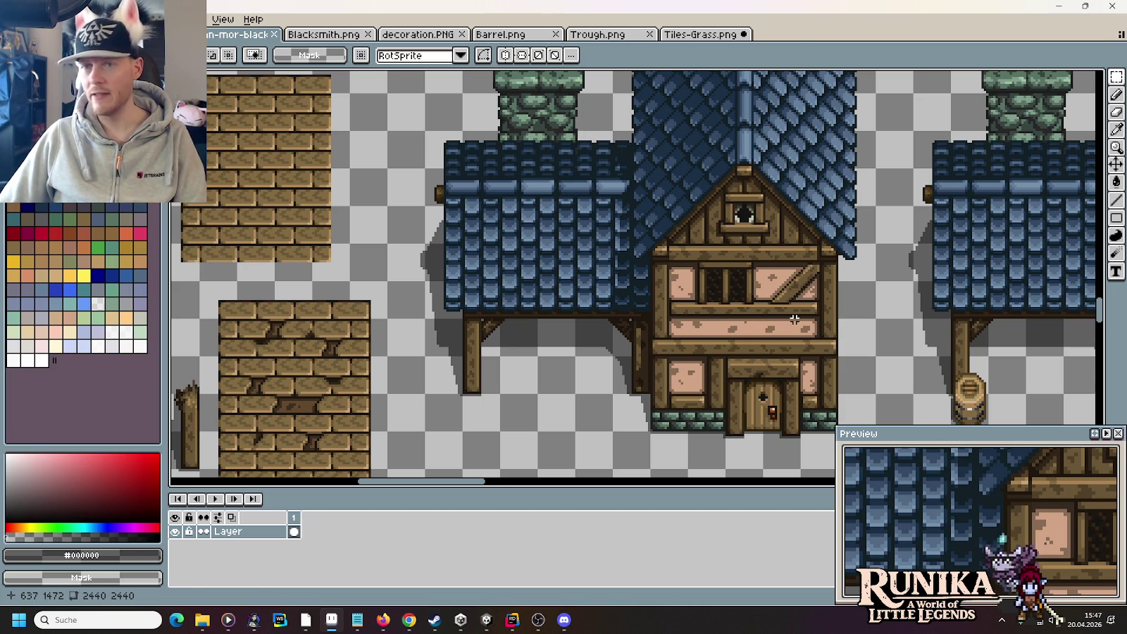
key(alt+Tab)
scroll(633, 228, down, 3)
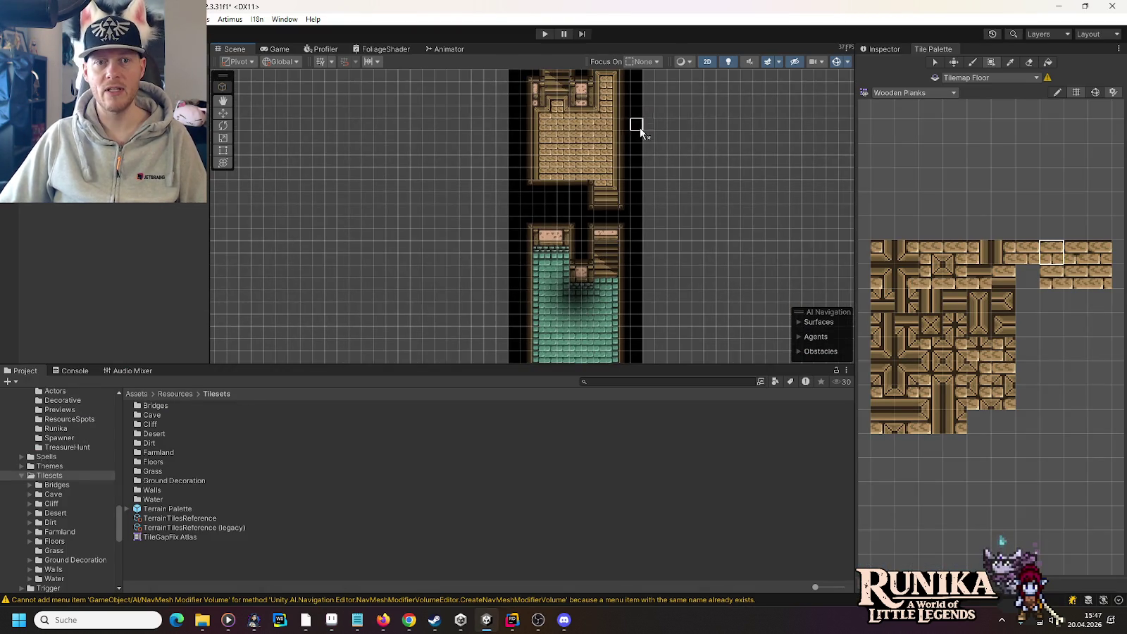
Step: Pan back up to the tall room's top wall and save the scene with Ctrl+S
drag(640, 127, 593, 299)
drag(655, 149, 662, 220)
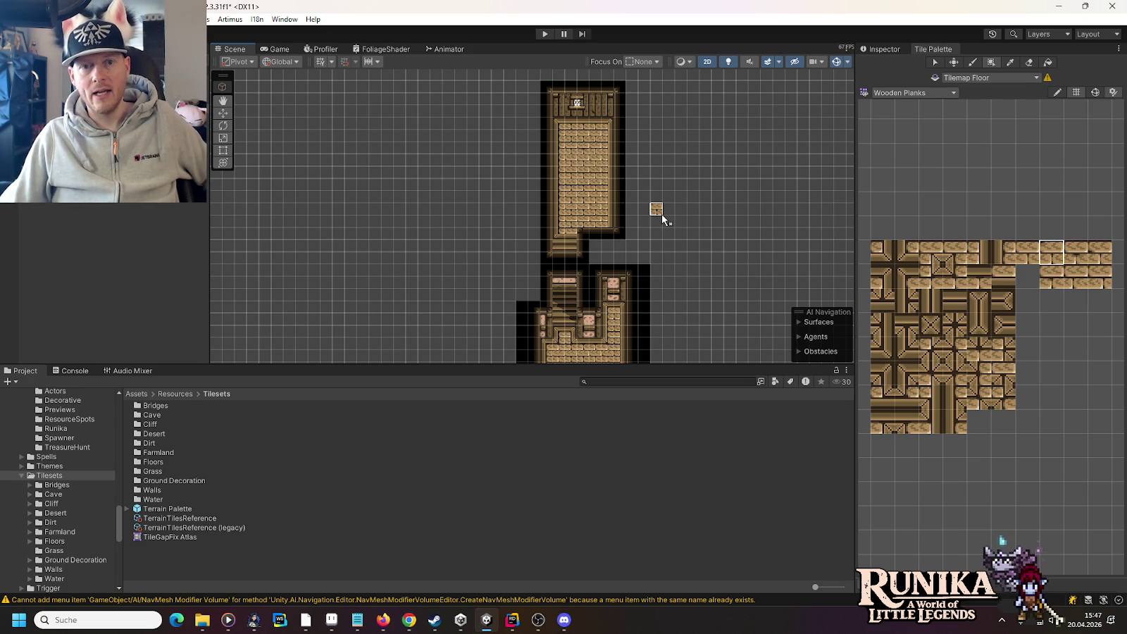
key(ctrl+s)
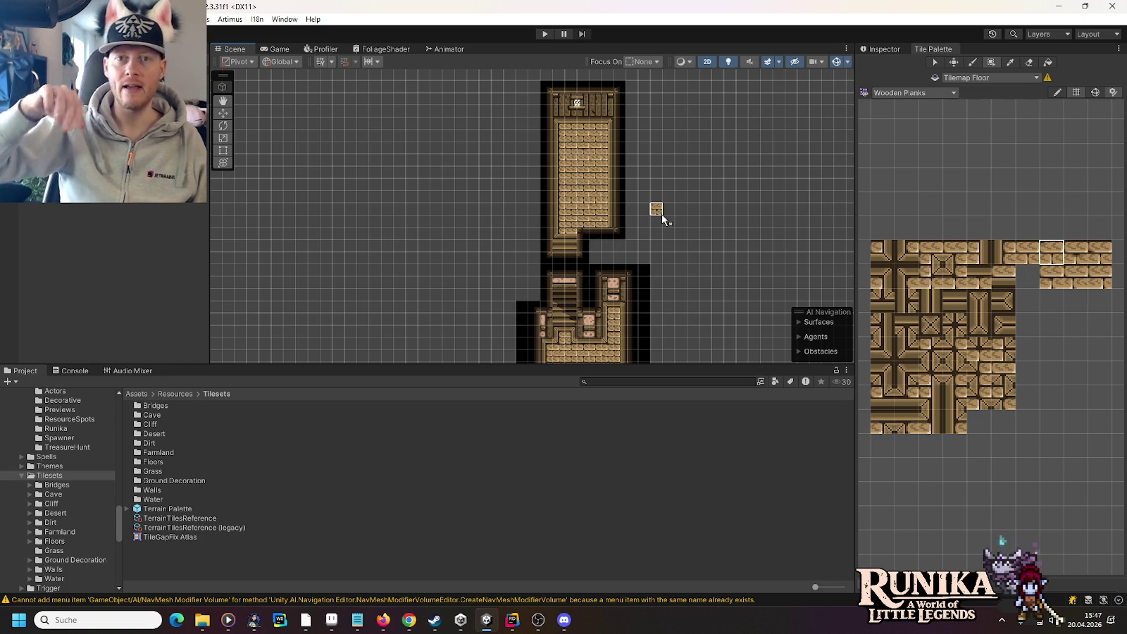
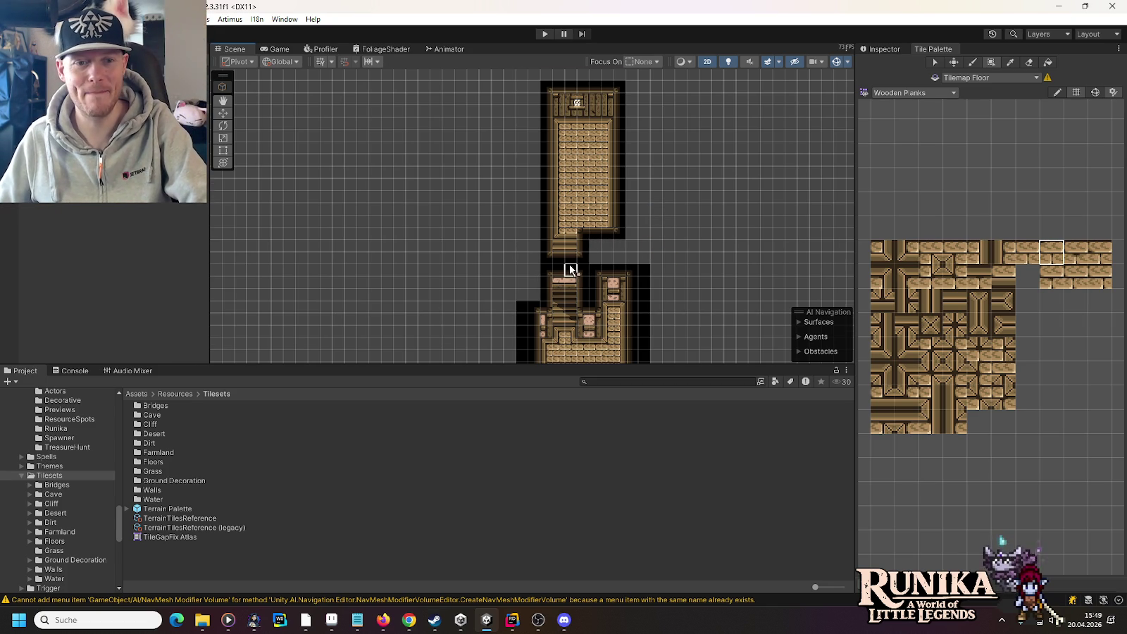
Step: Frame the teal-floored room and switch the Tile Palette to the Walls set
scroll(571, 269, up, 5)
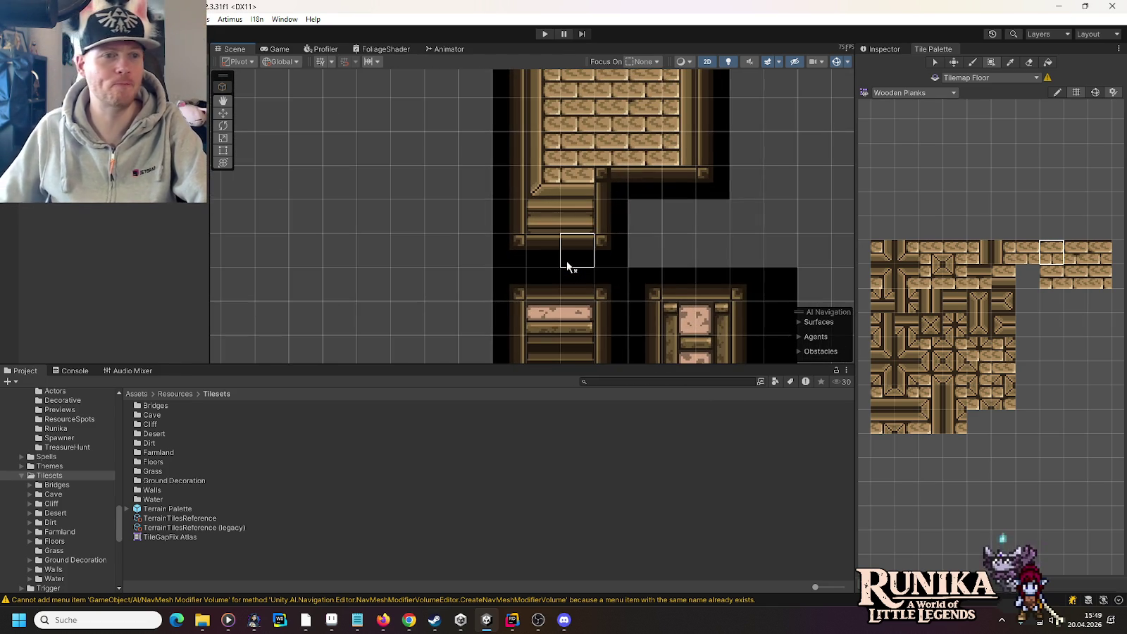
scroll(605, 291, down, 5)
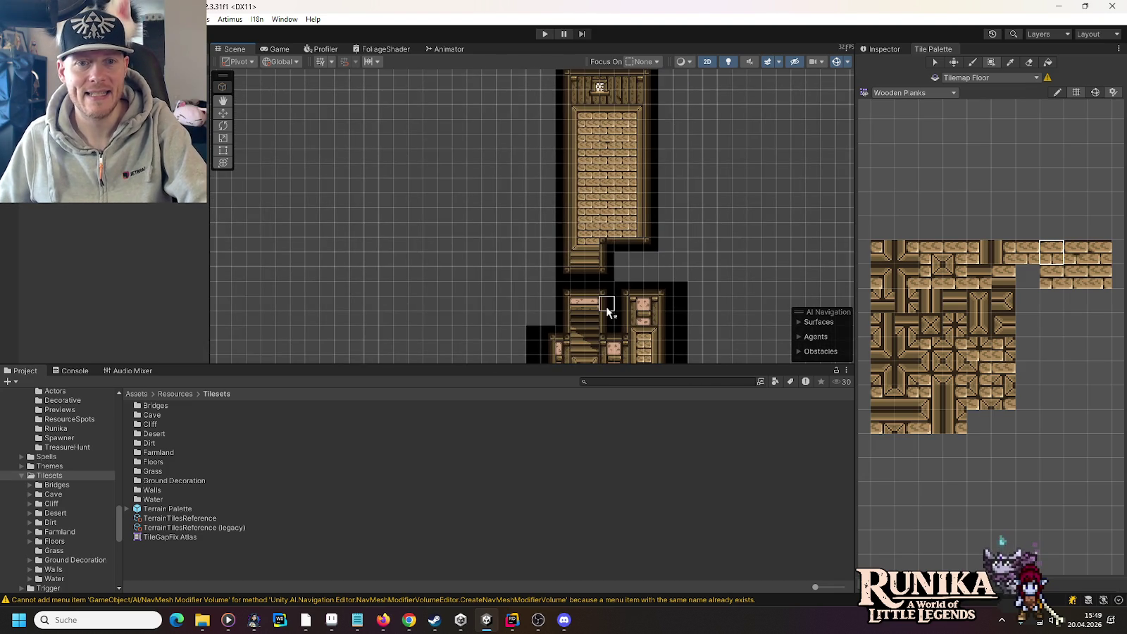
drag(608, 310, 636, 129)
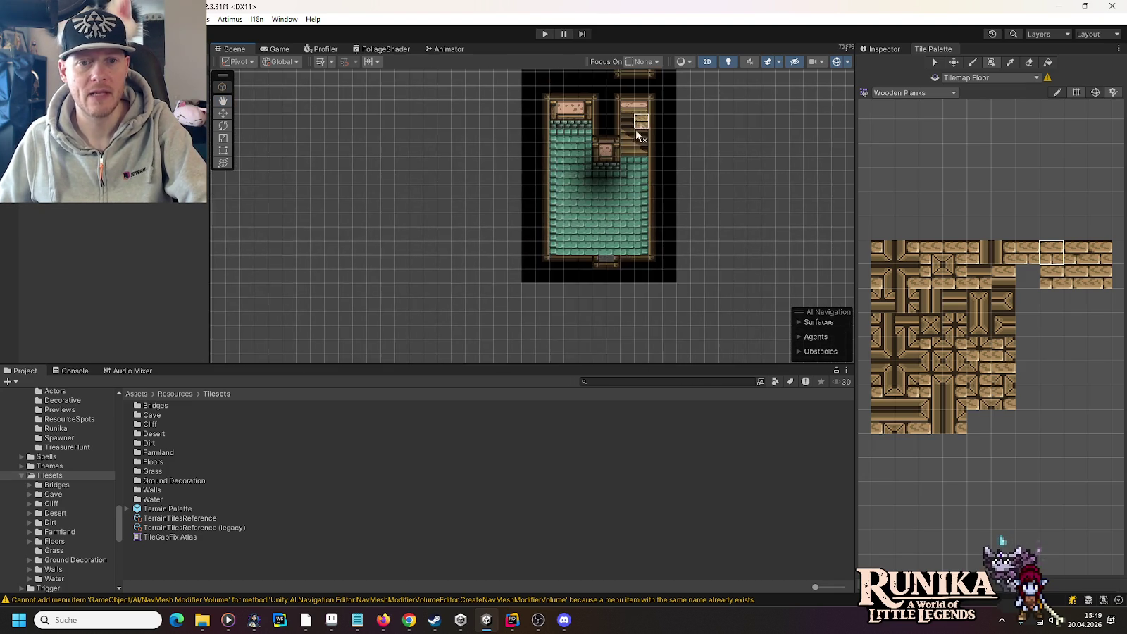
scroll(636, 187, up, 1)
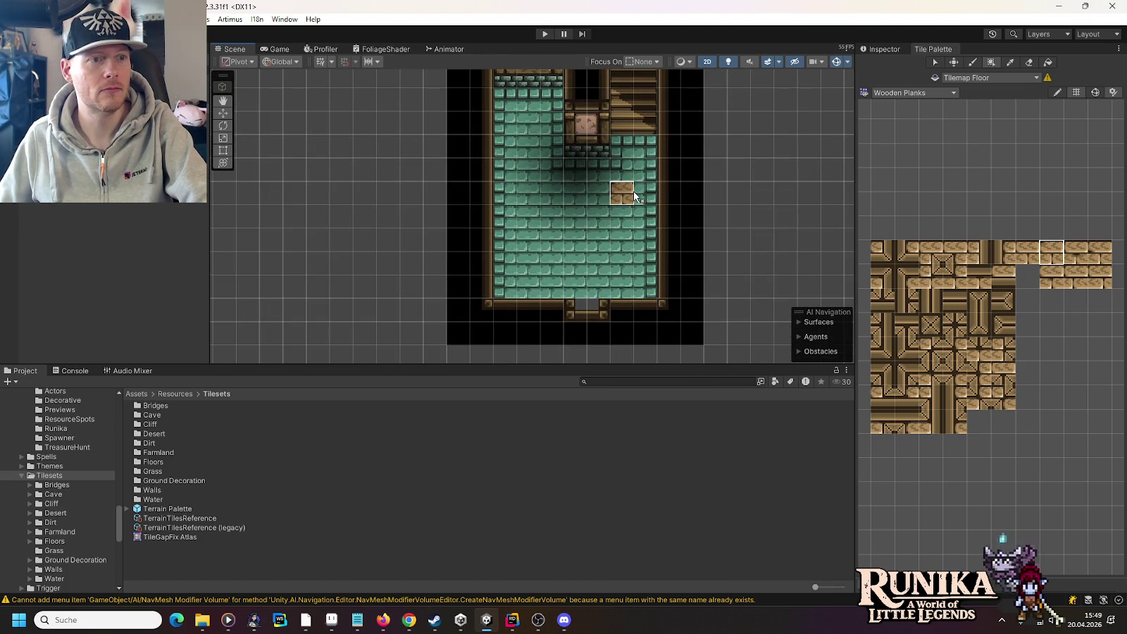
scroll(634, 192, down, 2)
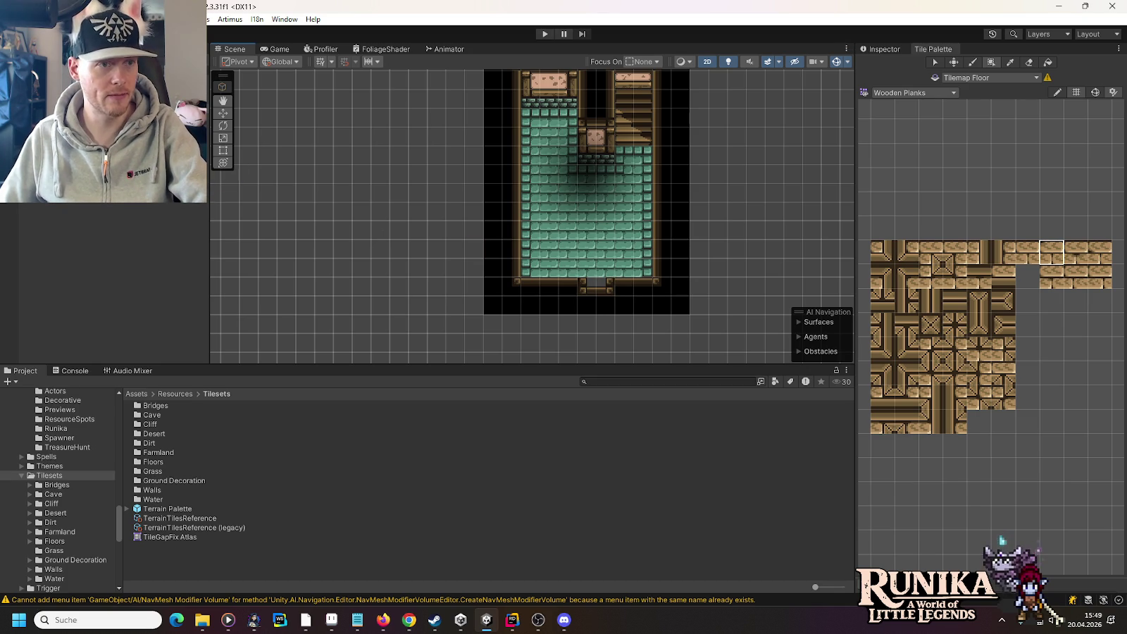
click(921, 94)
click(931, 220)
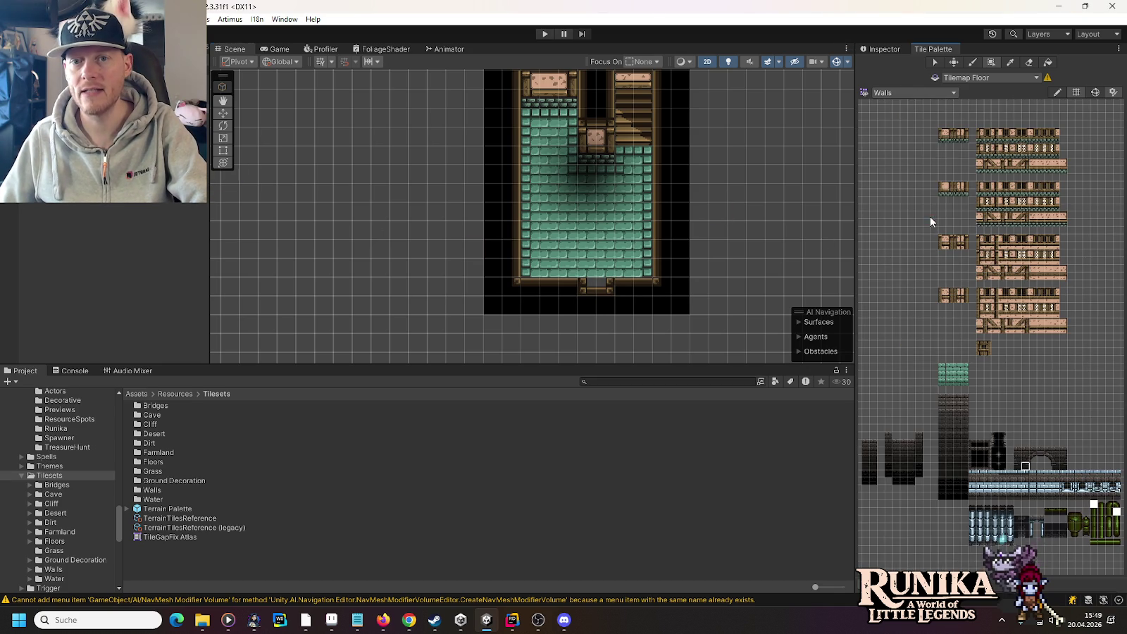
Step: Switch the Tile Palette to the Floors set, enlarge it, and pick a teal floor tile
click(889, 95)
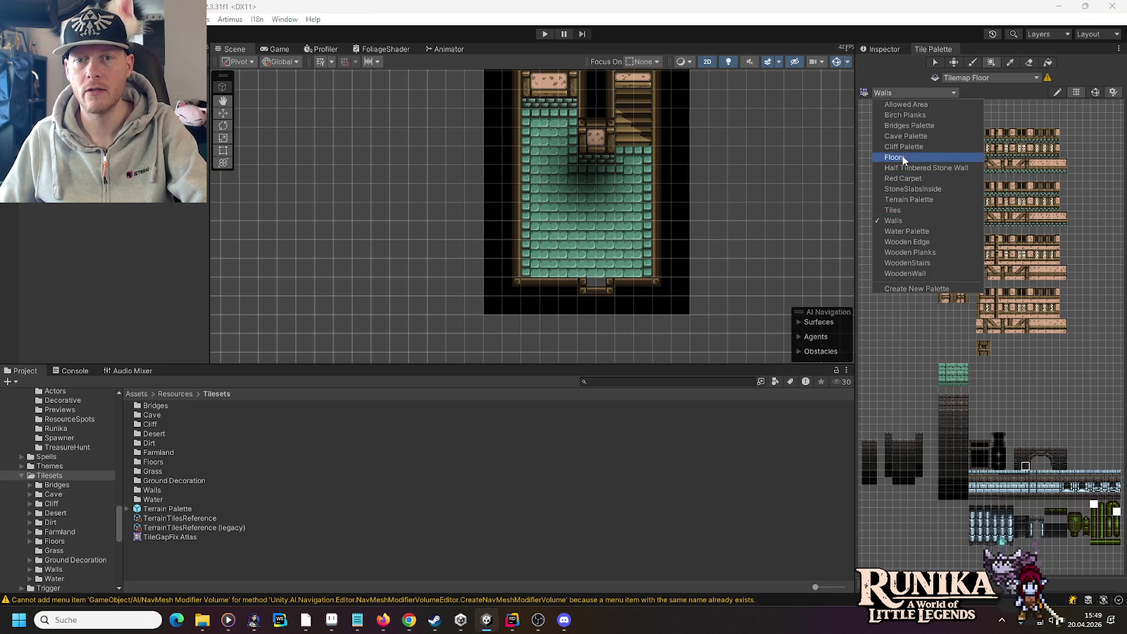
click(902, 159)
scroll(1012, 339, up, 4)
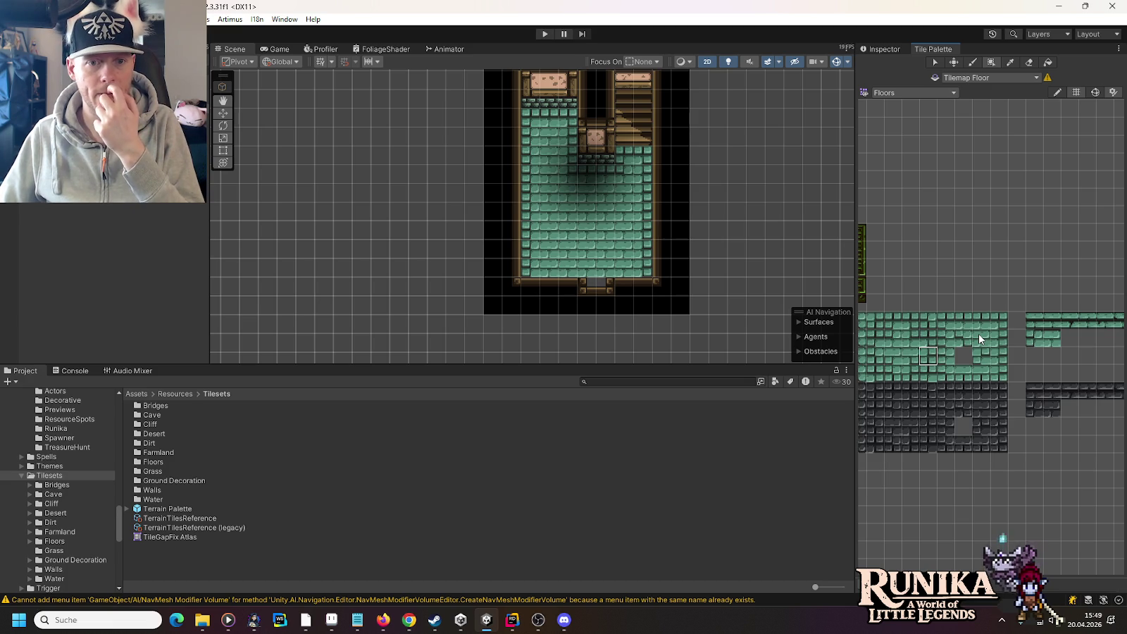
click(978, 333)
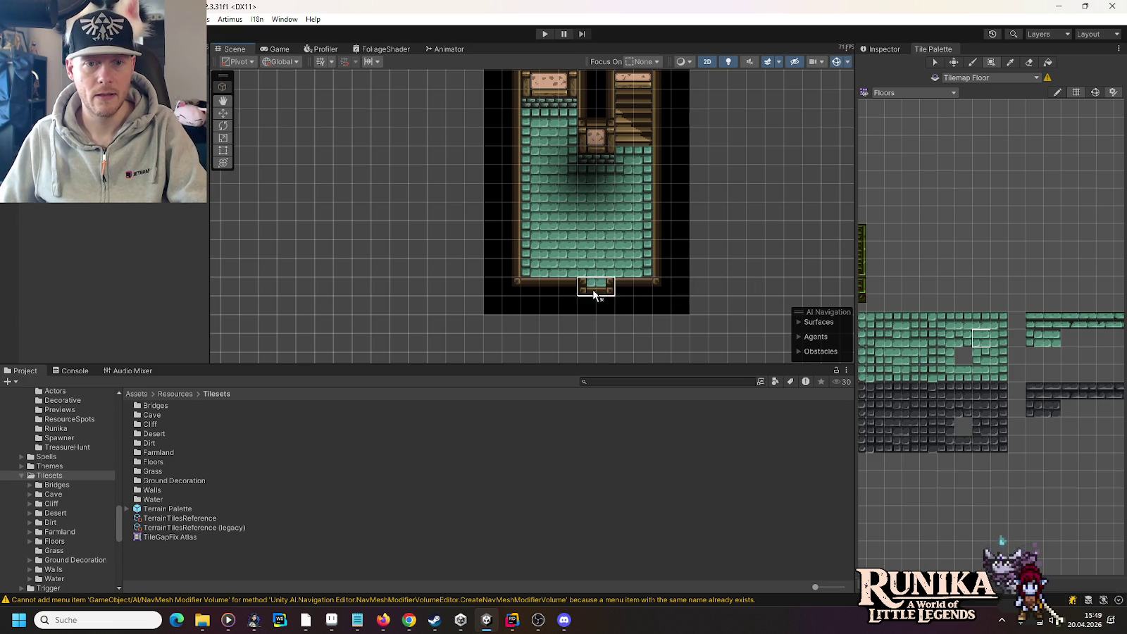
Step: Reframe the Scene view over the rooms and switch to the Move tool
scroll(735, 275, down, 3)
scroll(762, 153, up, 5)
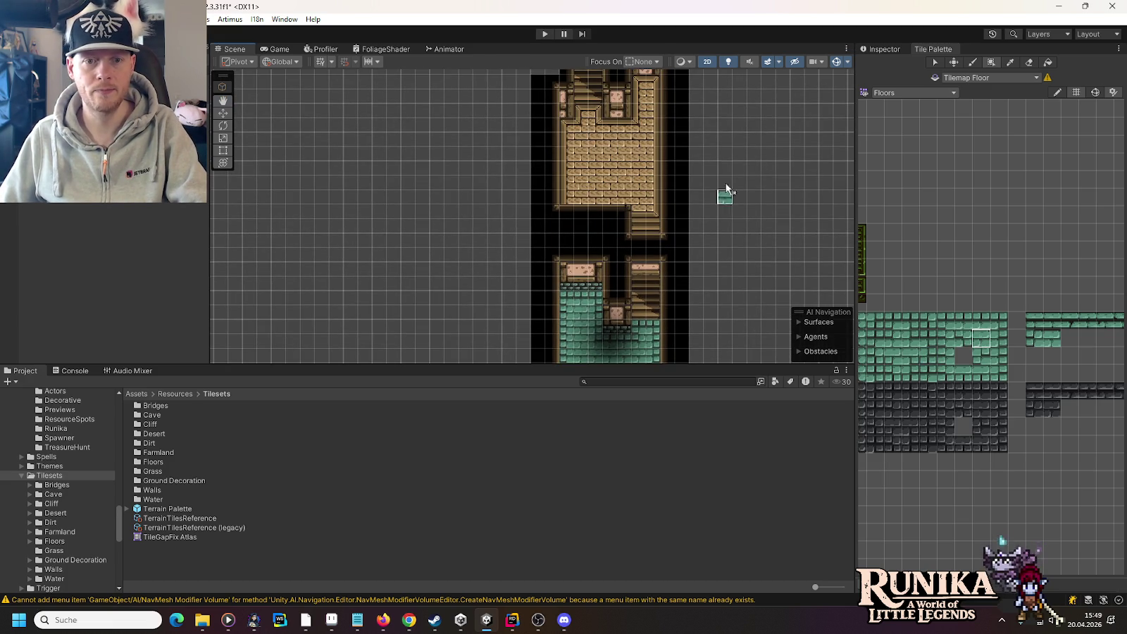
scroll(723, 141, up, 6)
scroll(717, 177, up, 1)
scroll(714, 225, down, 5)
drag(696, 235, 694, 213)
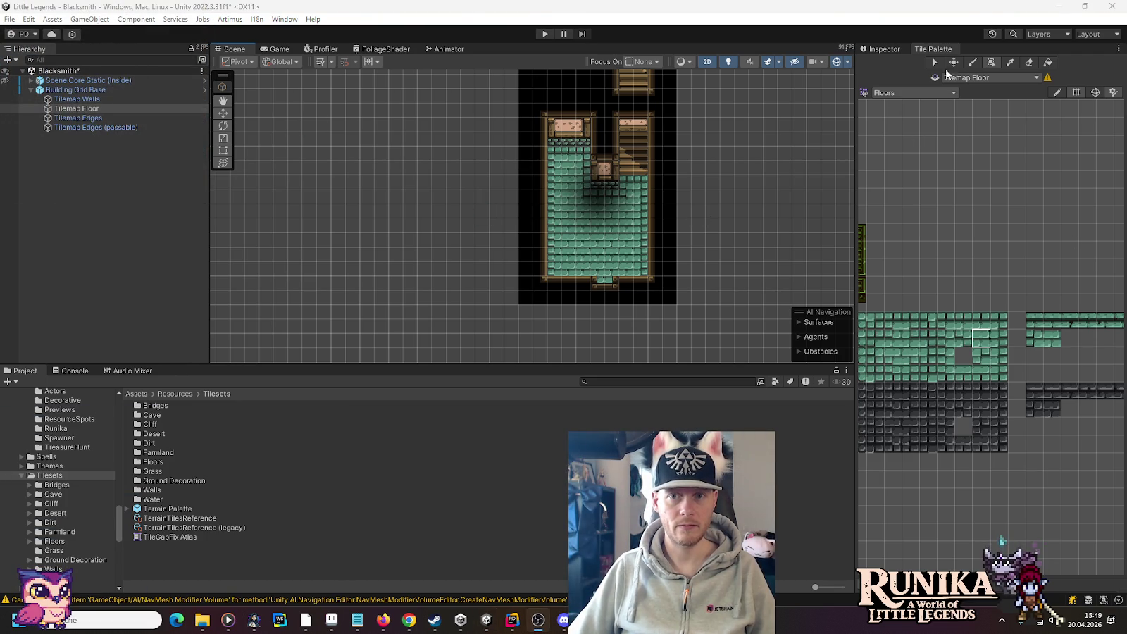
click(224, 112)
Step: Save the scene and add an empty GameObject under Scene Core Static
drag(495, 166, 460, 187)
key(ctrl+s)
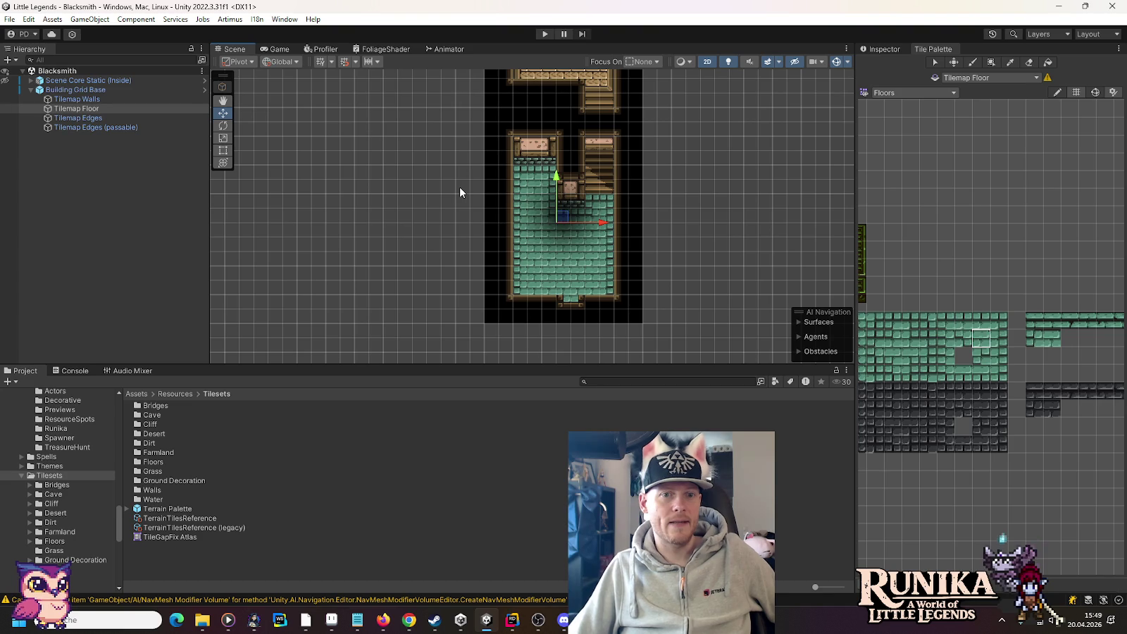
click(31, 89)
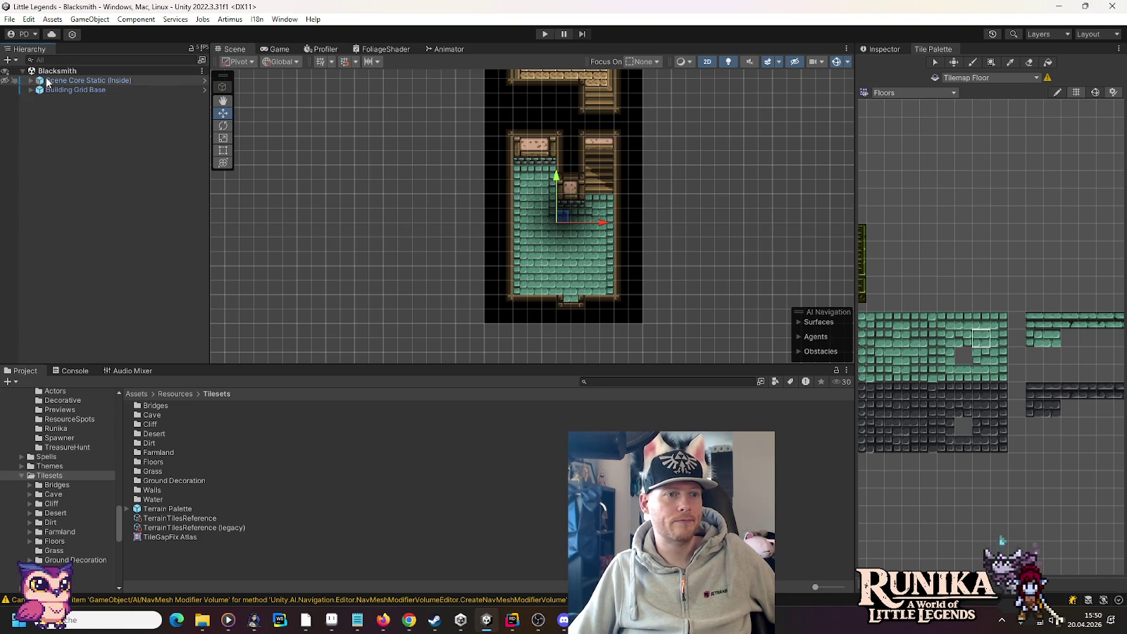
right_click(47, 82)
click(106, 259)
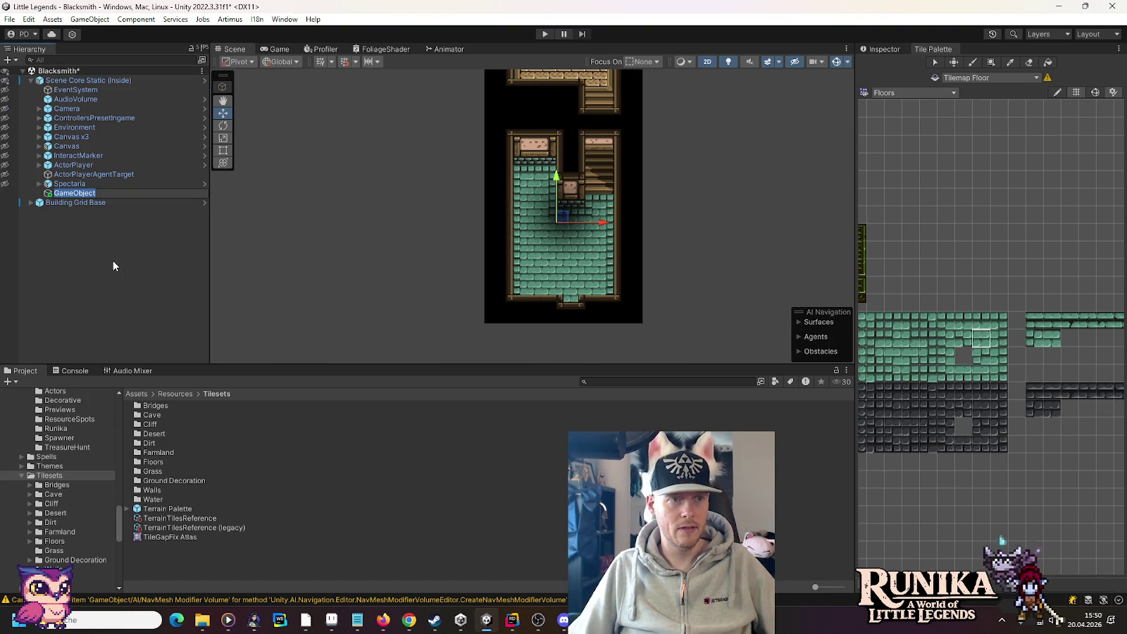
key(Return)
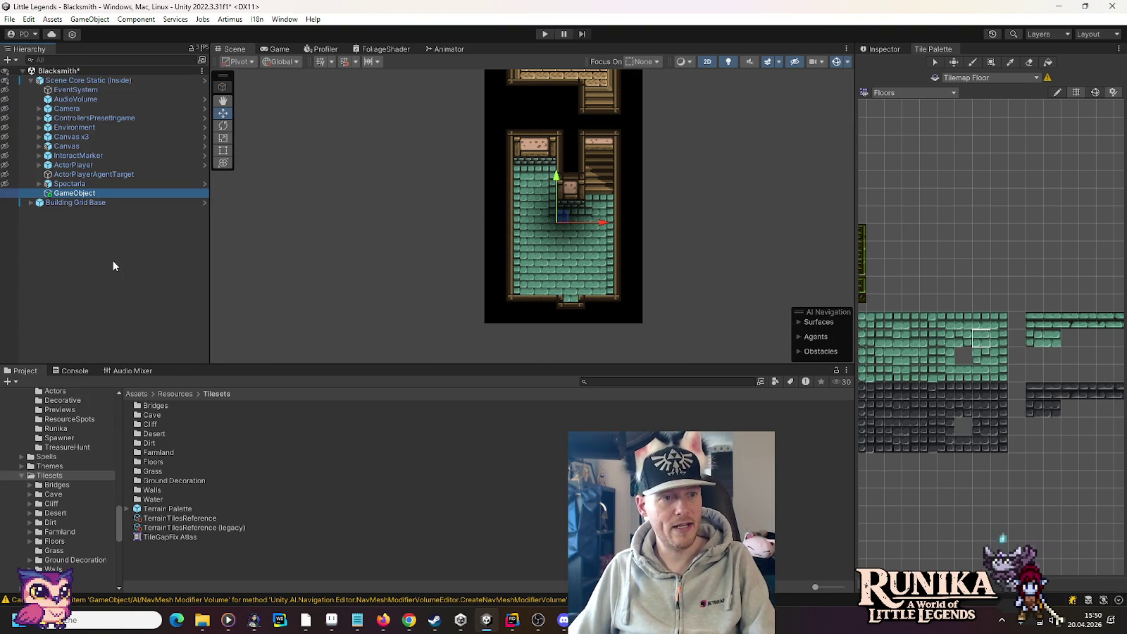
click(119, 257)
click(32, 81)
Step: Create an empty root object in Blacksmith named 'Decoration' and save the scene
right_click(39, 74)
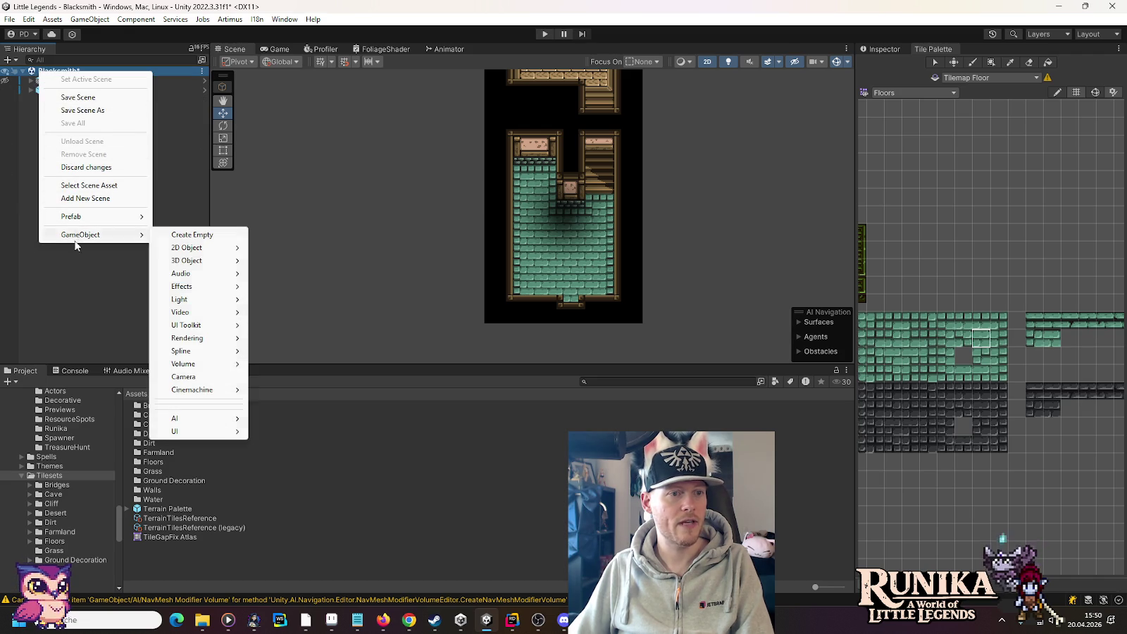
mouse_move(106, 235)
click(177, 236)
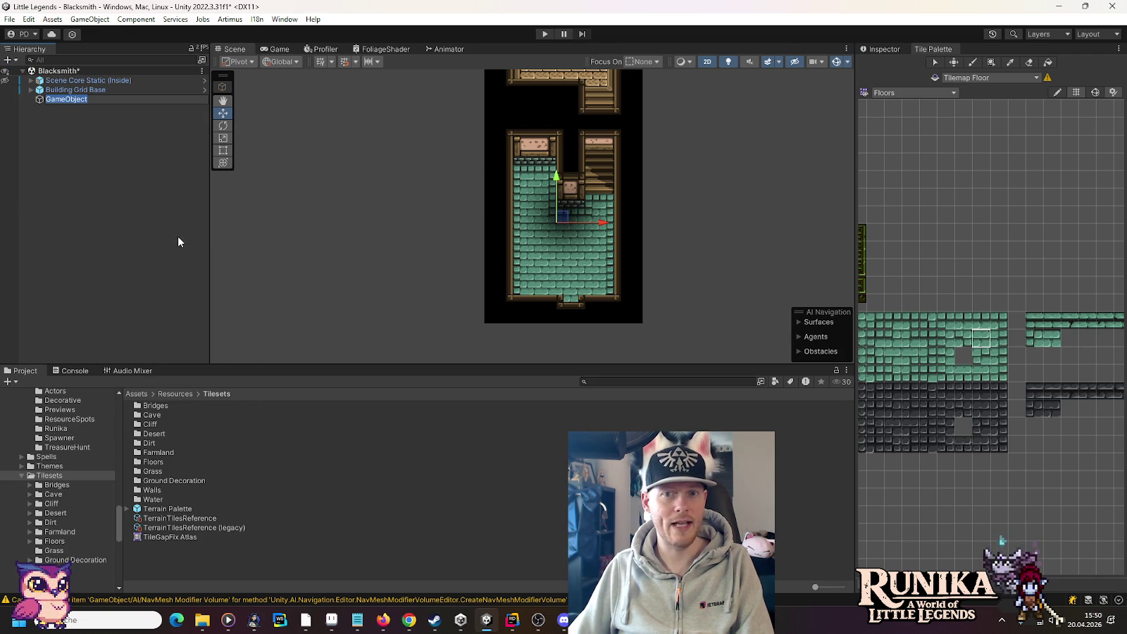
click(889, 49)
click(90, 97)
click(90, 98)
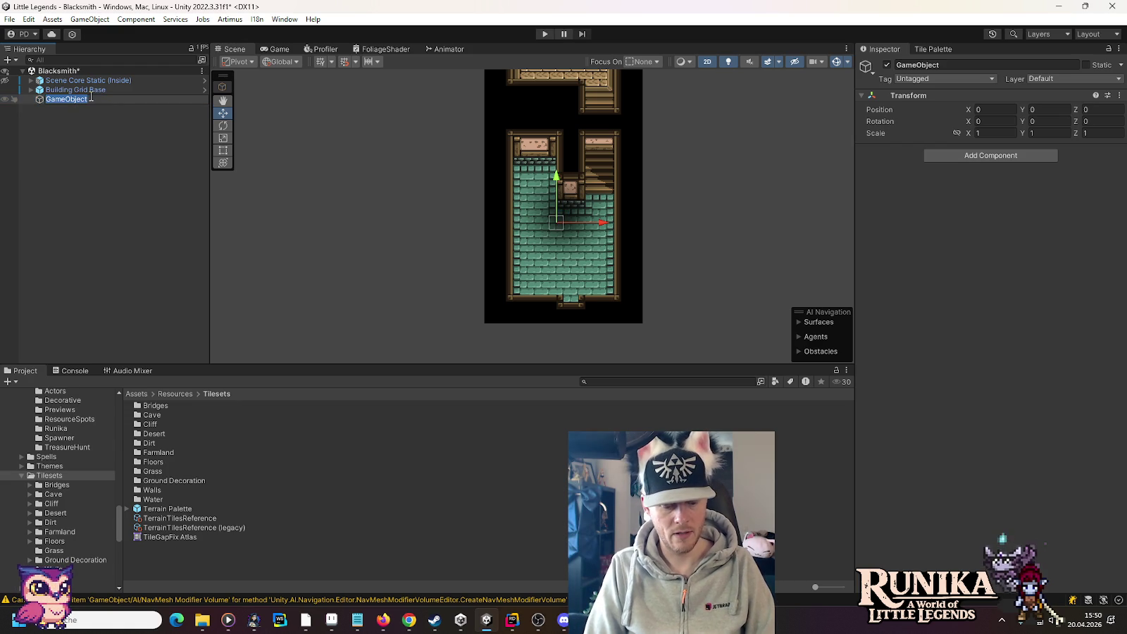
text(Dec)
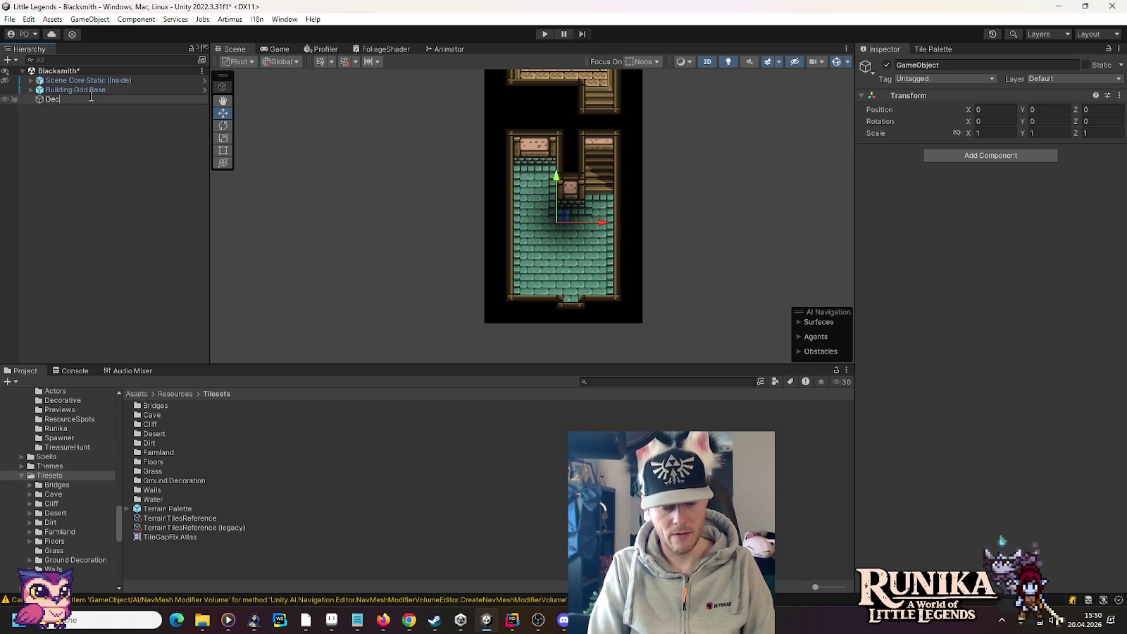
text(oration)
key(Return)
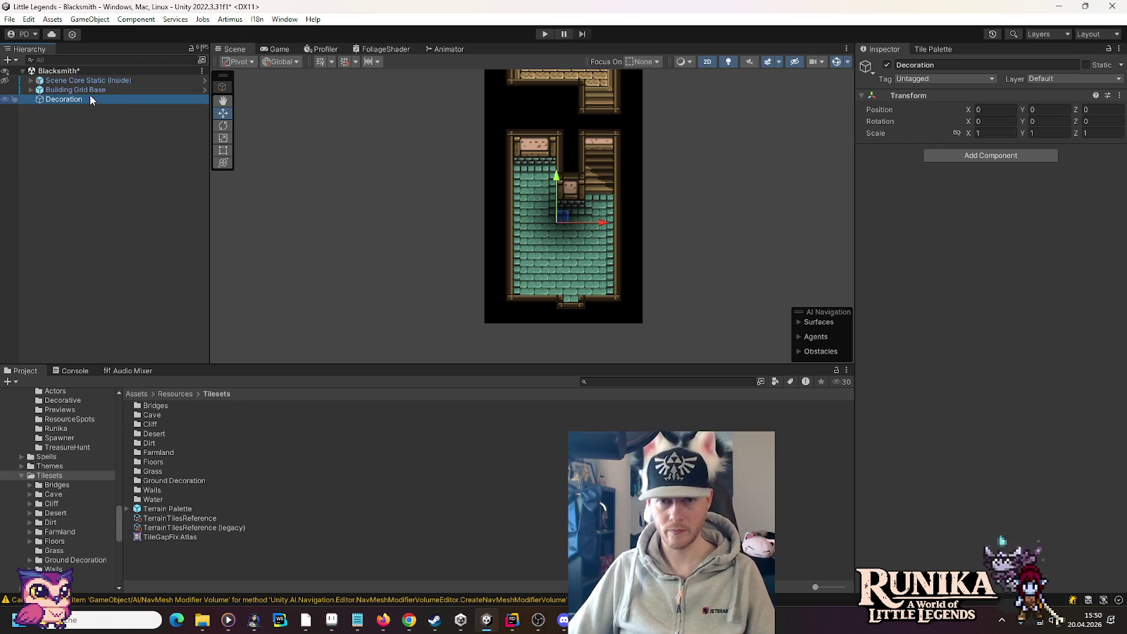
key(ctrl+s)
scroll(84, 518, down, 5)
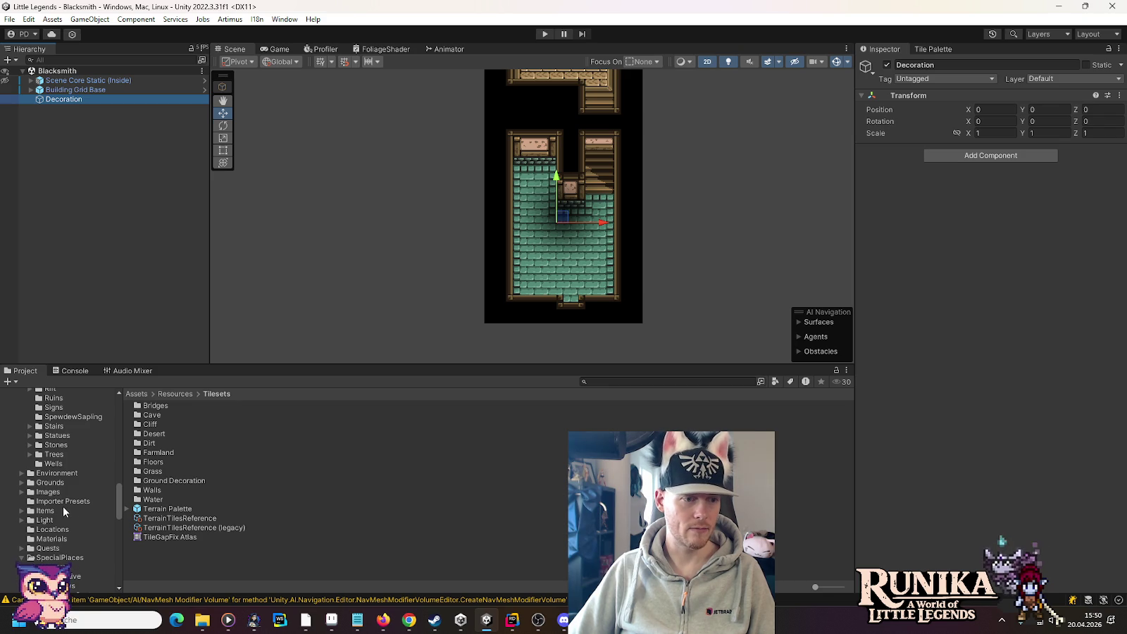
Step: Scroll the Project folder tree, then switch over to the web browser
scroll(52, 501, up, 5)
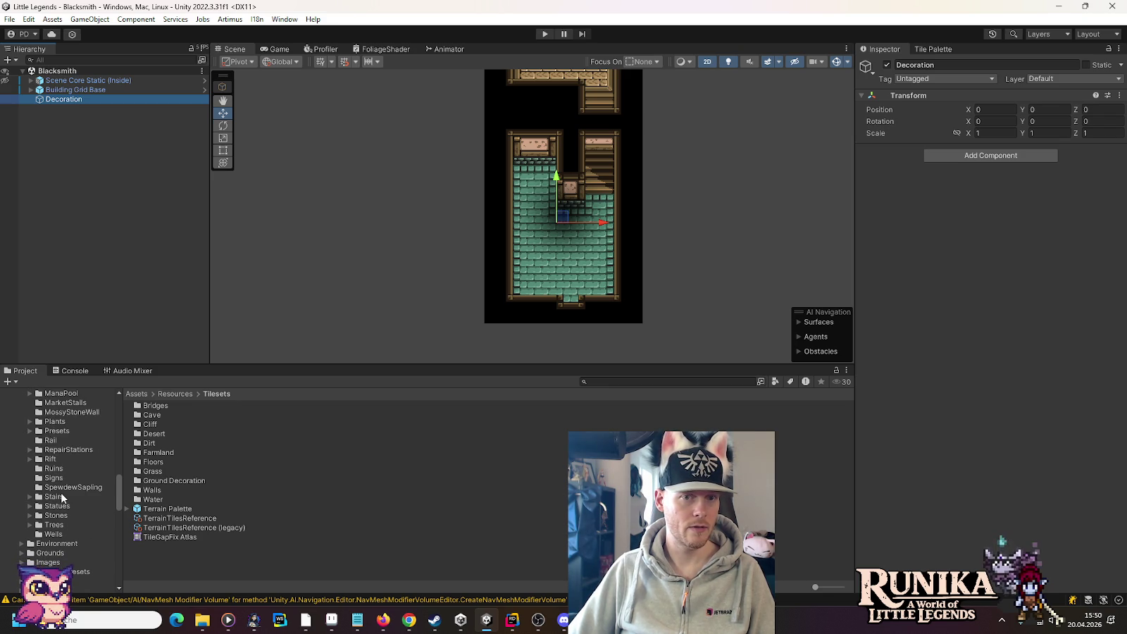
scroll(60, 486, up, 3)
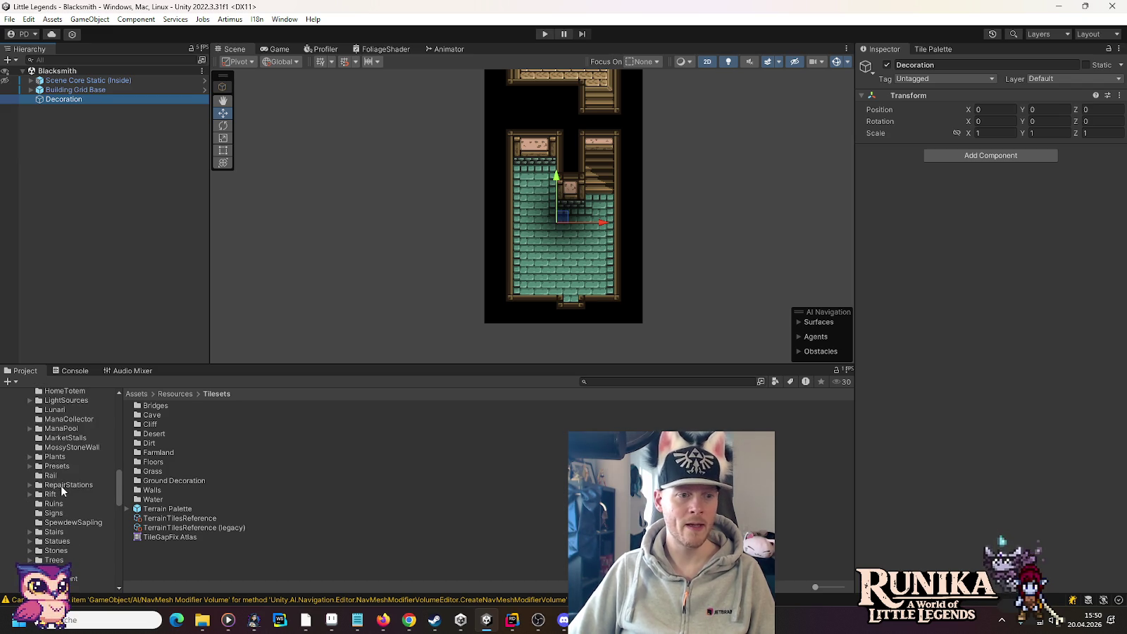
click(416, 618)
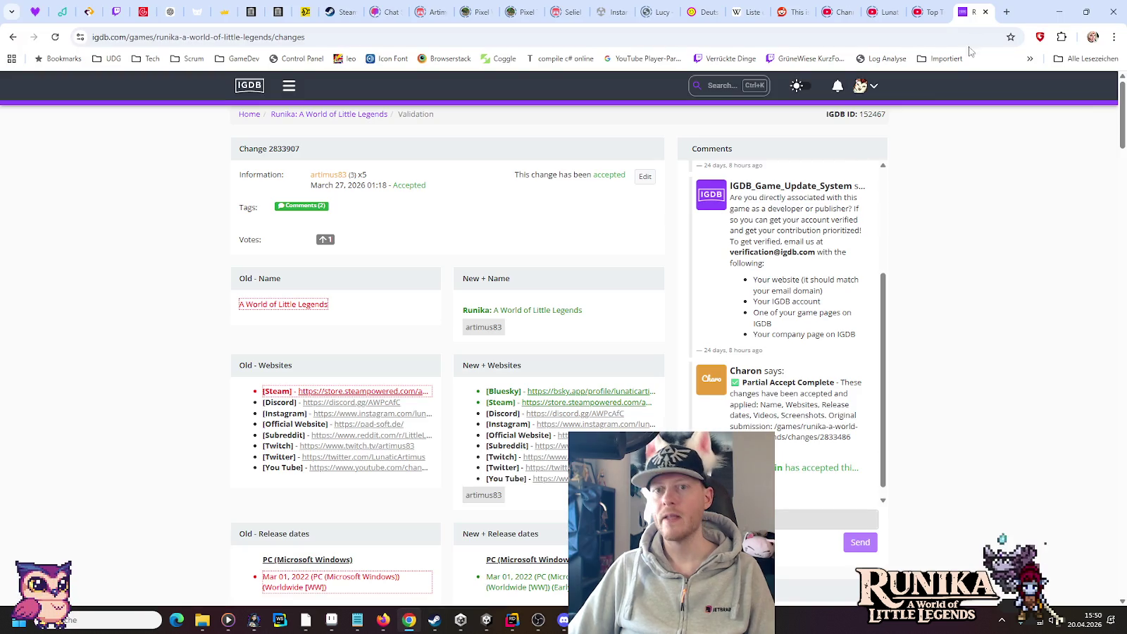
Step: Image-search Google for 'secret of mana trader first village' in a new tab
click(1007, 10)
text(secre)
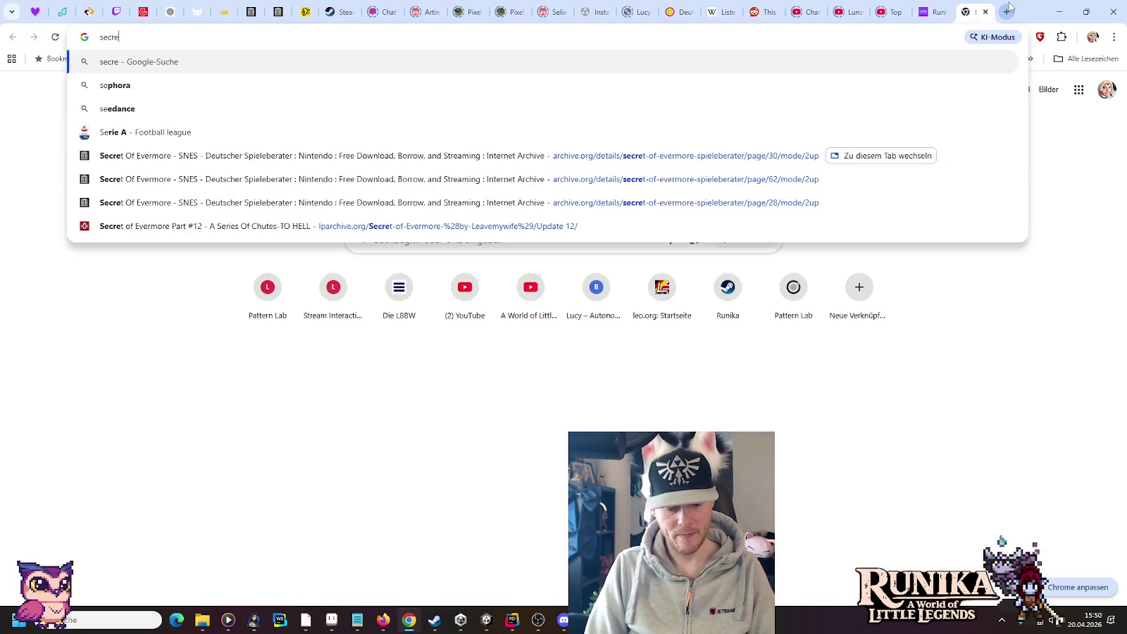
text(t of mana )
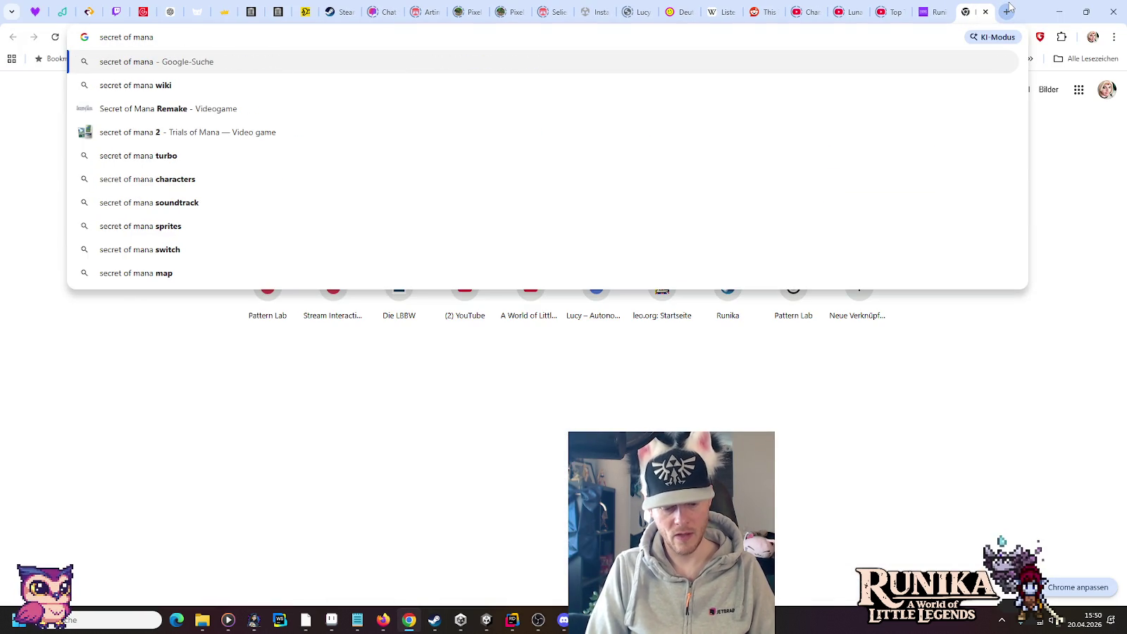
text(trader first villa)
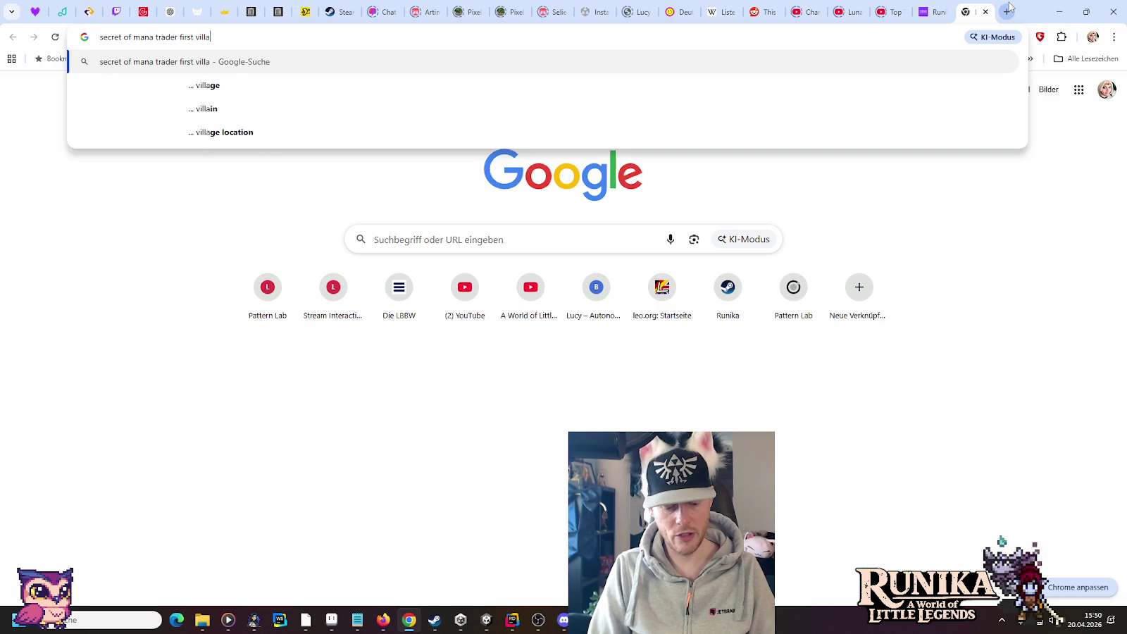
text(ge)
key(Return)
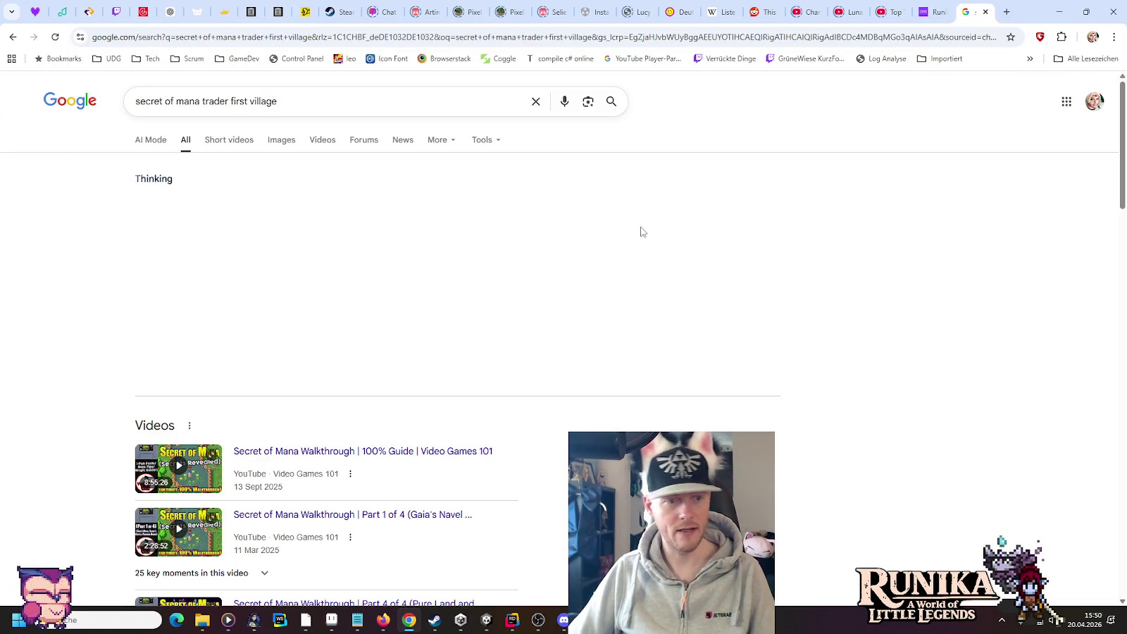
click(280, 145)
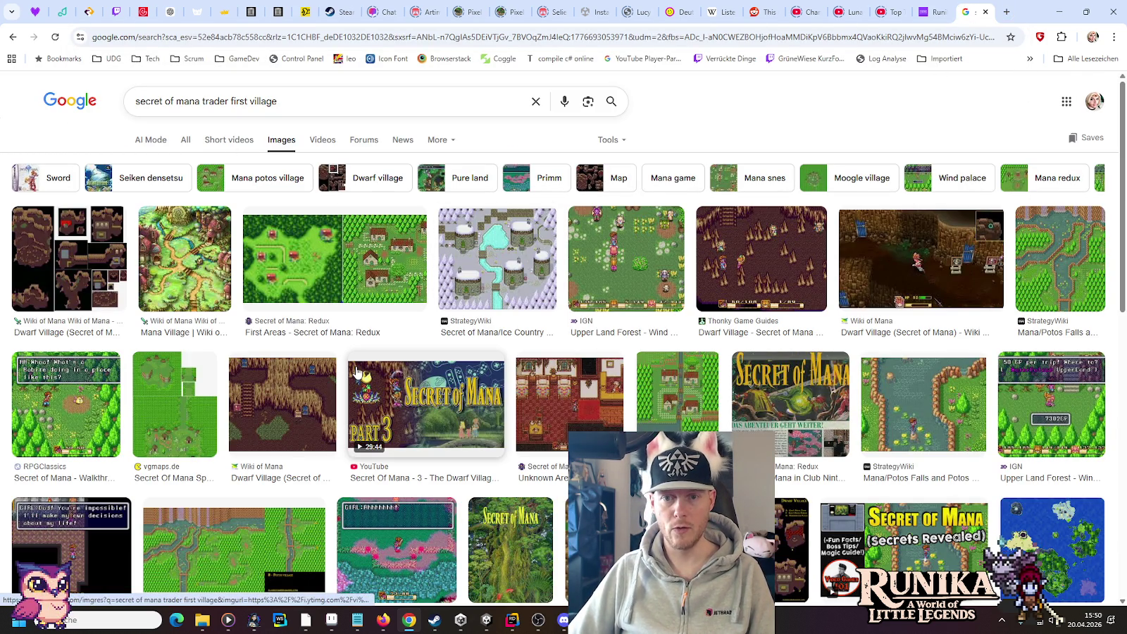
scroll(356, 372, down, 3)
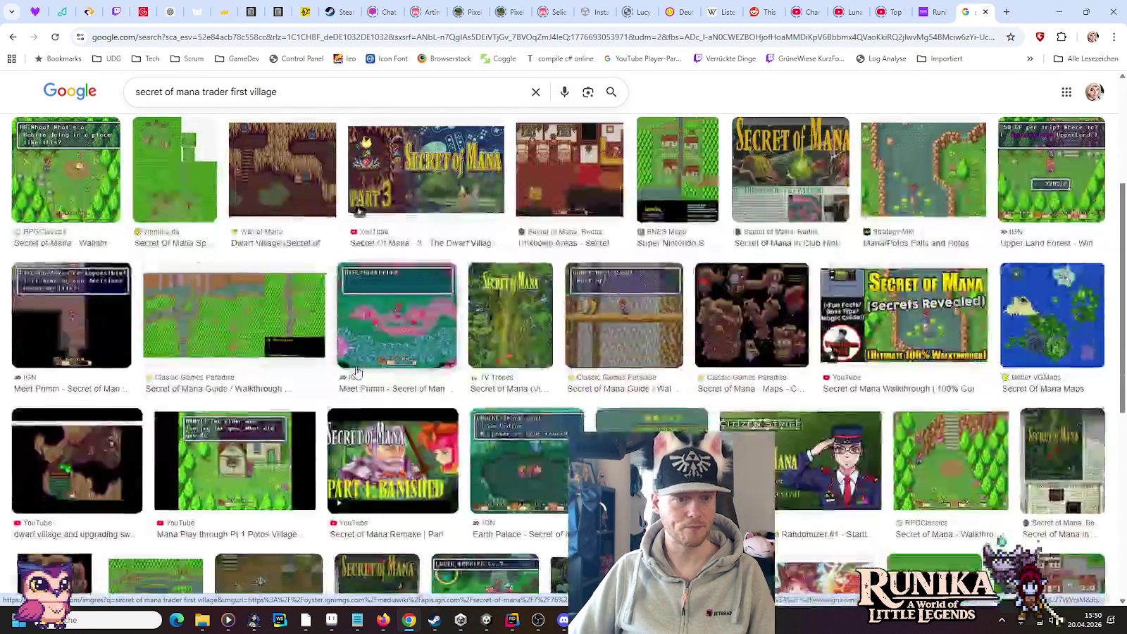
scroll(356, 372, down, 4)
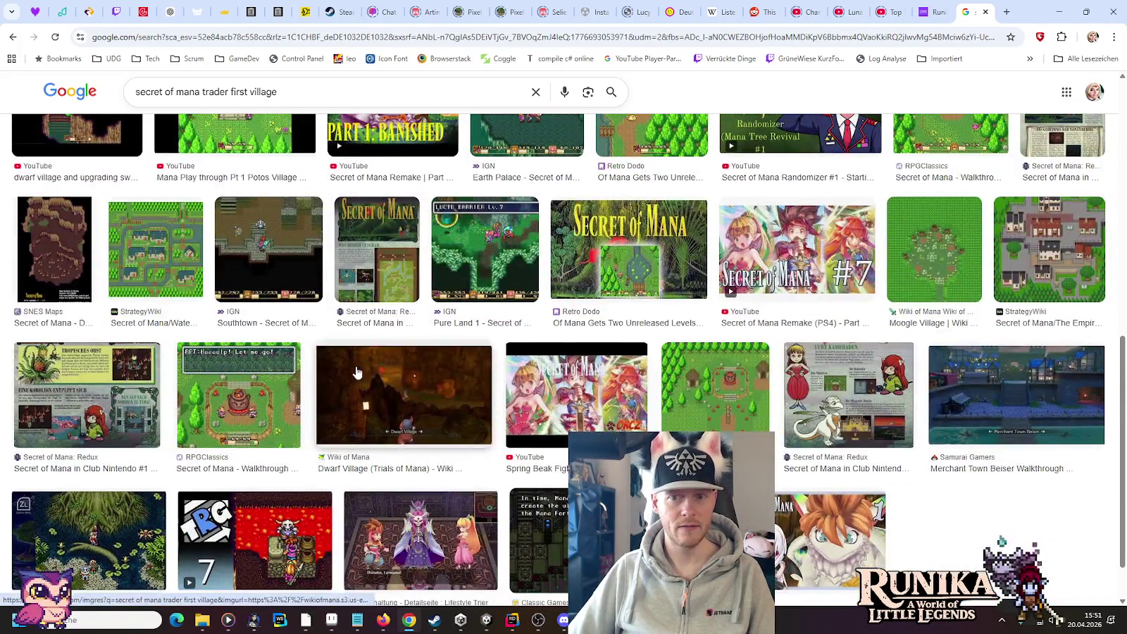
scroll(357, 372, down, 1)
Step: Search 'secret of mana trader', preview the shopkeeper video result, then minimize the browser
click(238, 92)
key(BackSpace)
key(BackSpace)
key(BackSpace)
key(Return)
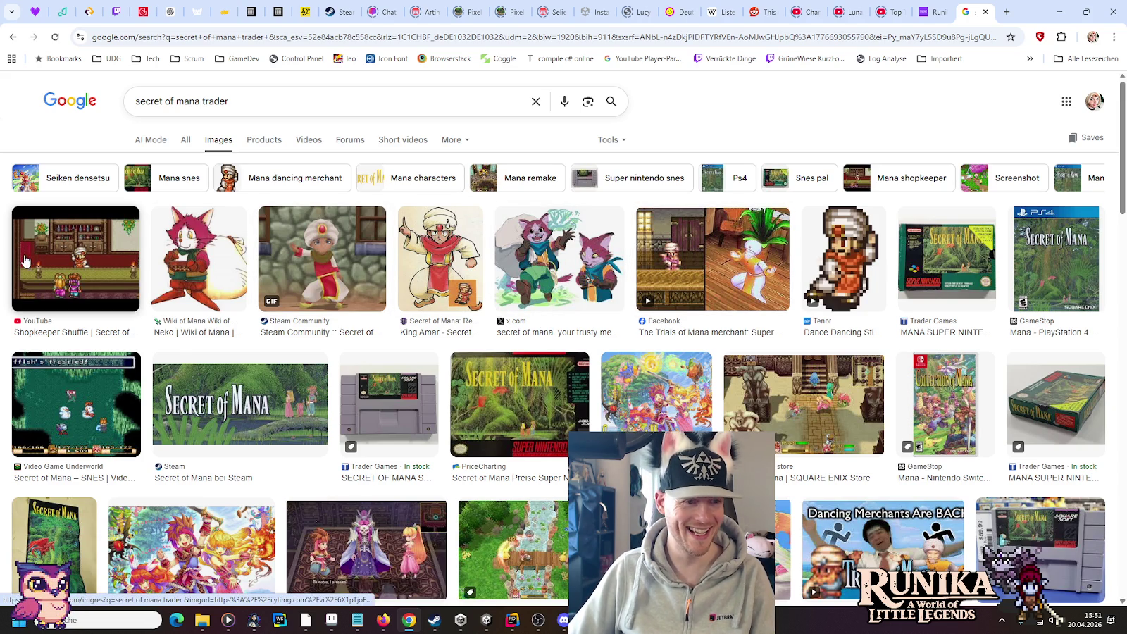
click(76, 261)
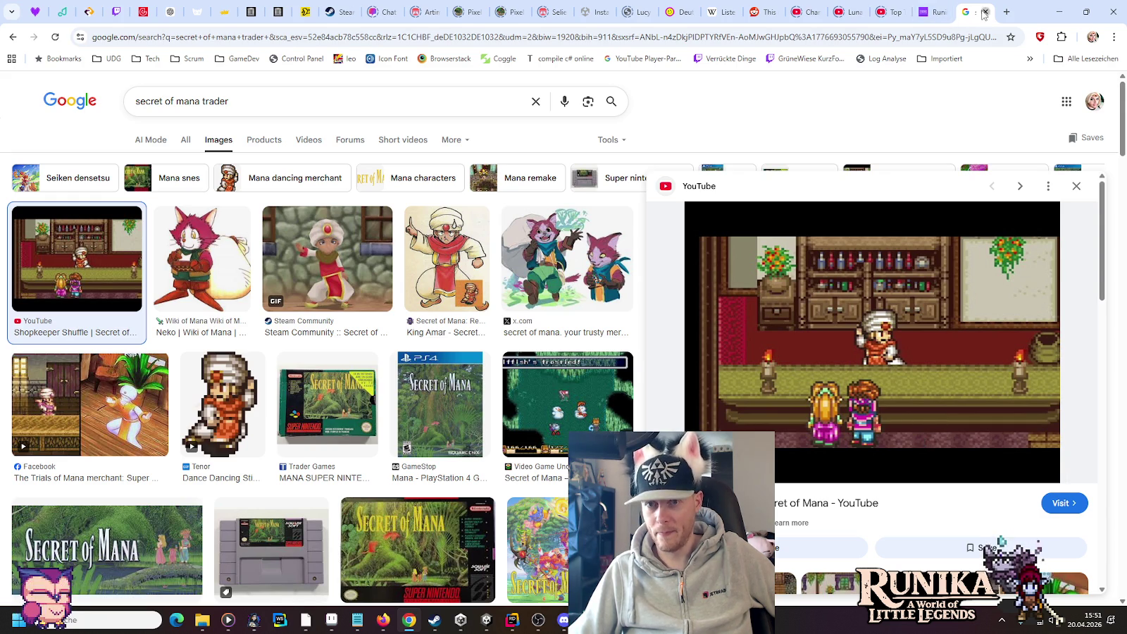
click(933, 11)
click(1060, 12)
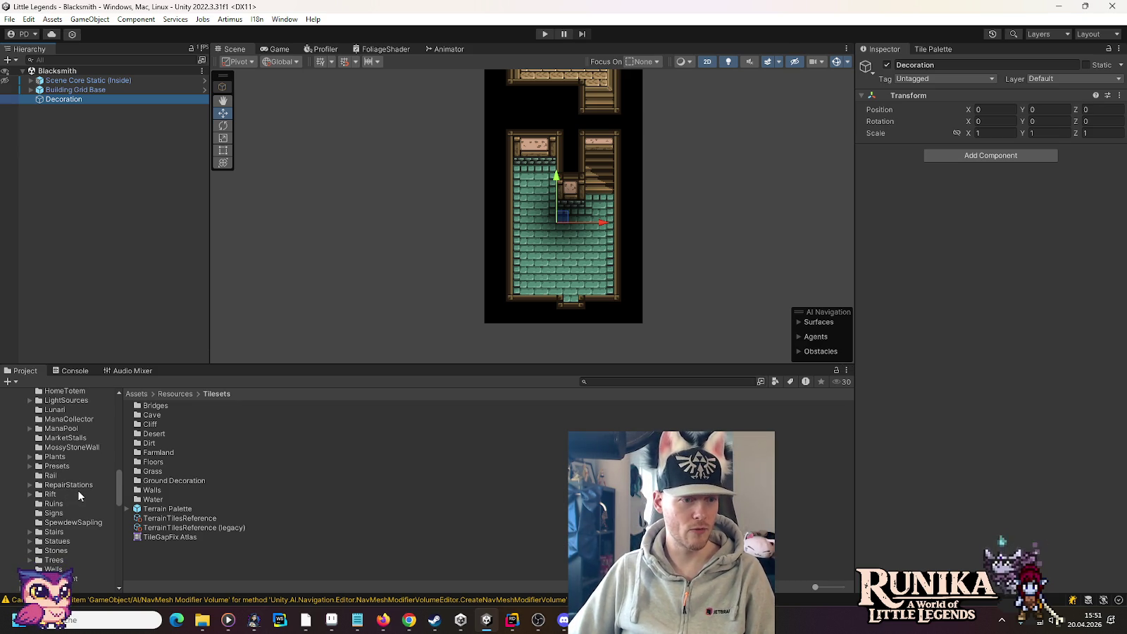
Step: Expand Furniture in the Project tree and open its Counter folder
scroll(79, 496, up, 2)
scroll(79, 496, up, 2)
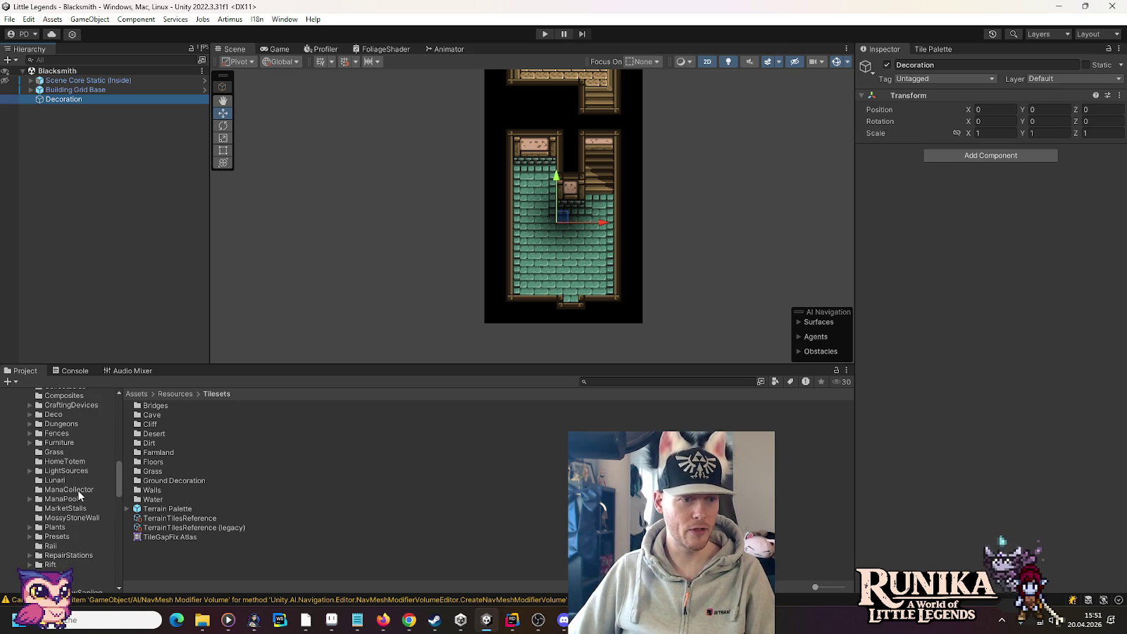
scroll(79, 496, up, 8)
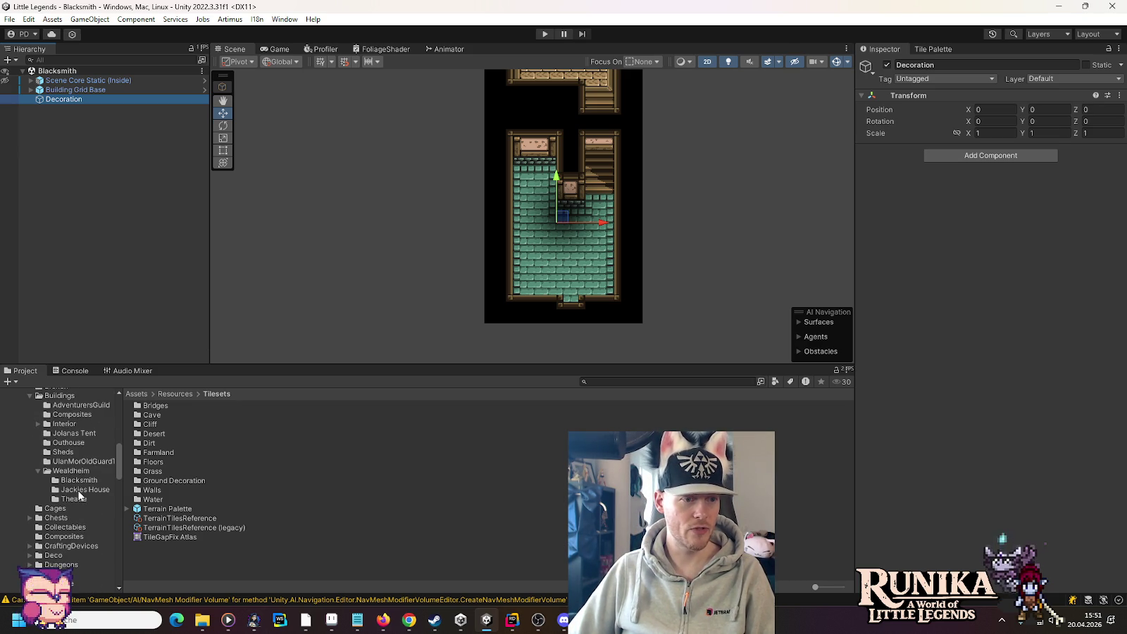
scroll(73, 492, down, 8)
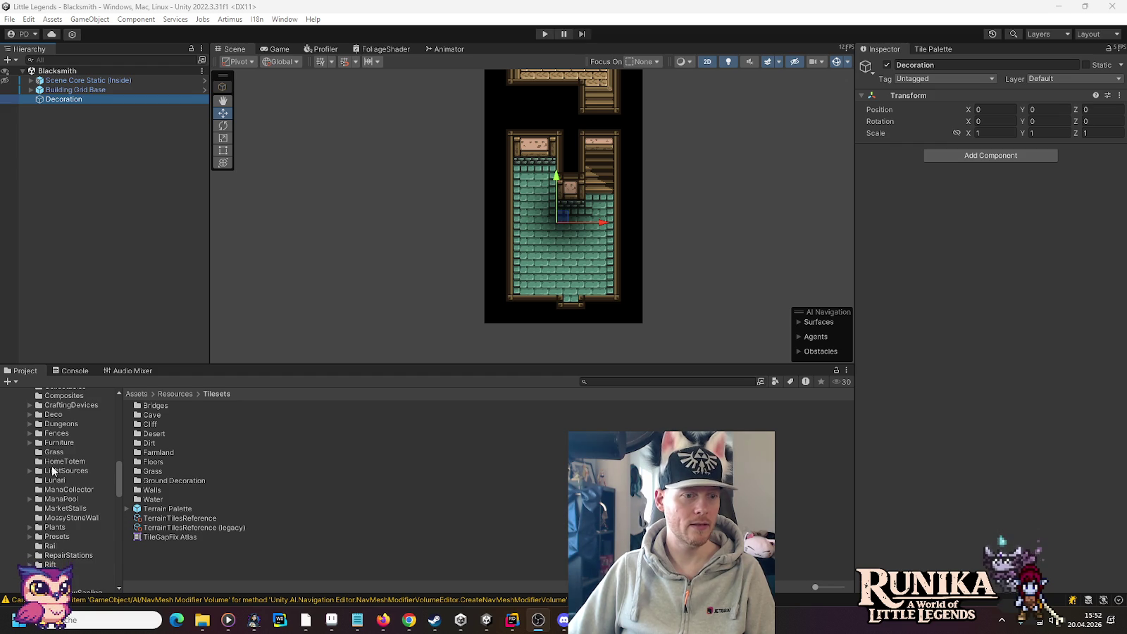
click(31, 443)
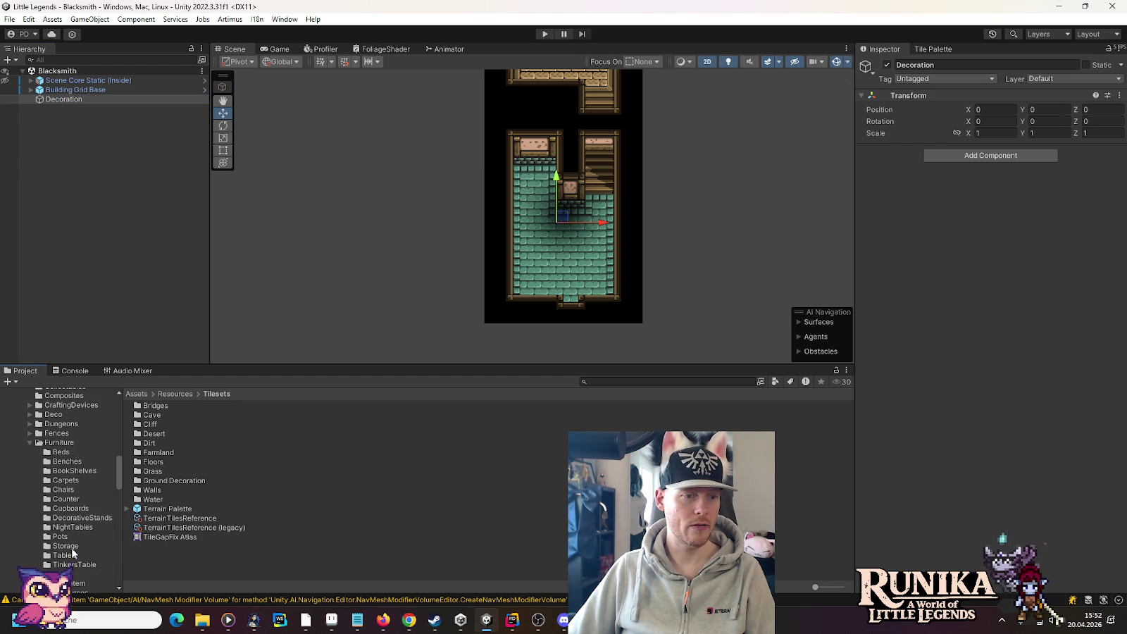
click(66, 498)
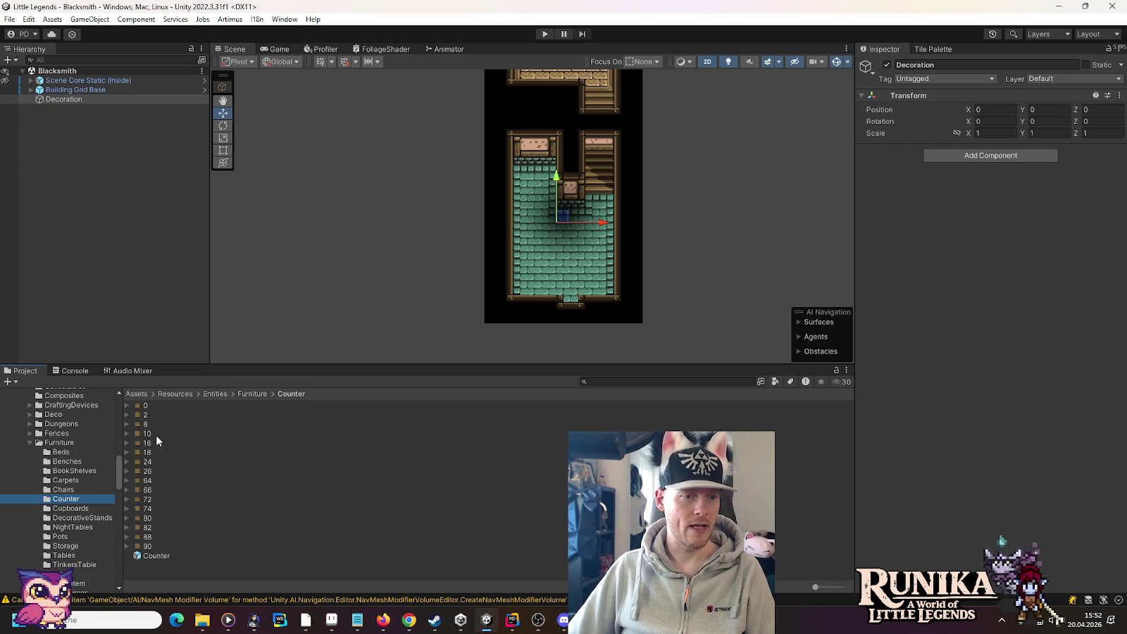
Step: Add the Counter prefab under Decoration with Is Locked on, and move it down toward Y -2
mouse_move(154, 556)
mouse_down()
mouse_move(166, 322)
mouse_move(62, 99)
mouse_up()
click(966, 246)
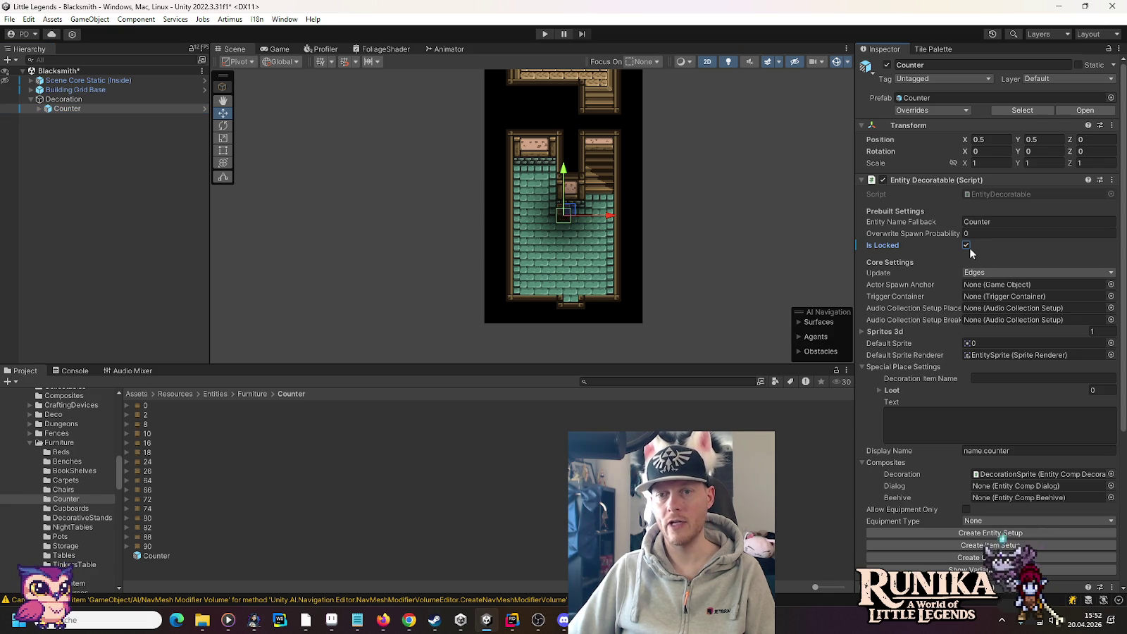
scroll(535, 254, up, 1)
scroll(534, 254, up, 3)
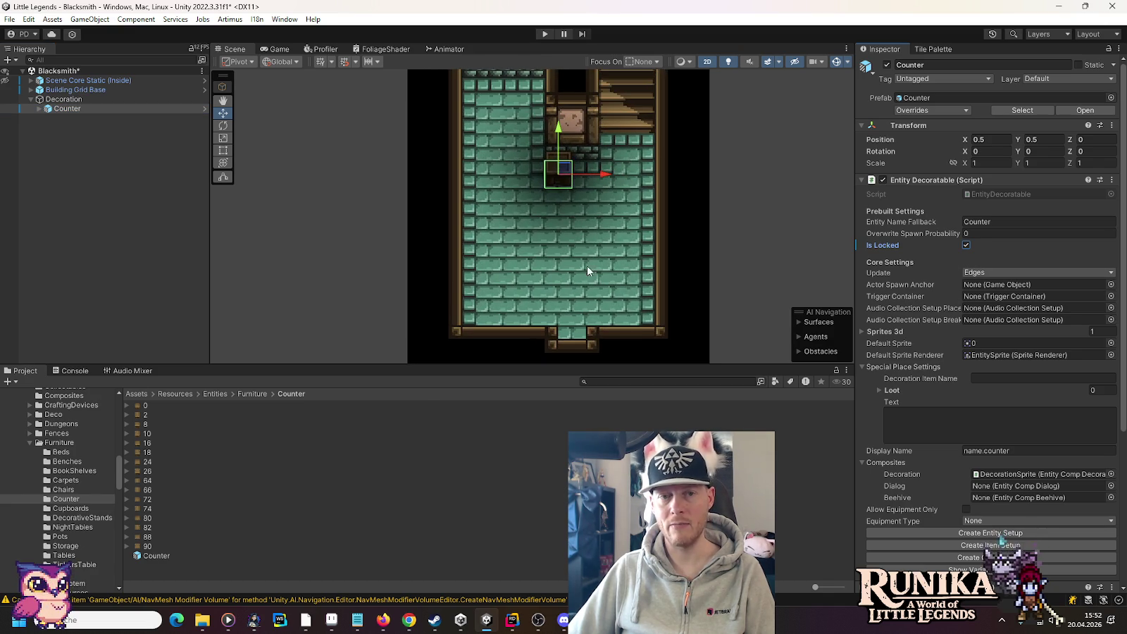
scroll(546, 252, up, 1)
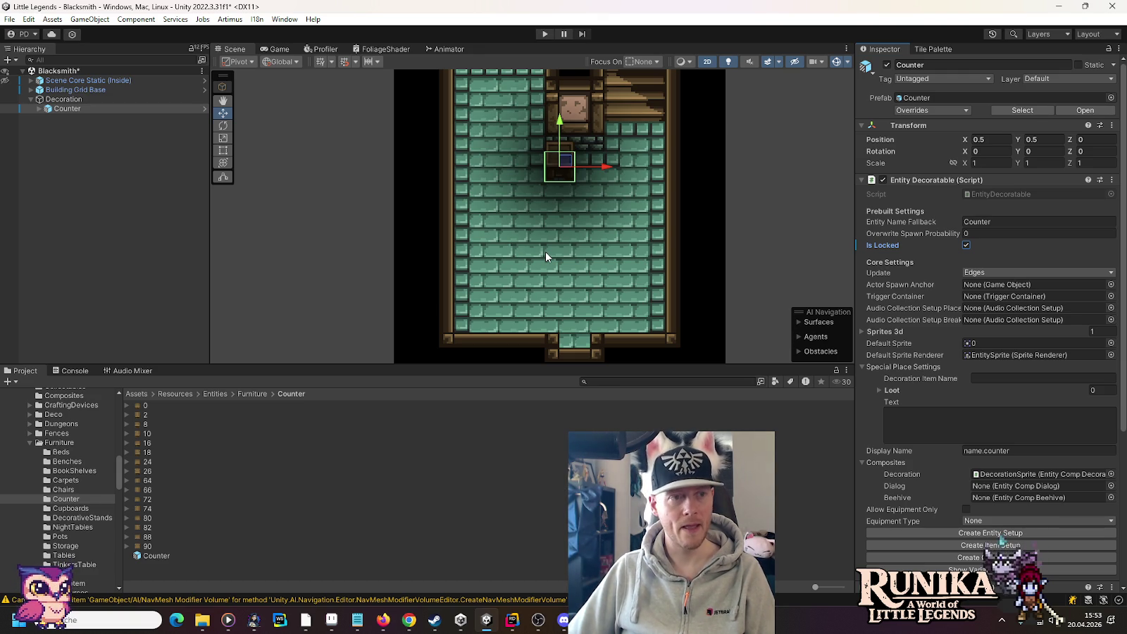
mouse_move(559, 118)
mouse_down()
mouse_move(561, 195)
mouse_move(567, 114)
mouse_up()
Step: Duplicate the counter, placing copies at Y -1.5 and at -0.5, -2.5
click(62, 109)
key(ctrl+d)
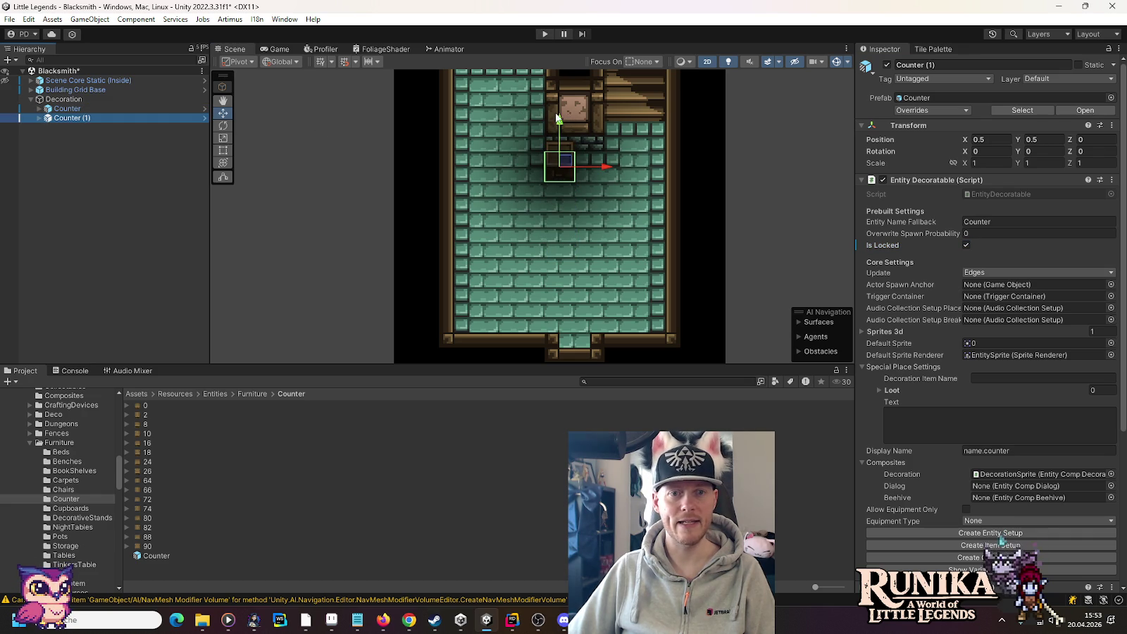
drag(559, 121, 559, 216)
key(ctrl+d)
key(ctrl+d)
drag(609, 257, 518, 259)
key(ctrl+d)
key(ctrl+d)
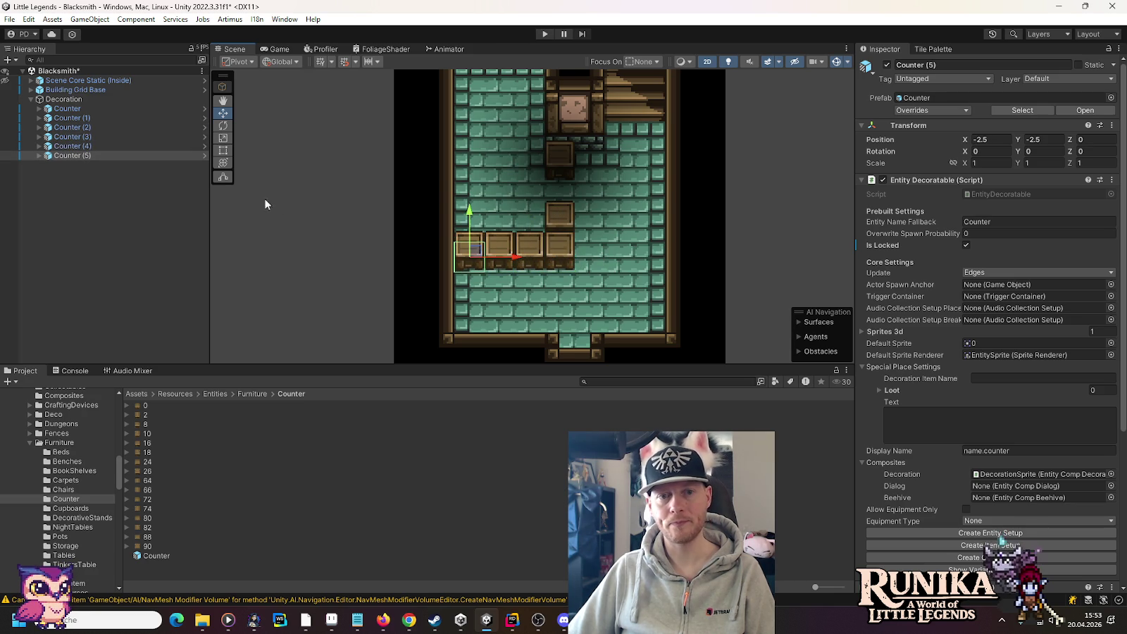
Step: Pan up to the brown-floored upper room and expand the CraftingDevices folder
scroll(282, 195, down, 1)
drag(282, 194, 354, 264)
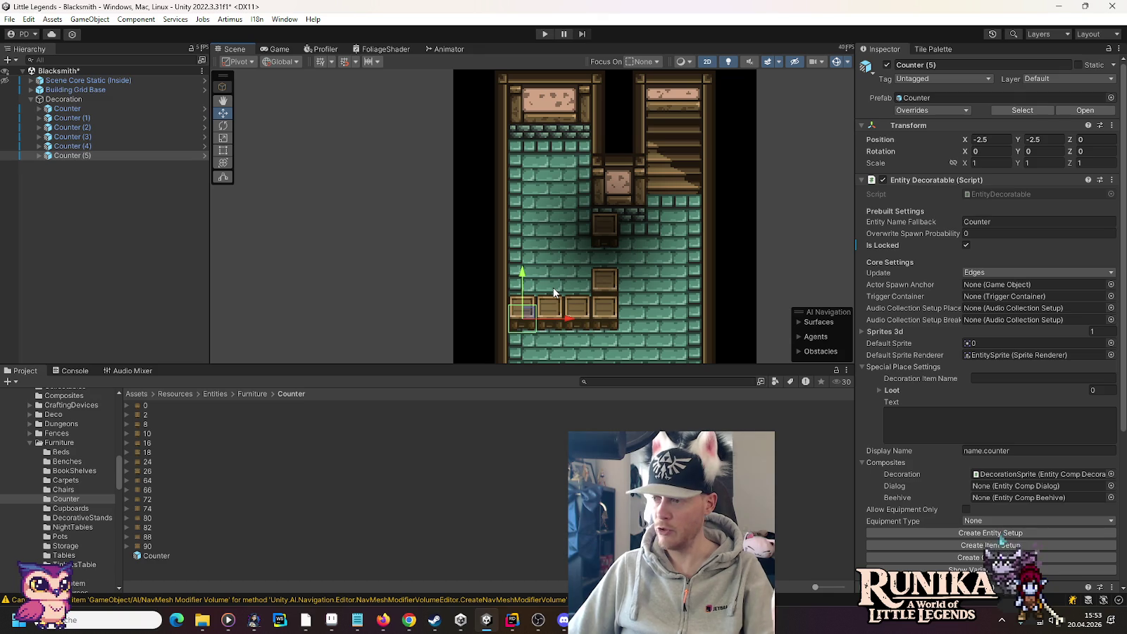
drag(636, 282, 615, 227)
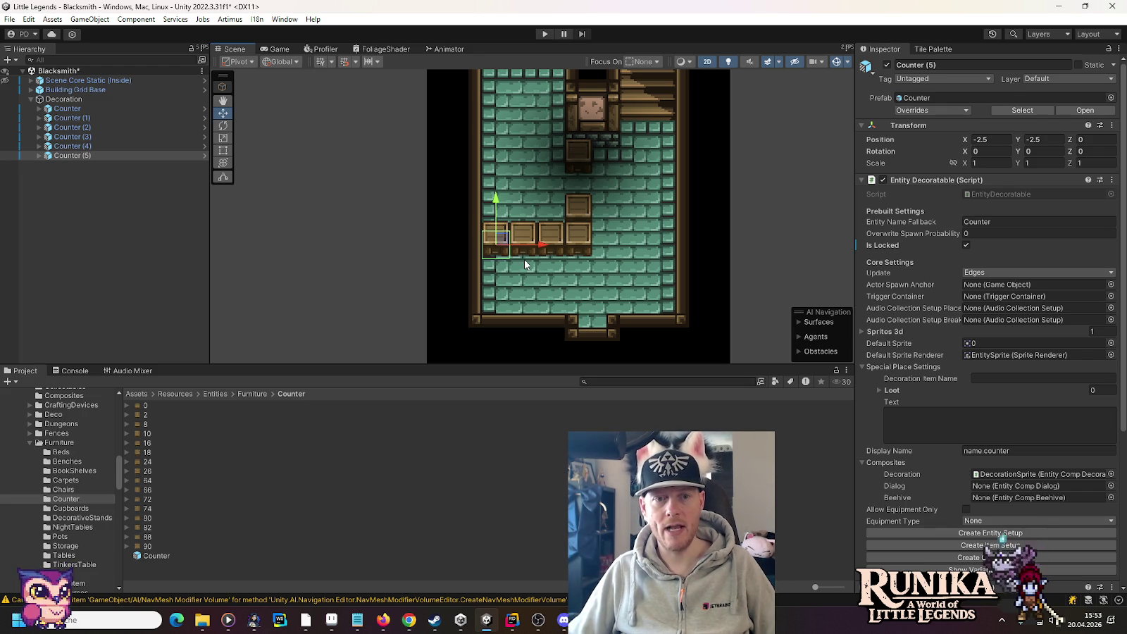
key(Up)
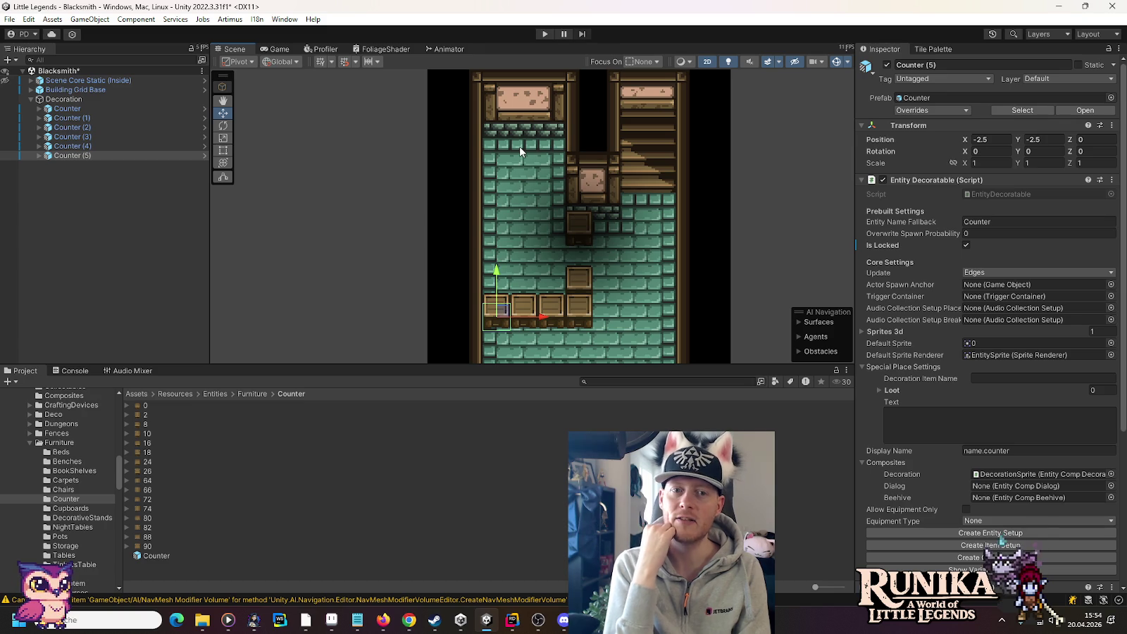
drag(520, 147, 558, 320)
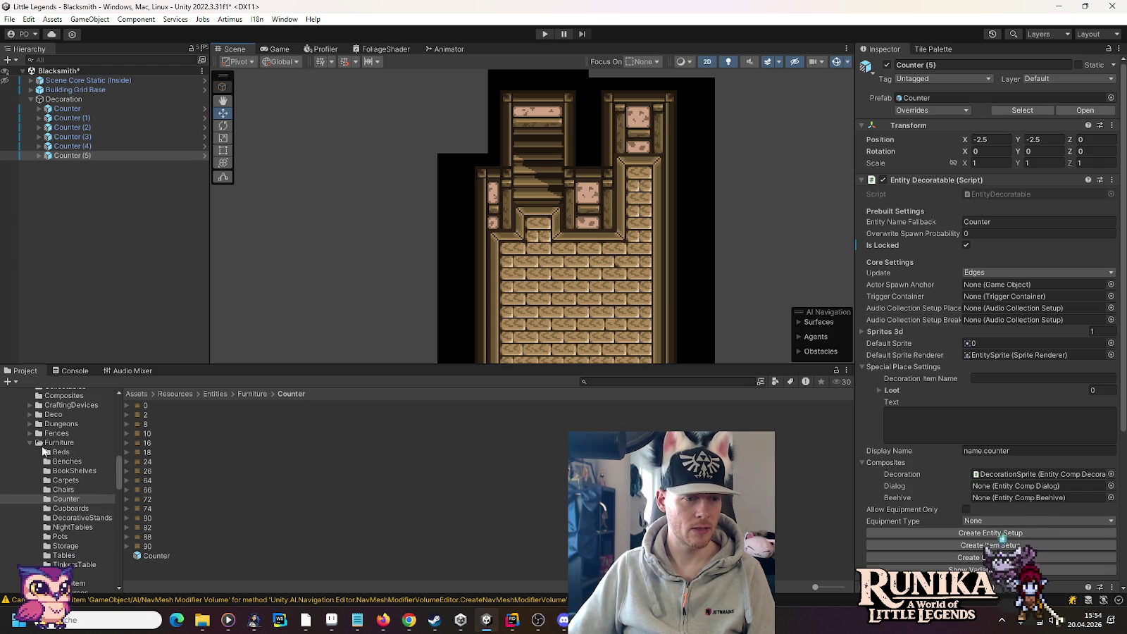
click(30, 405)
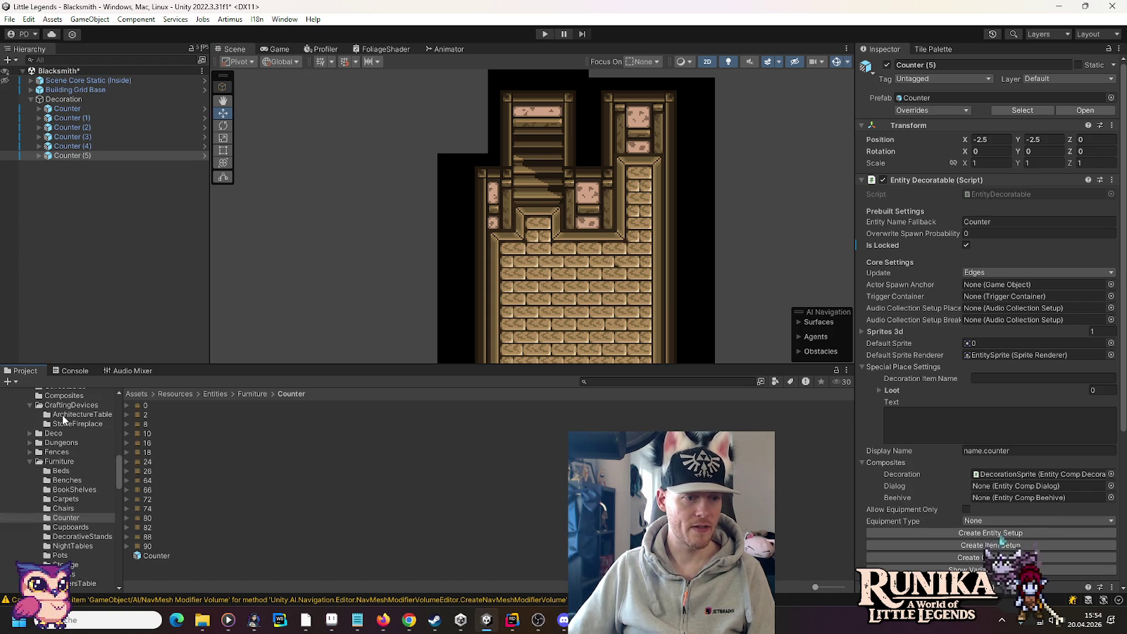
Step: Add a StoneFireplace under Decoration, placed in the upper room's right alcove at 2.5, 18.5
click(71, 424)
drag(168, 424, 73, 107)
key(f)
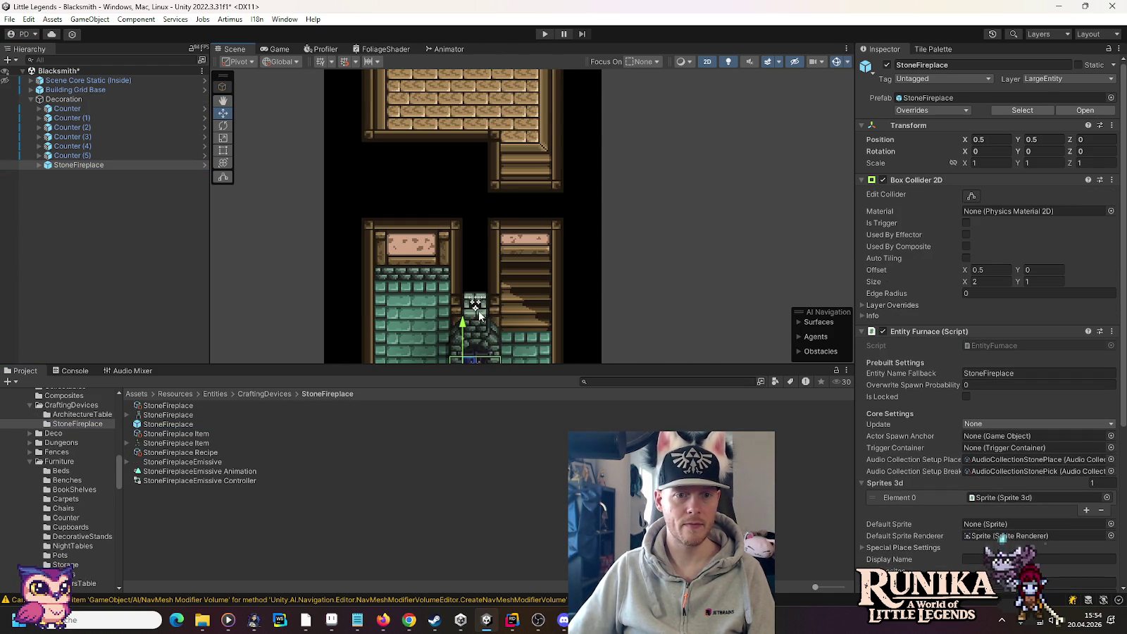
drag(479, 315, 479, 130)
key(f)
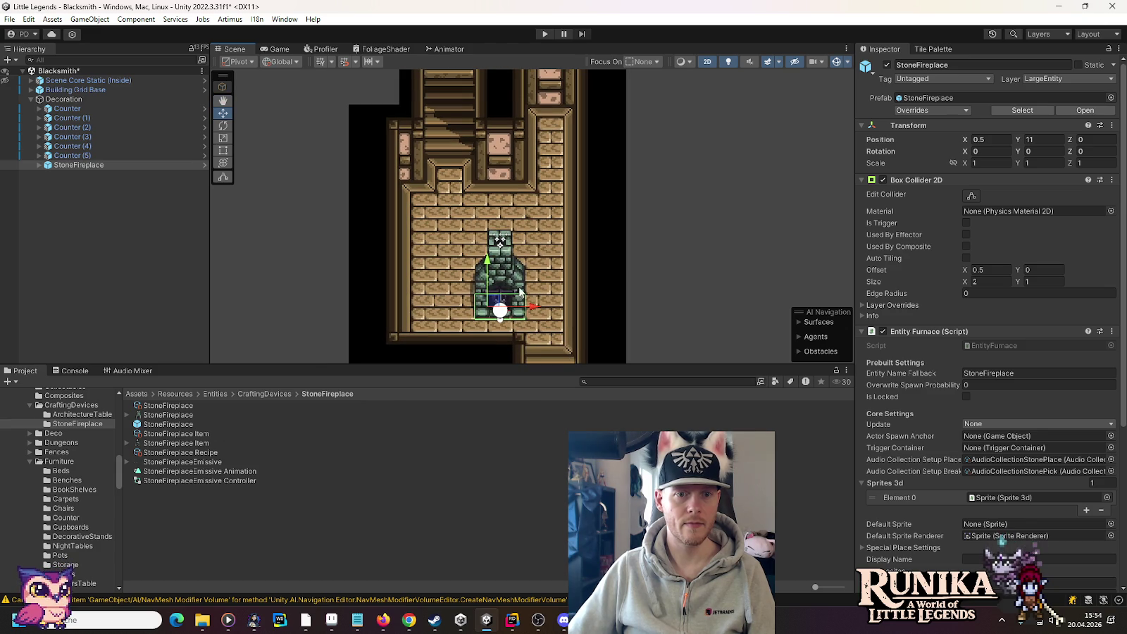
drag(520, 291, 570, 103)
scroll(512, 242, down, 1)
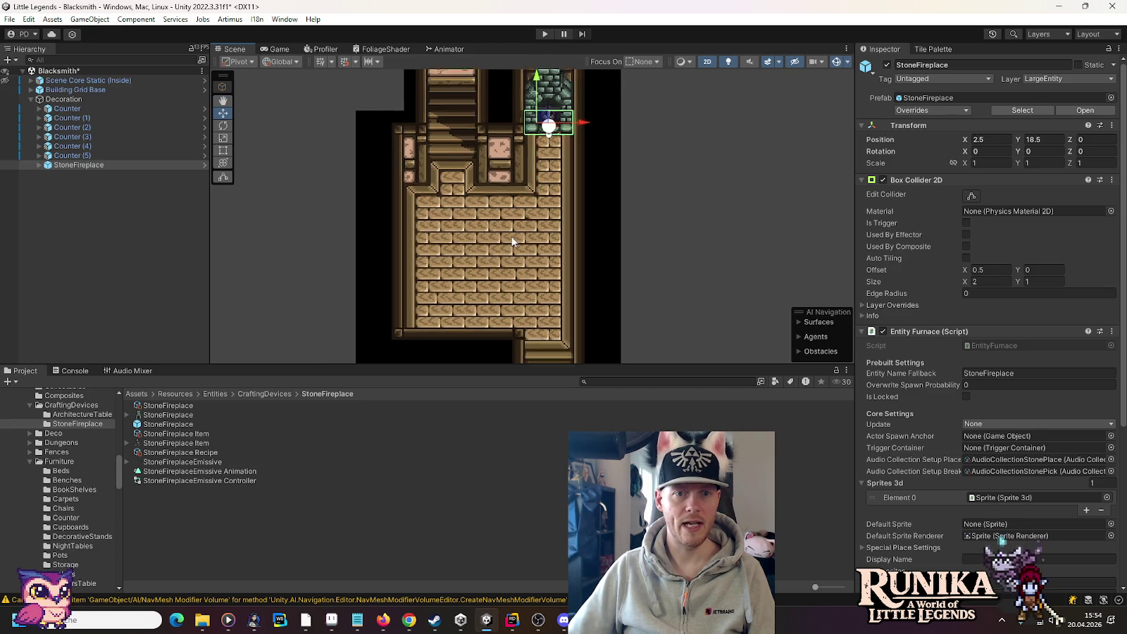
drag(506, 209, 512, 283)
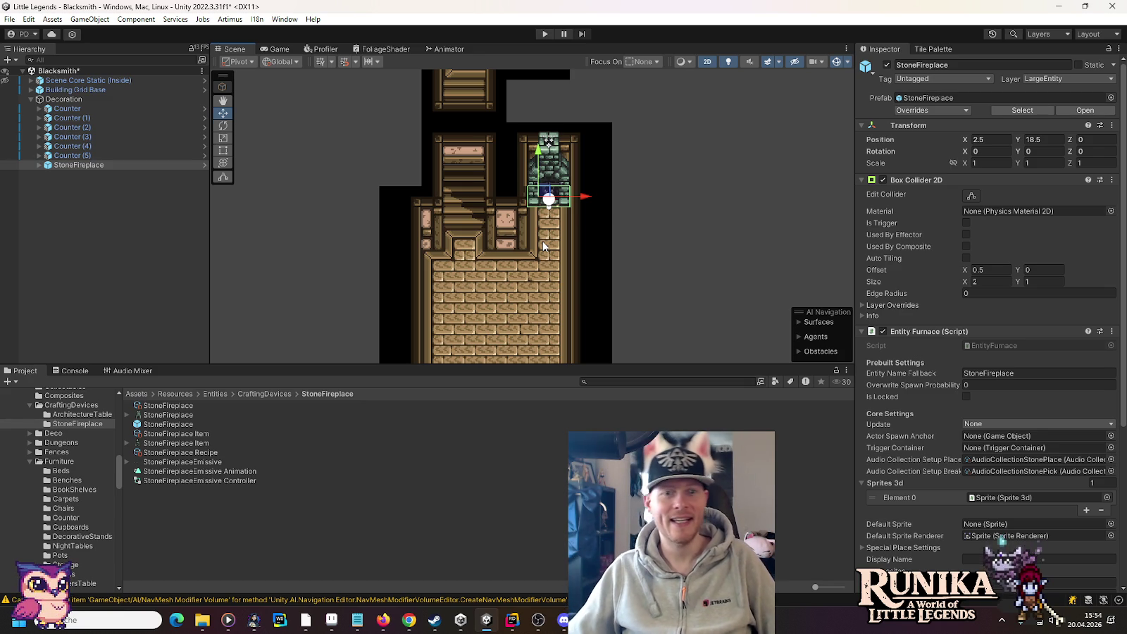
key(Up)
key(Up)
key(Up)
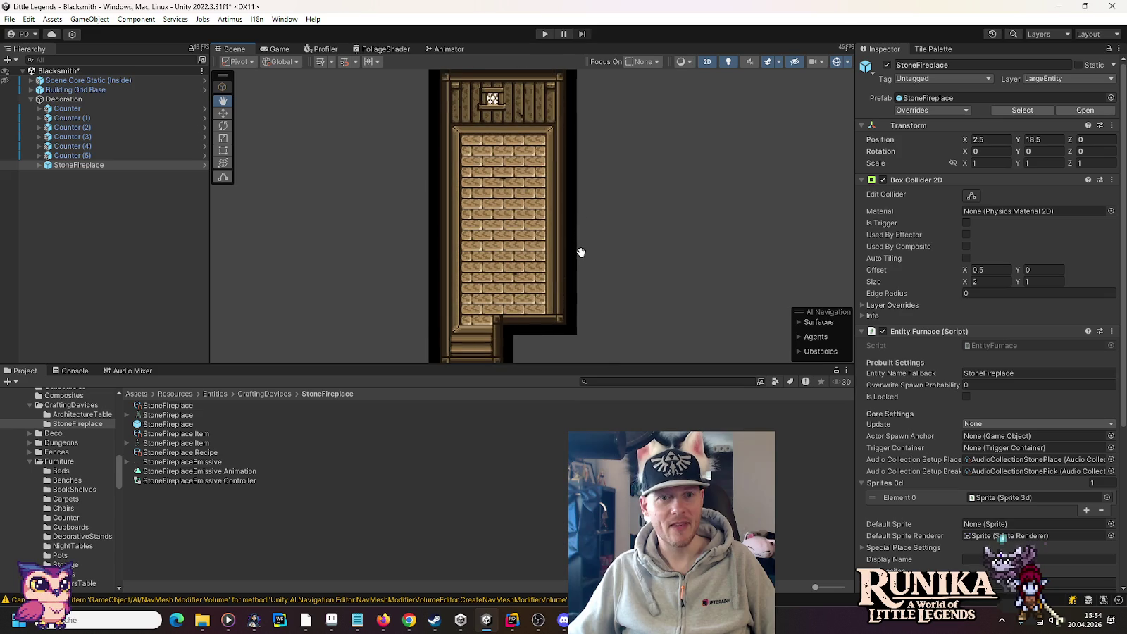
key(Down)
key(Down)
key(Down)
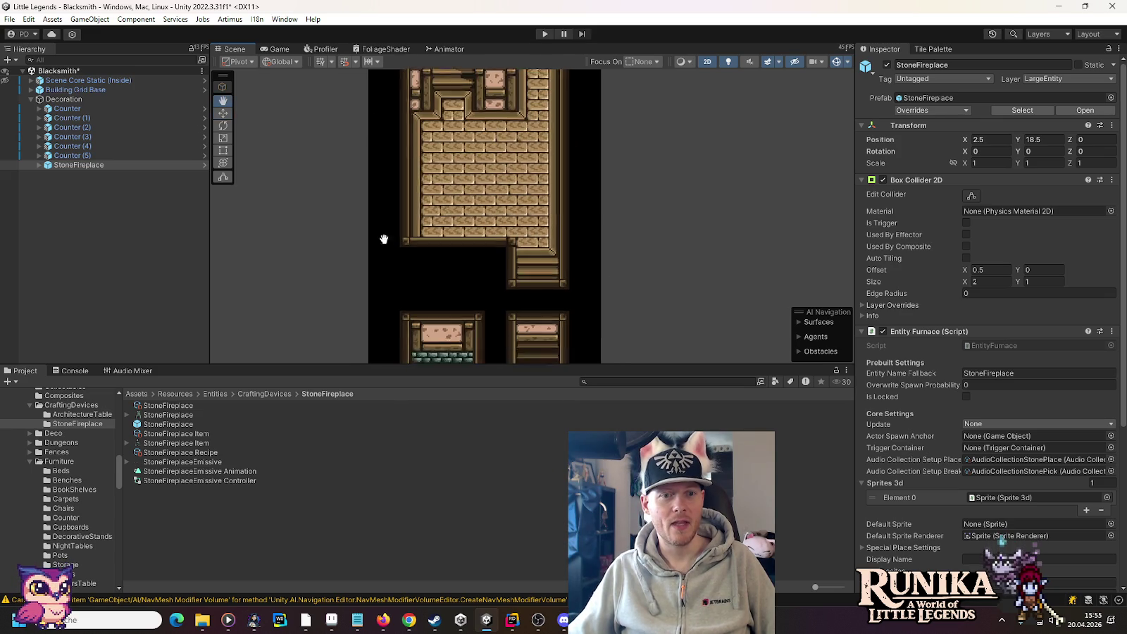
drag(401, 240, 402, 195)
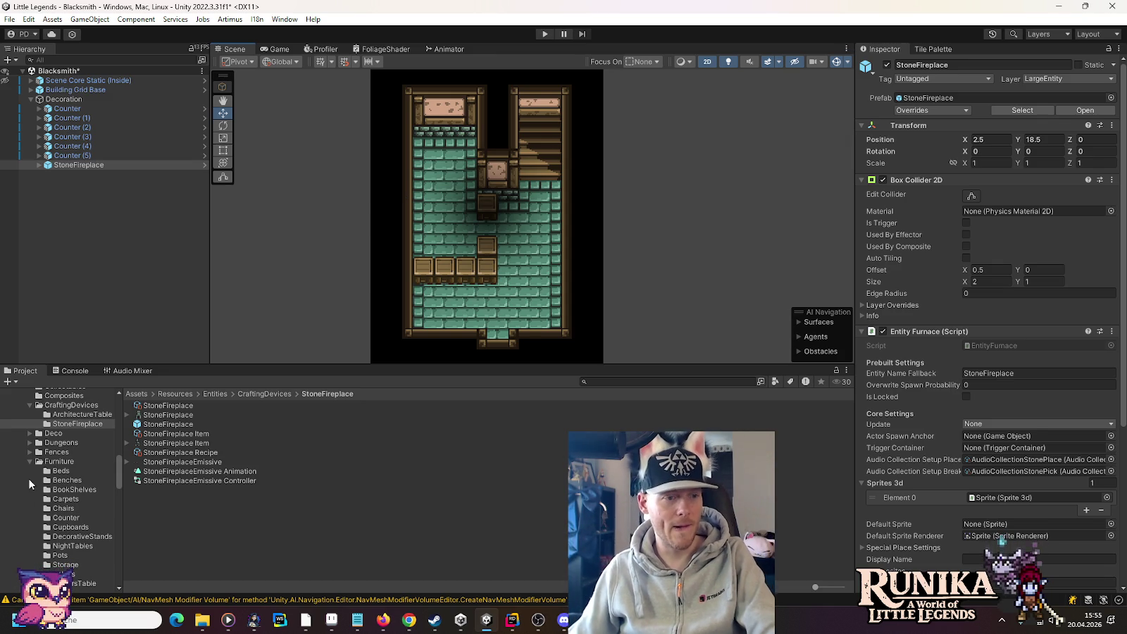
Step: Add an ArmorStand from DecorativeStands under Decoration at 1.5, 0.5, and select its Decoration Item Name field
scroll(61, 493, down, 2)
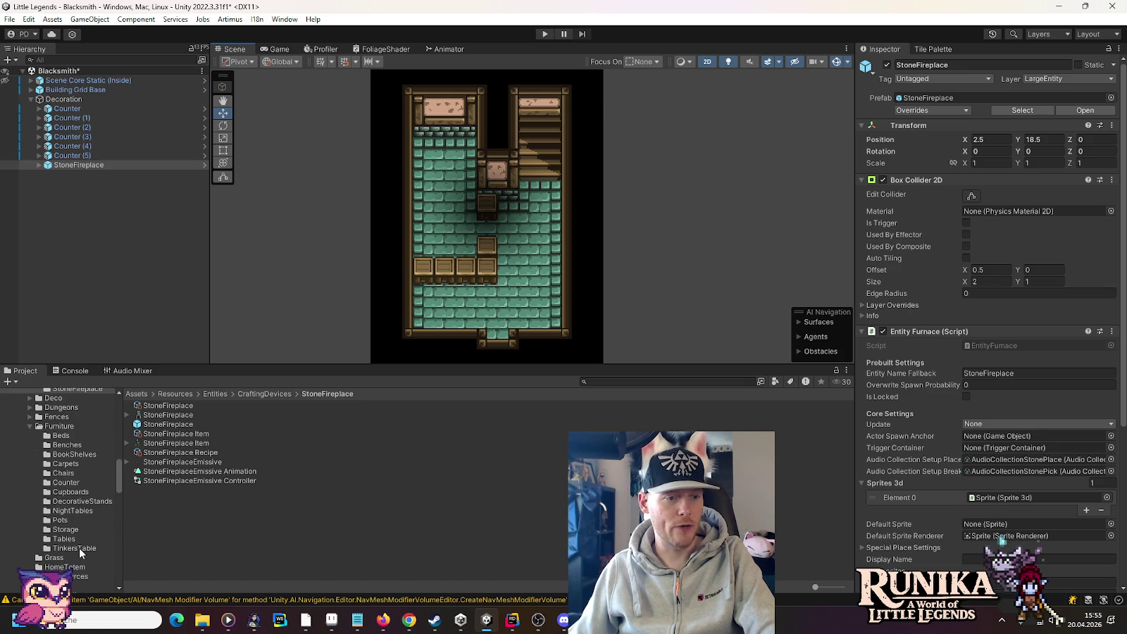
click(78, 501)
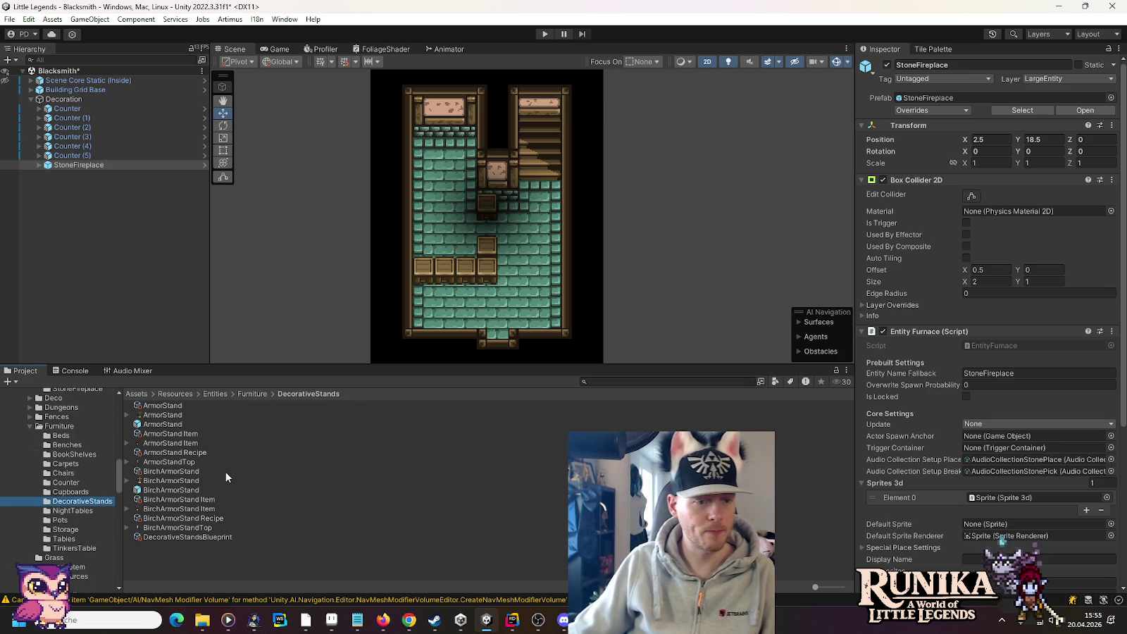
mouse_move(170, 427)
mouse_down()
mouse_move(105, 144)
mouse_move(72, 105)
mouse_up()
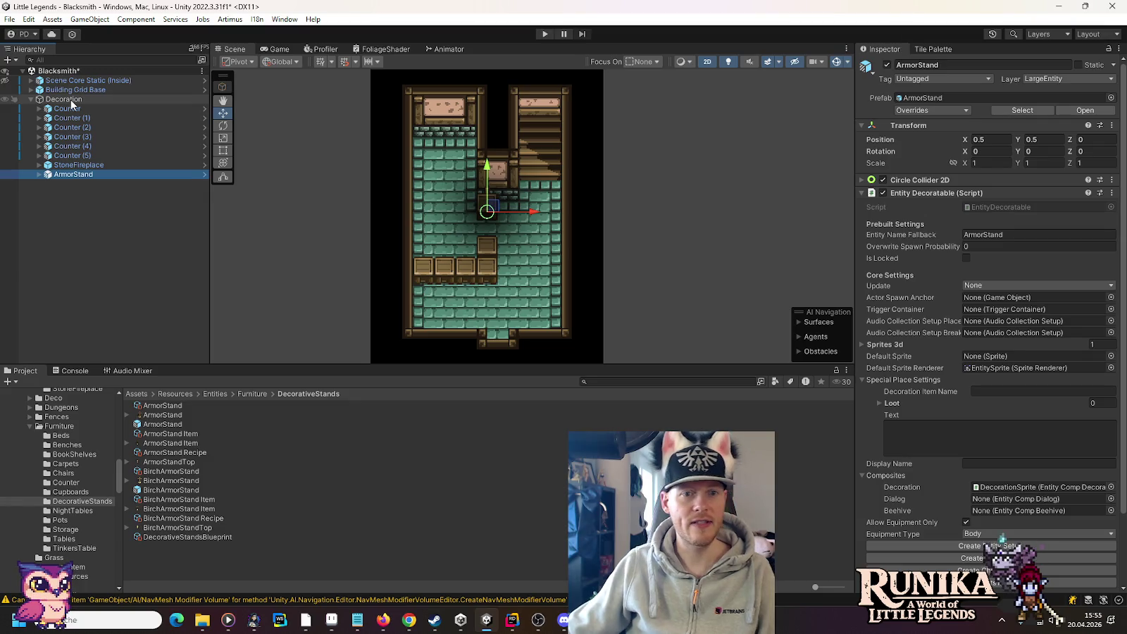
scroll(474, 263, up, 3)
drag(491, 185, 521, 186)
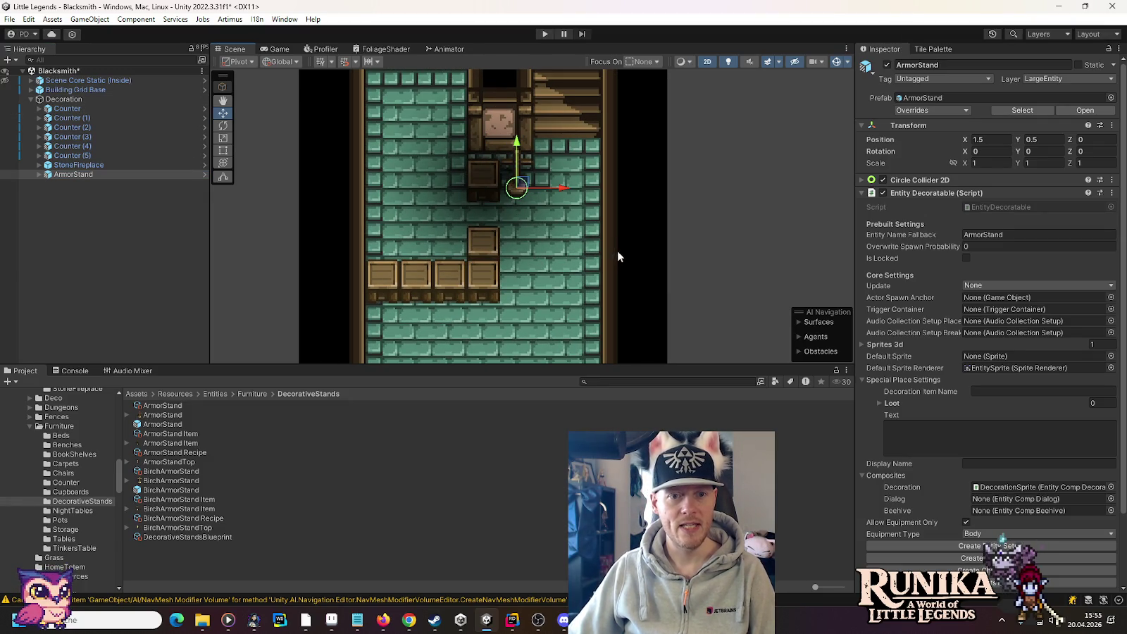
drag(359, 303, 355, 229)
drag(492, 158, 504, 310)
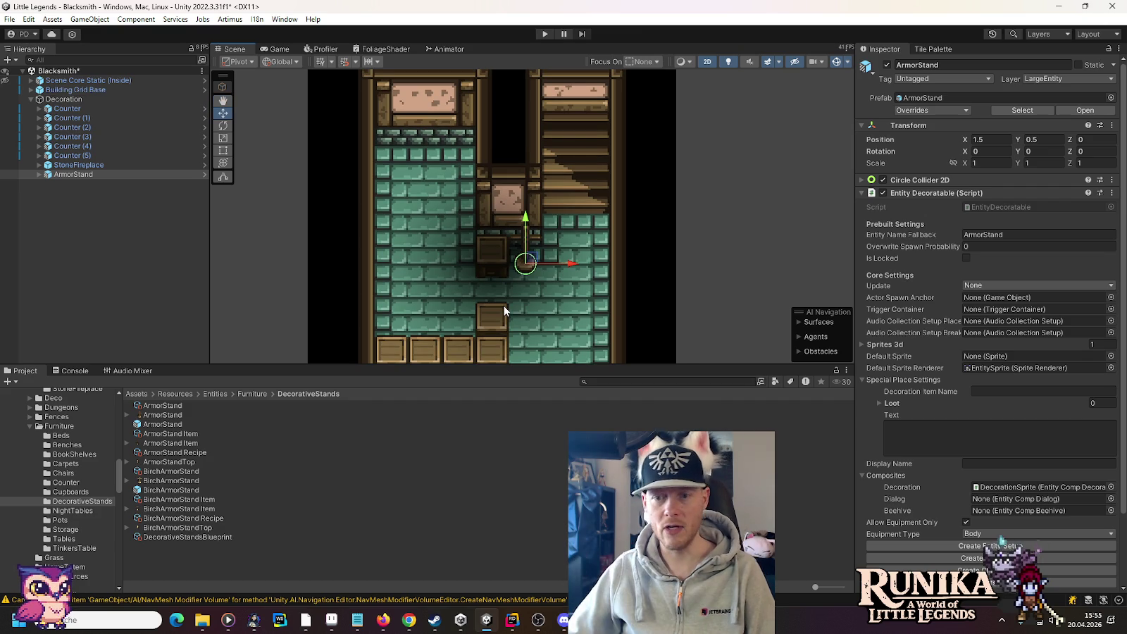
click(1016, 390)
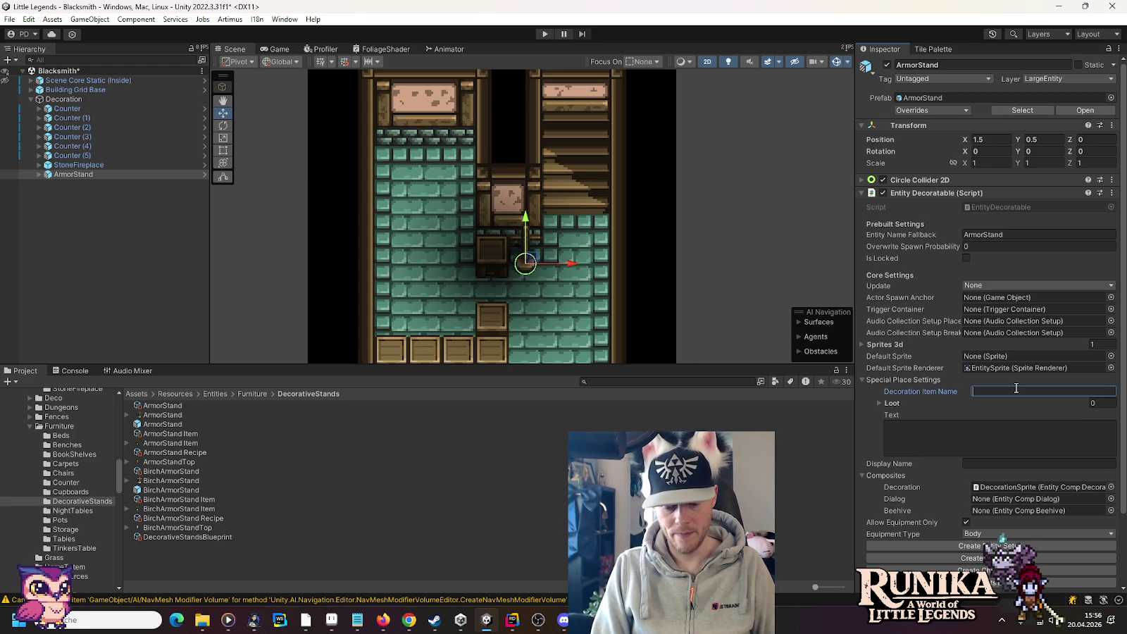
Step: Replace the ArmorStand's Decoration Item Name Leather with CopperPlatedJack
text(Leath)
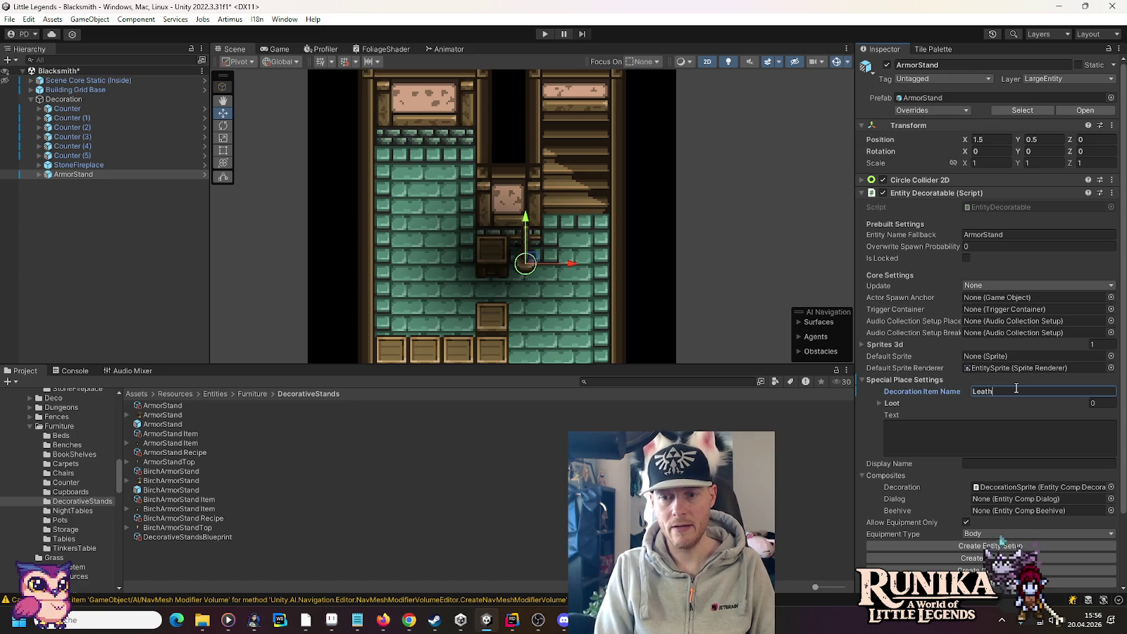
text(er)
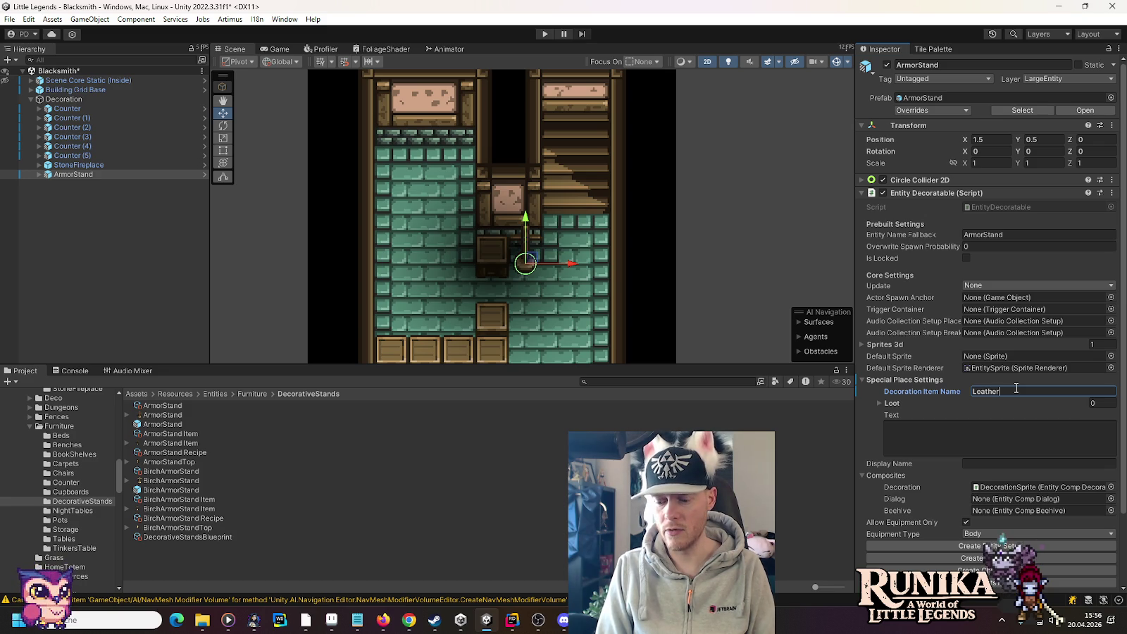
key(ctrl+BackSpace)
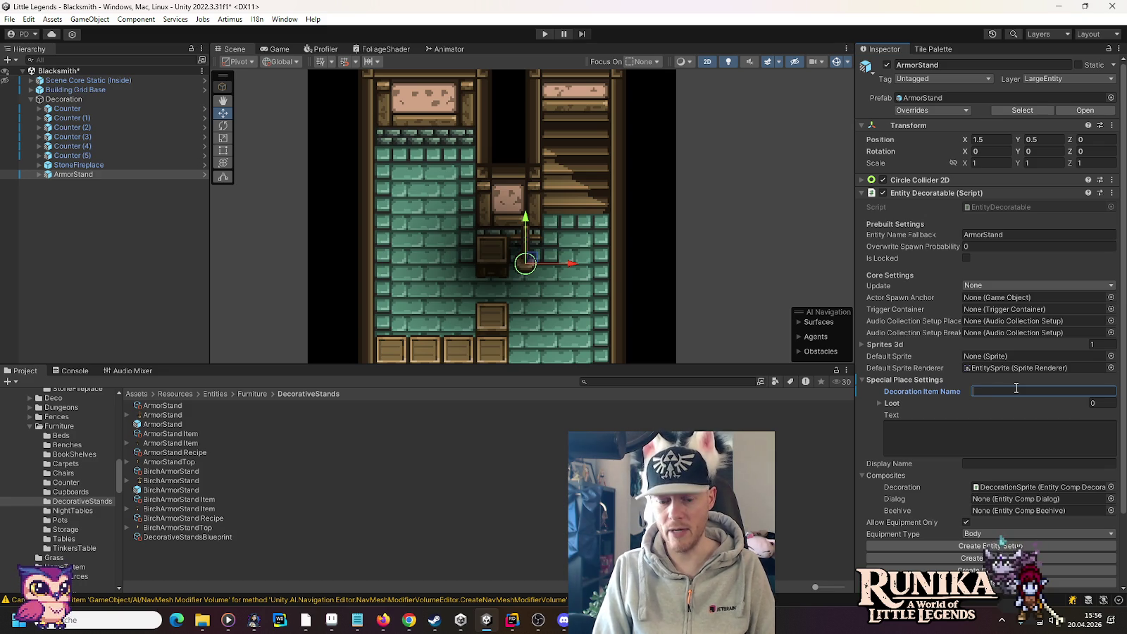
text(Copper)
text(PlateJak)
text(k)
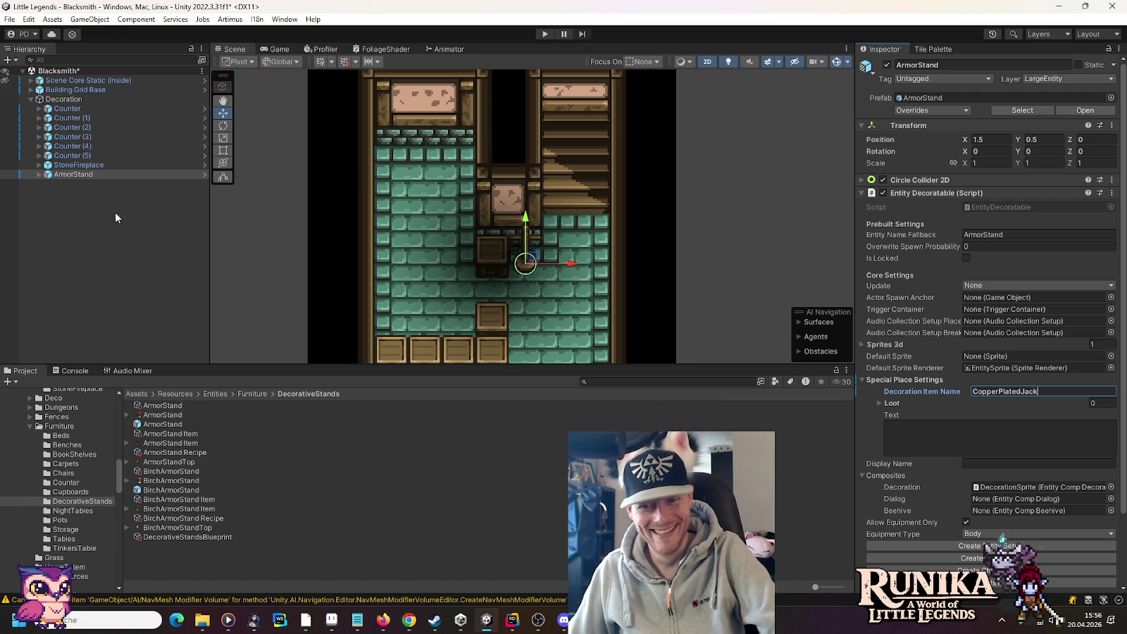
double_click(1024, 392)
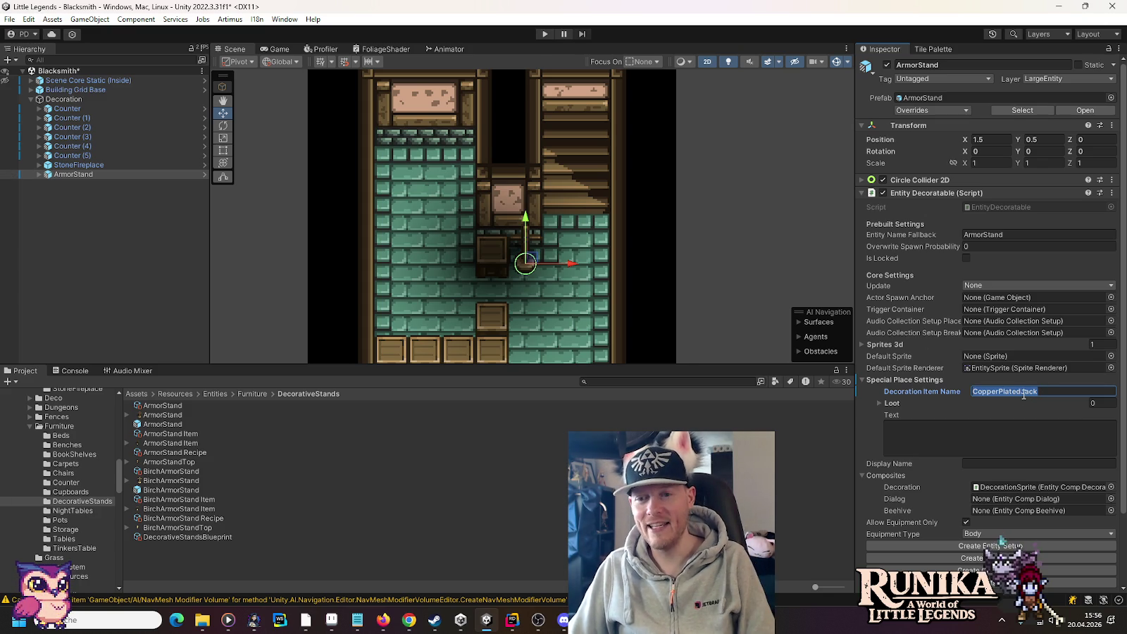
Step: Set the ArmorStand's DecorationSprite sprite to CopperPlatedJack
click(38, 174)
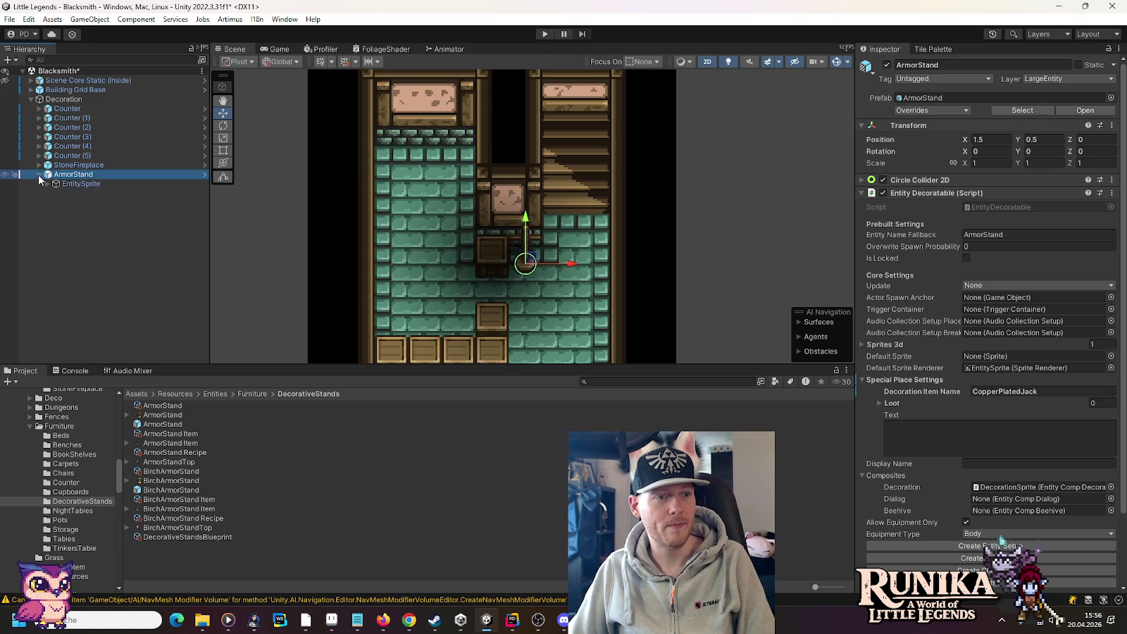
click(88, 185)
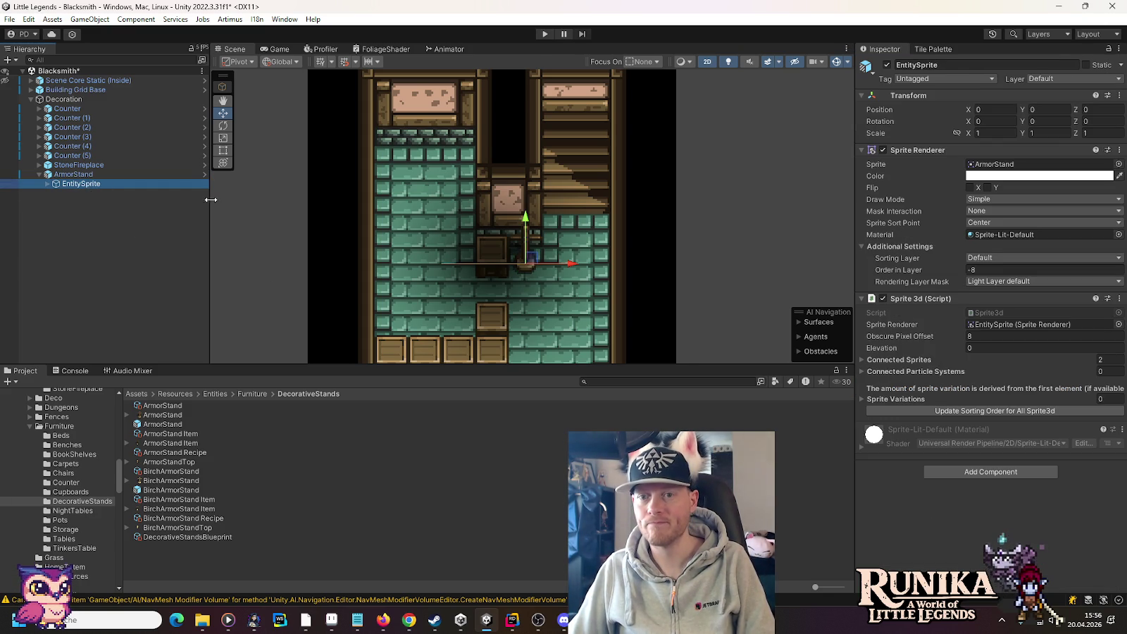
click(47, 184)
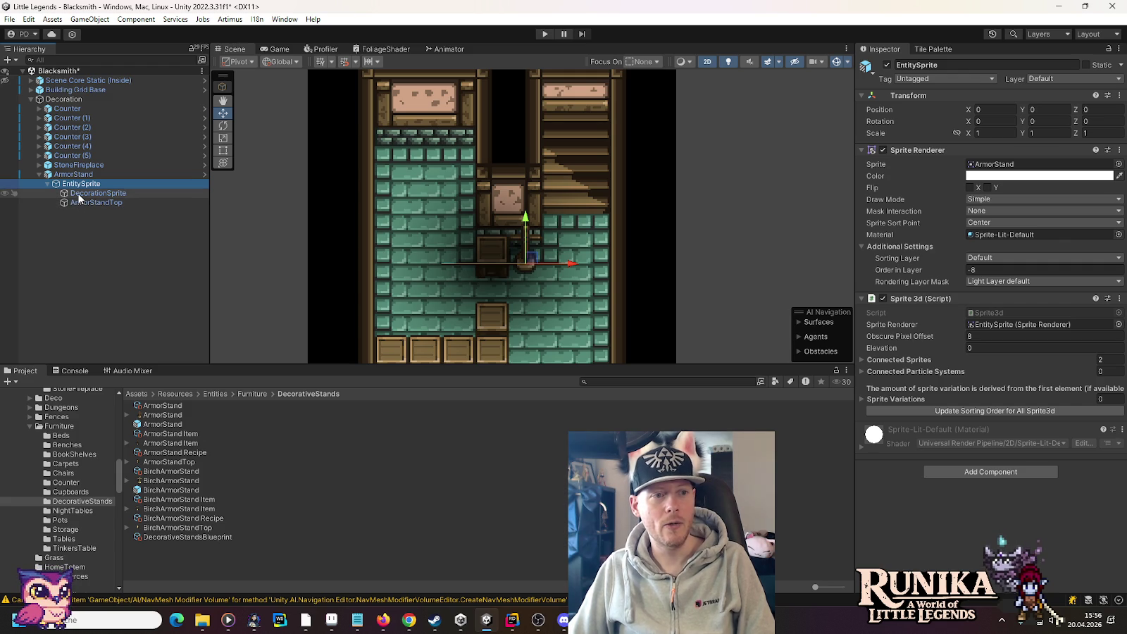
click(78, 194)
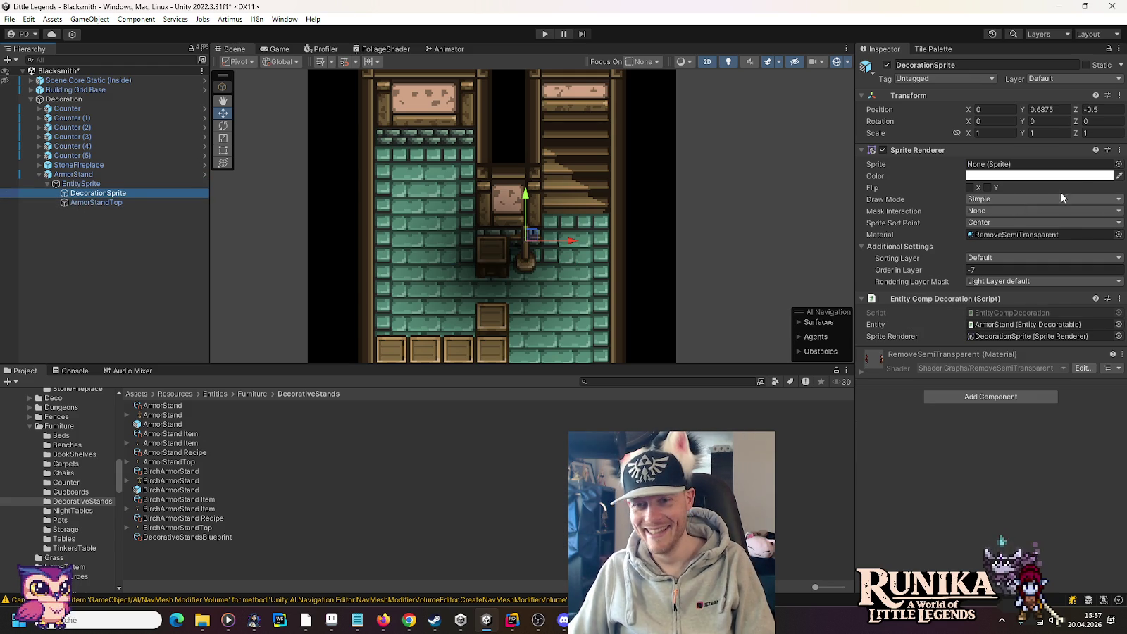
click(1118, 164)
text(CopperPlatedJack)
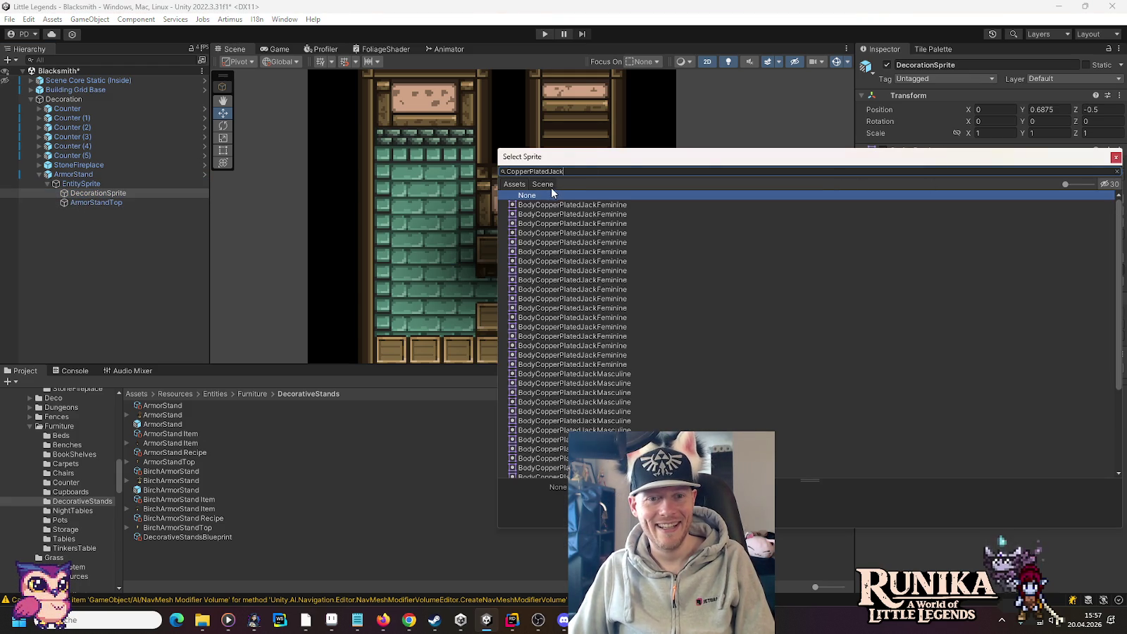
scroll(608, 221, down, 5)
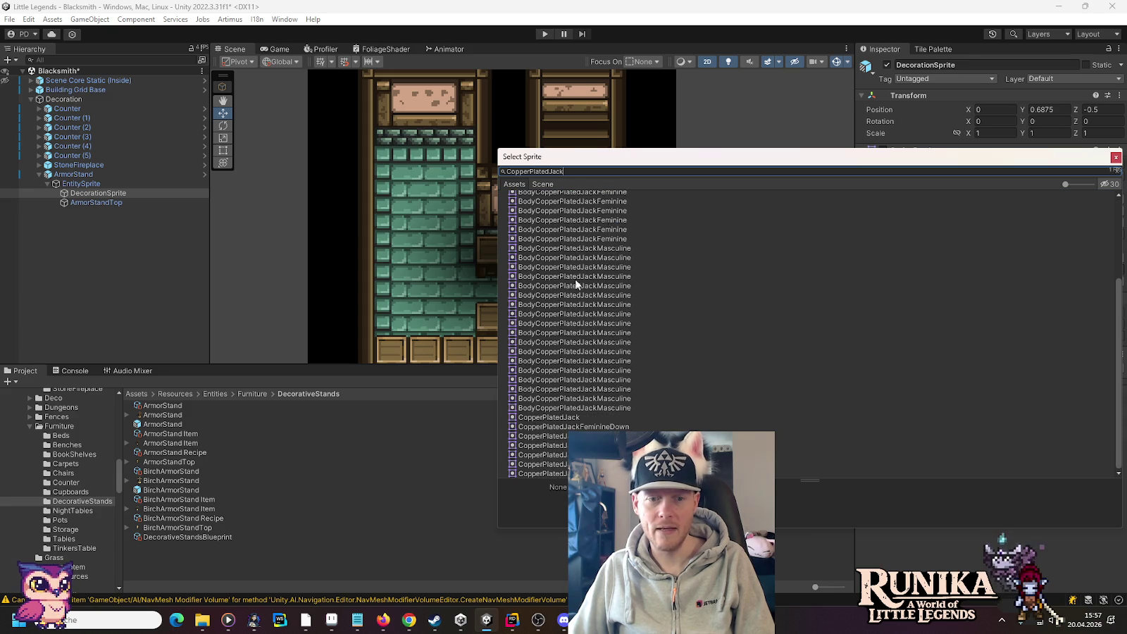
double_click(550, 416)
Step: Enable Is Locked on the ArmorStand
scroll(506, 281, up, 2)
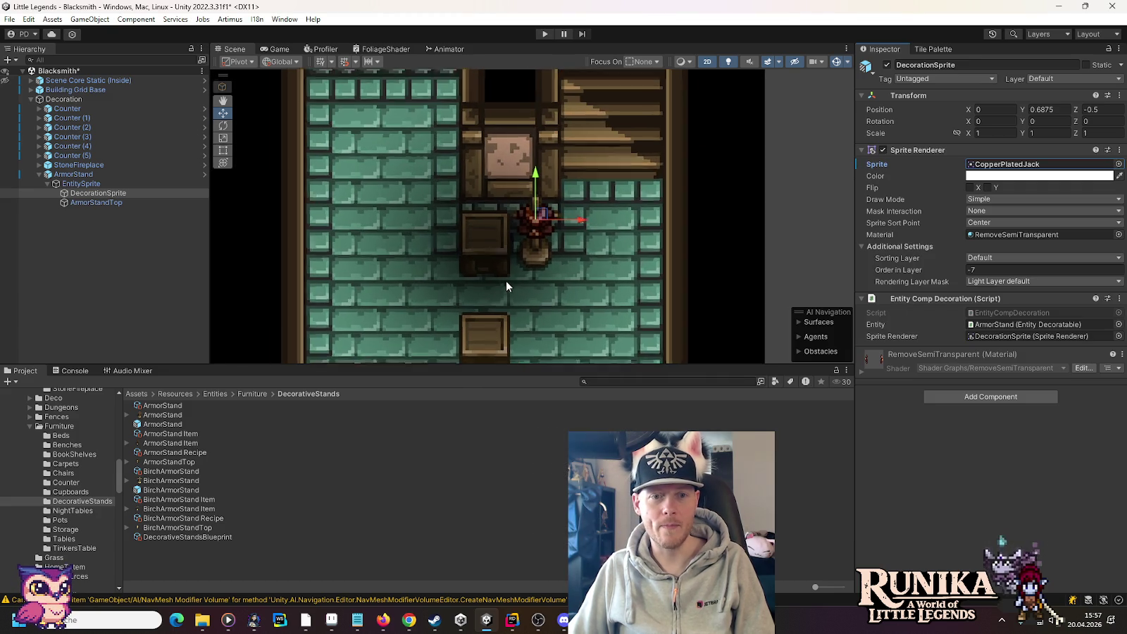
scroll(522, 272, down, 3)
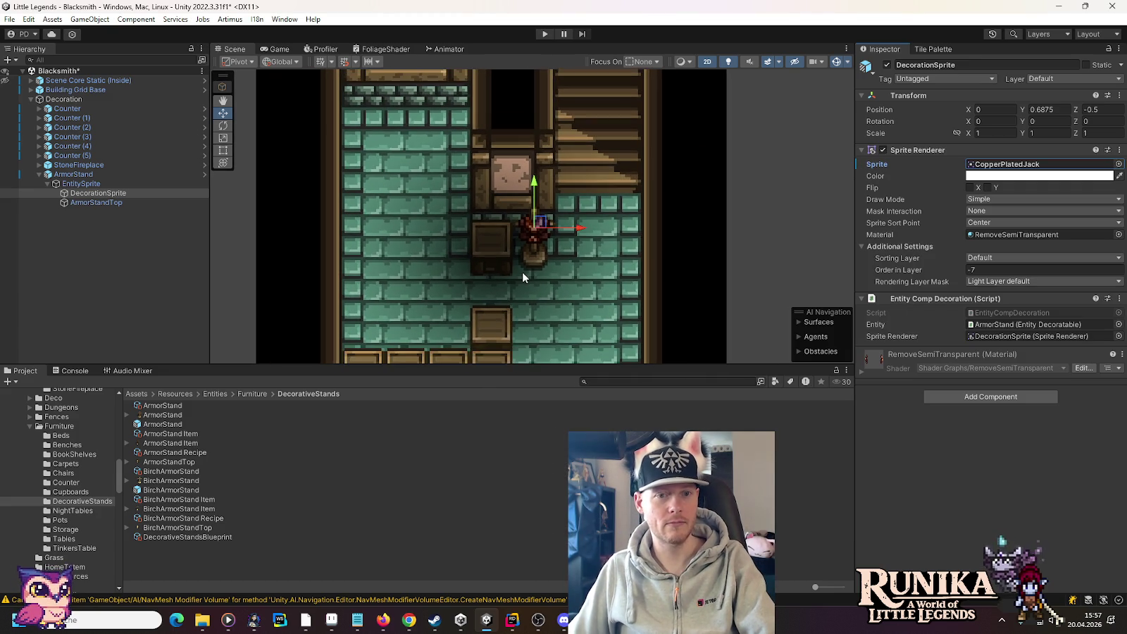
drag(536, 288, 537, 196)
scroll(536, 195, down, 2)
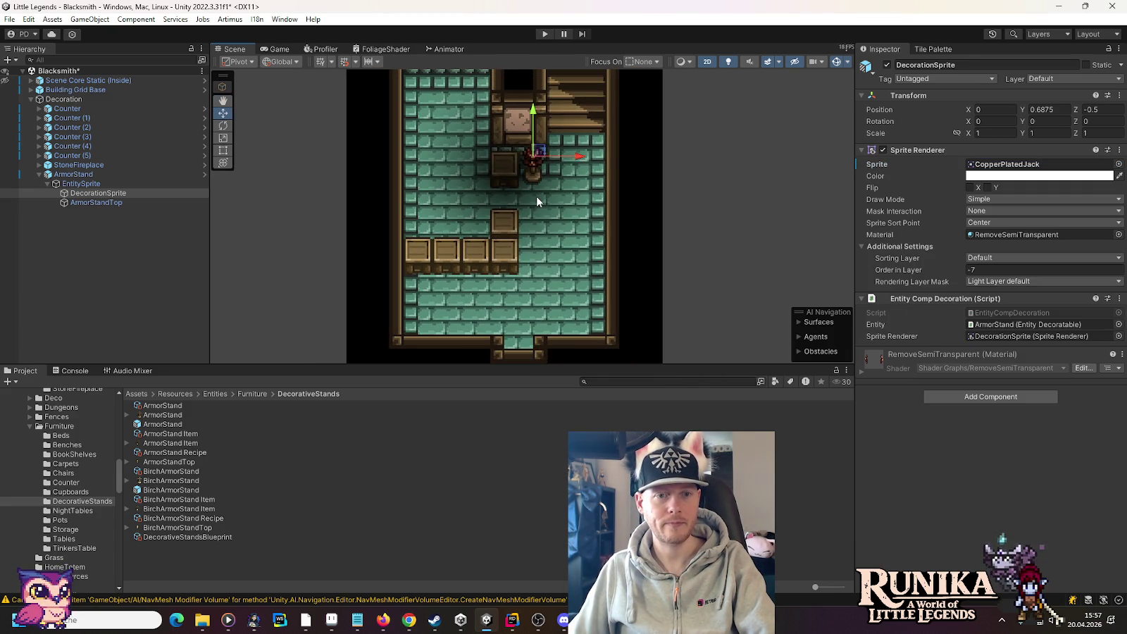
click(83, 178)
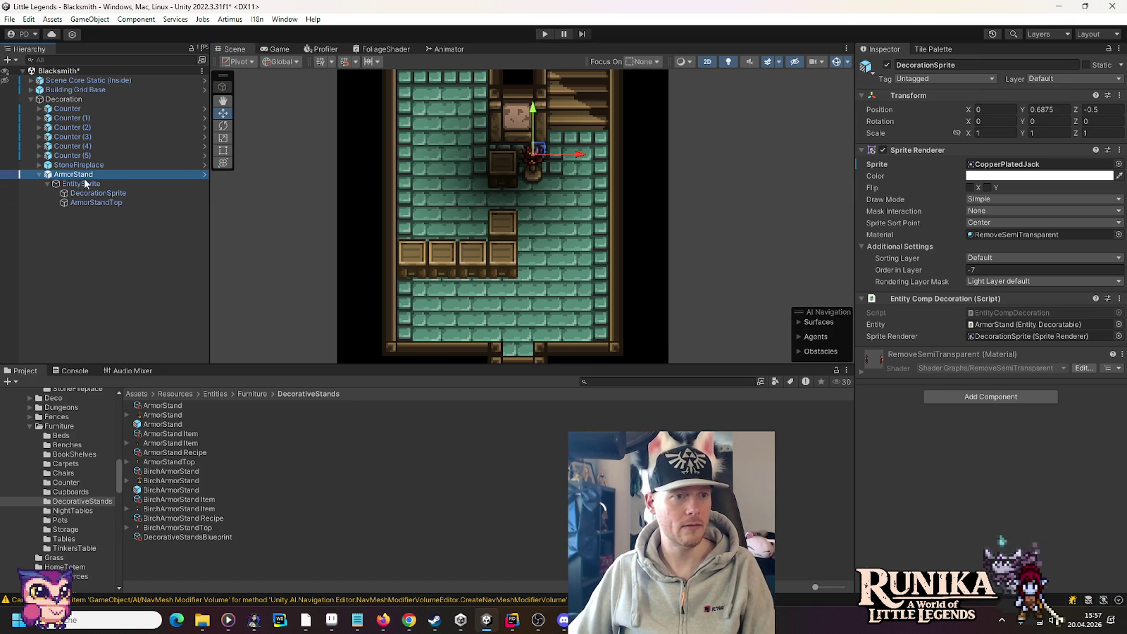
click(966, 258)
click(65, 176)
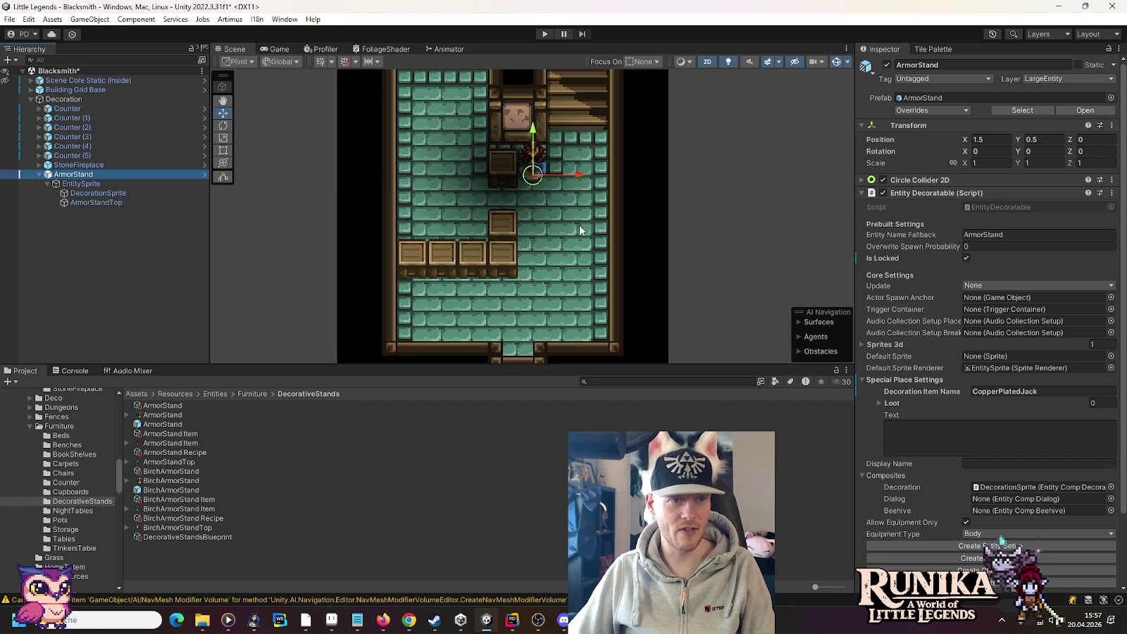
Step: Duplicate the ArmorStand and drag the copy down to the bottom entrance at 0, -5.5
key(ctrl+d)
mouse_move(534, 174)
mouse_down()
mouse_move(548, 227)
mouse_move(443, 302)
mouse_move(420, 298)
mouse_move(504, 296)
mouse_move(449, 325)
mouse_move(494, 342)
mouse_move(493, 296)
mouse_move(495, 356)
mouse_up()
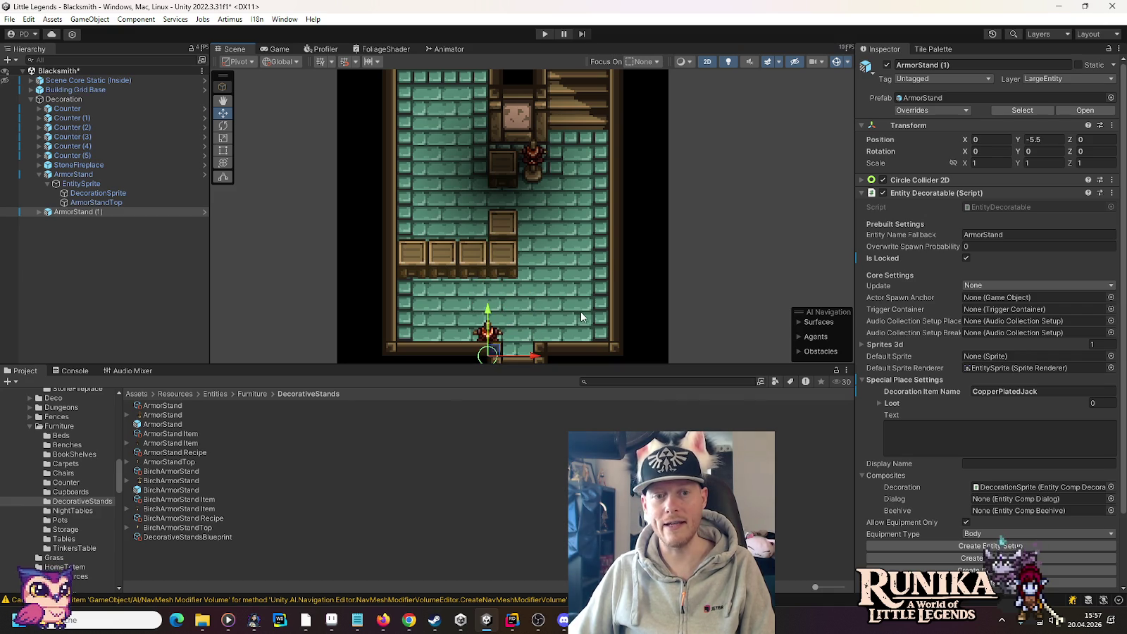
drag(584, 268, 670, 208)
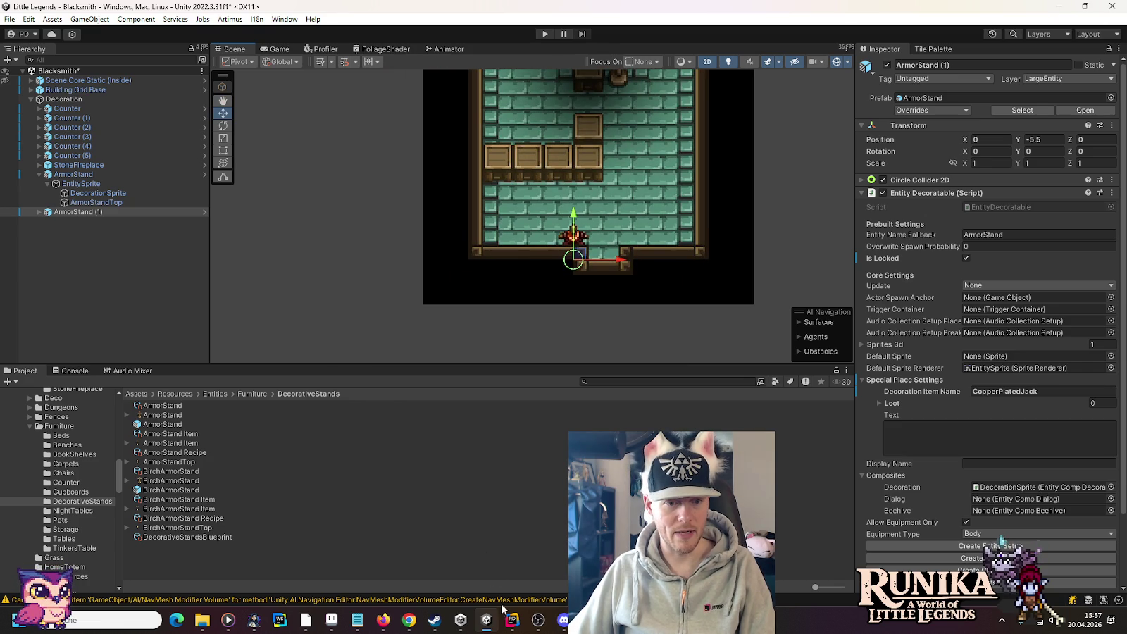
mouse_move(334, 622)
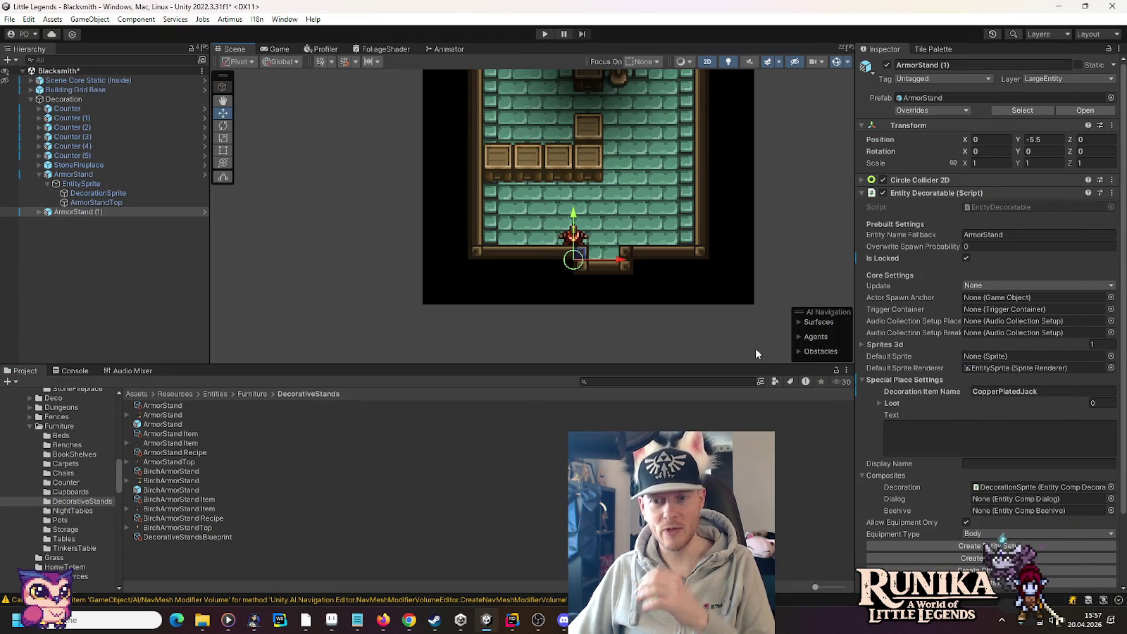
Step: Change ArmorStand (1)'s Decoration Item Name from Copper to IronPlatedJack
click(39, 212)
click(47, 222)
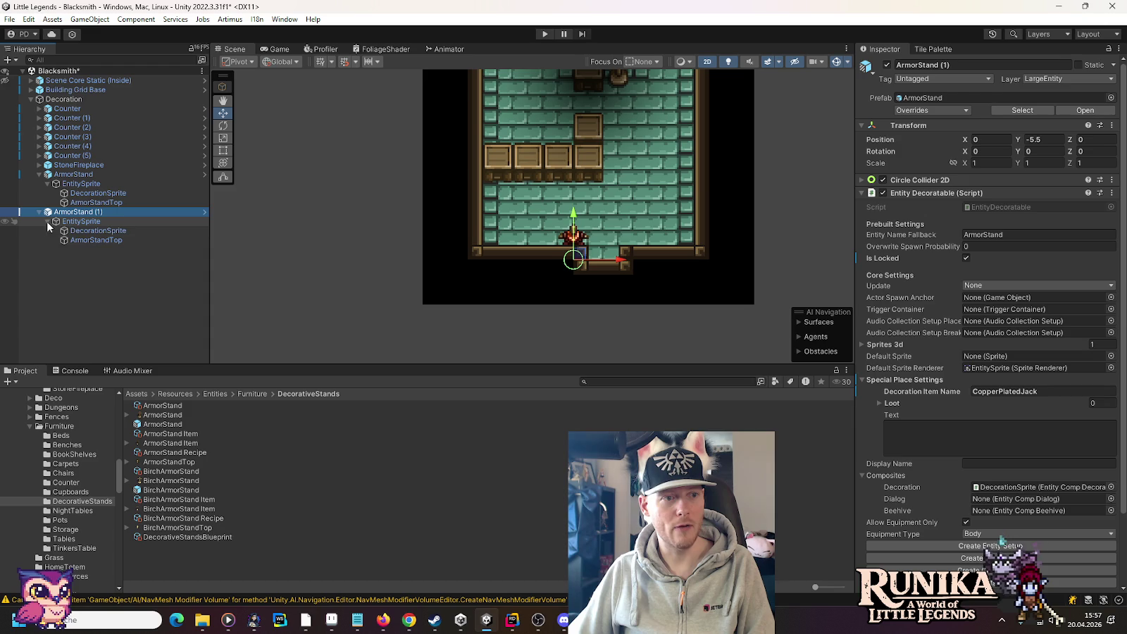
click(98, 230)
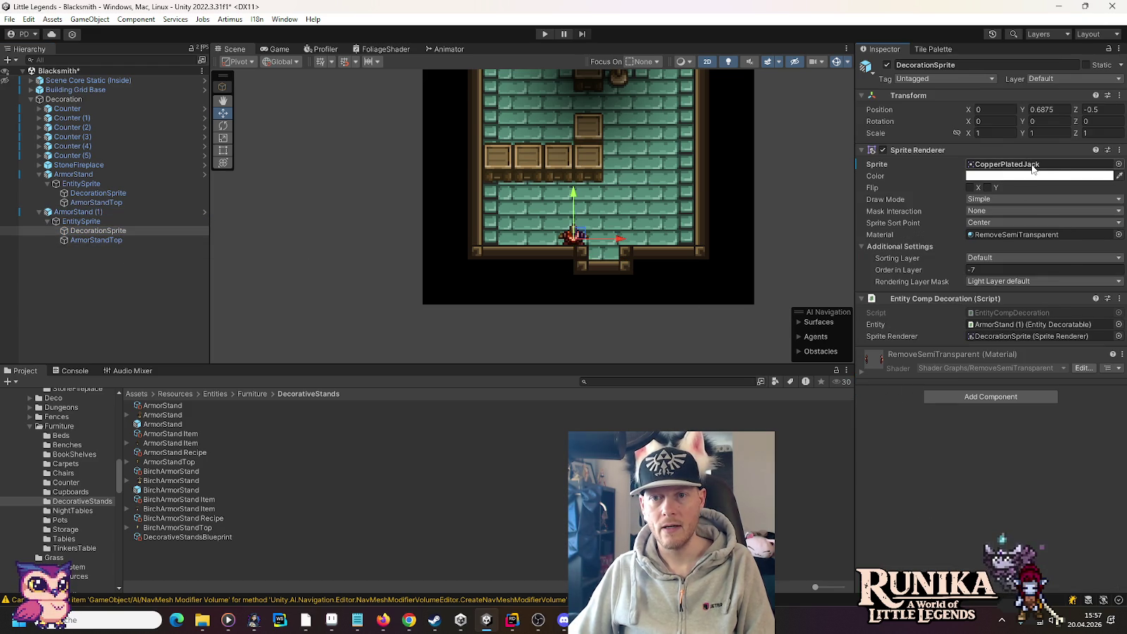
click(80, 213)
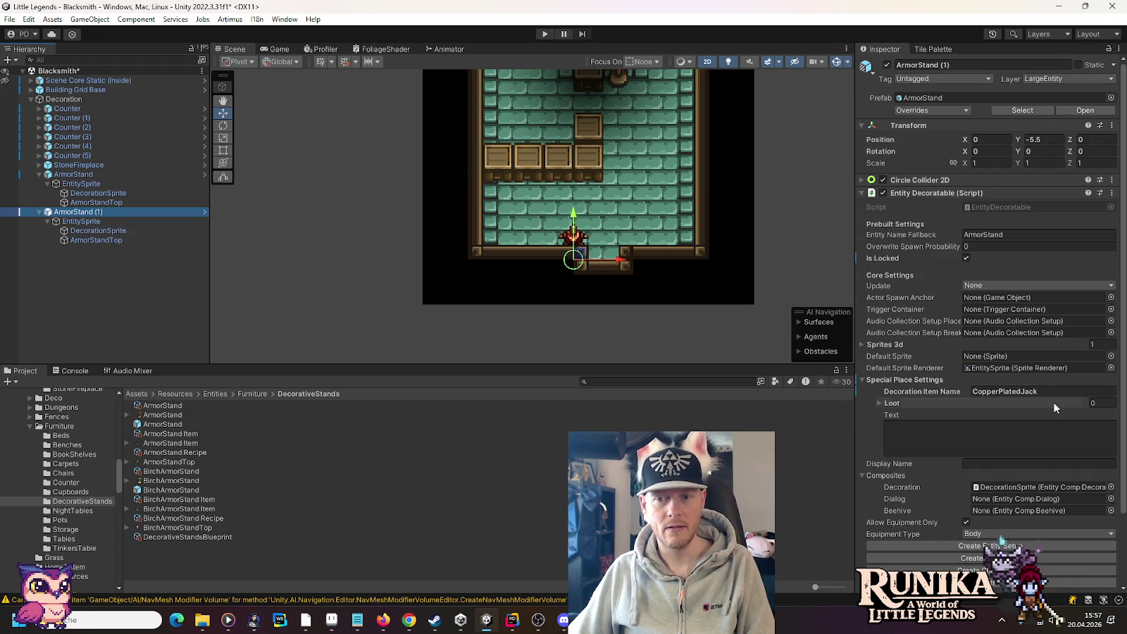
click(1036, 393)
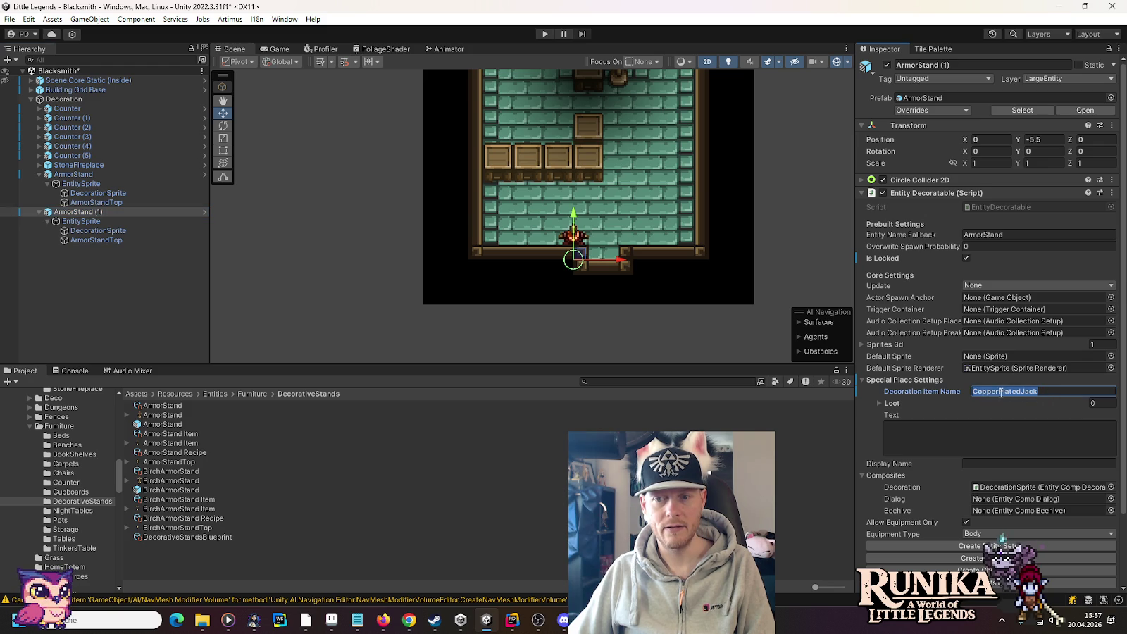
key(Home)
key(shift+Right)
key(shift+Right)
key(shift+Right)
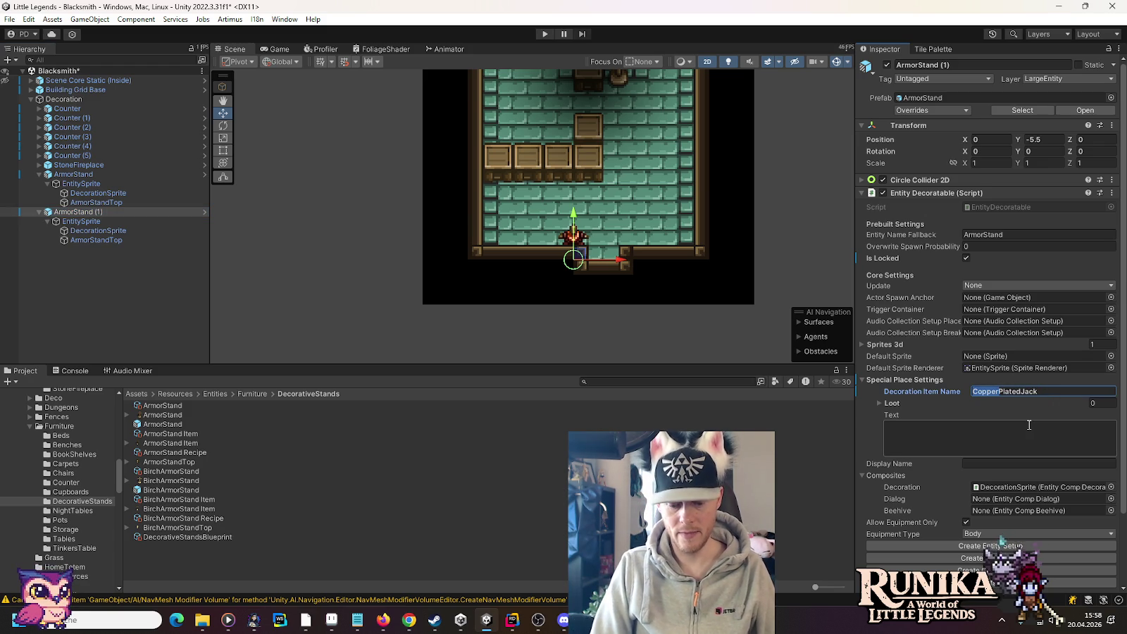
text(Iron)
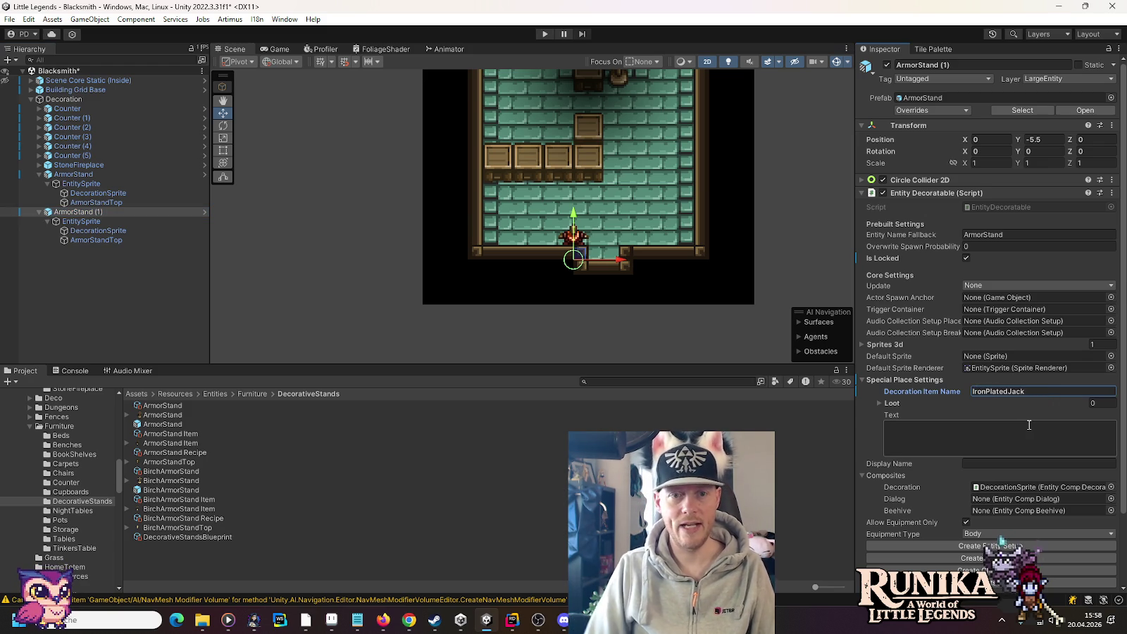
Step: Set ArmorStand (1)'s DecorationSprite sprite to IronPlatedJack
click(105, 232)
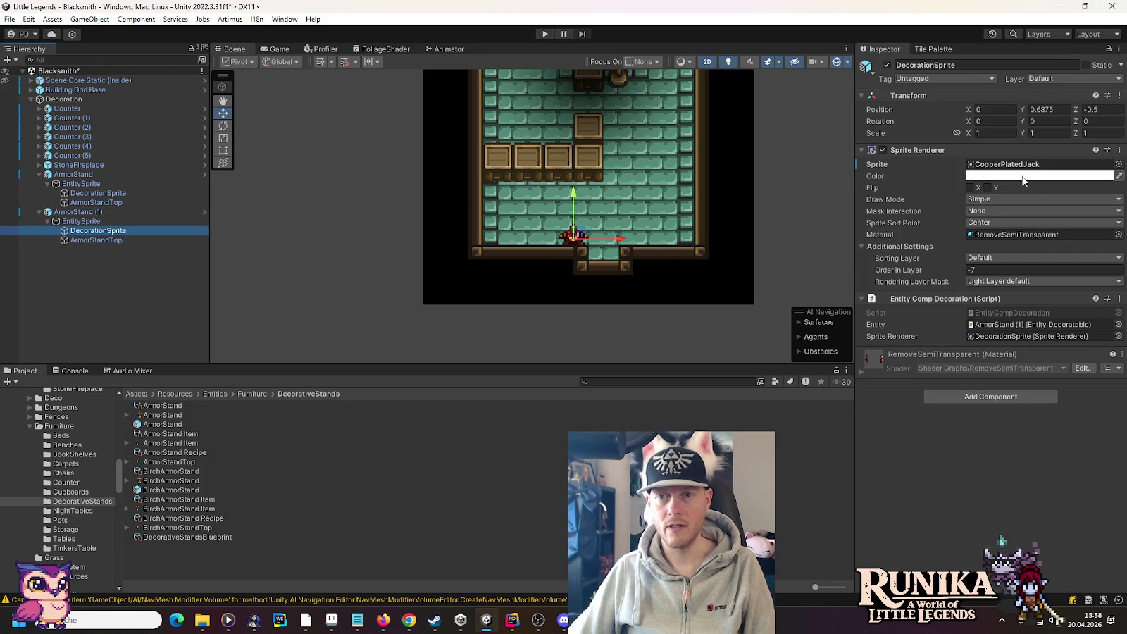
click(1119, 164)
text(IronPlated)
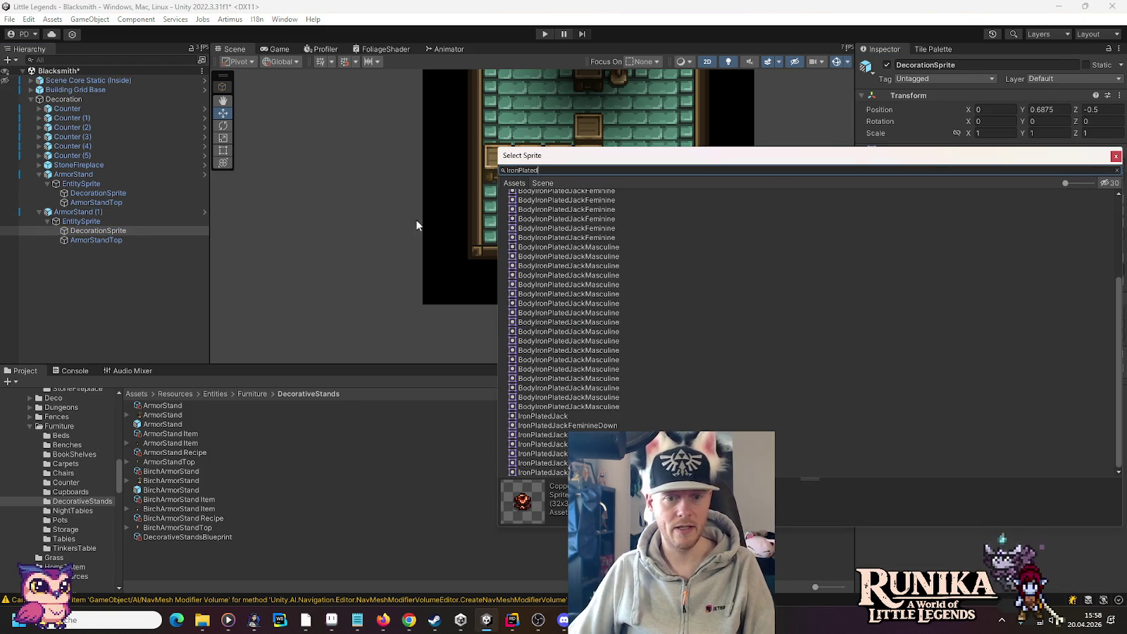
double_click(551, 415)
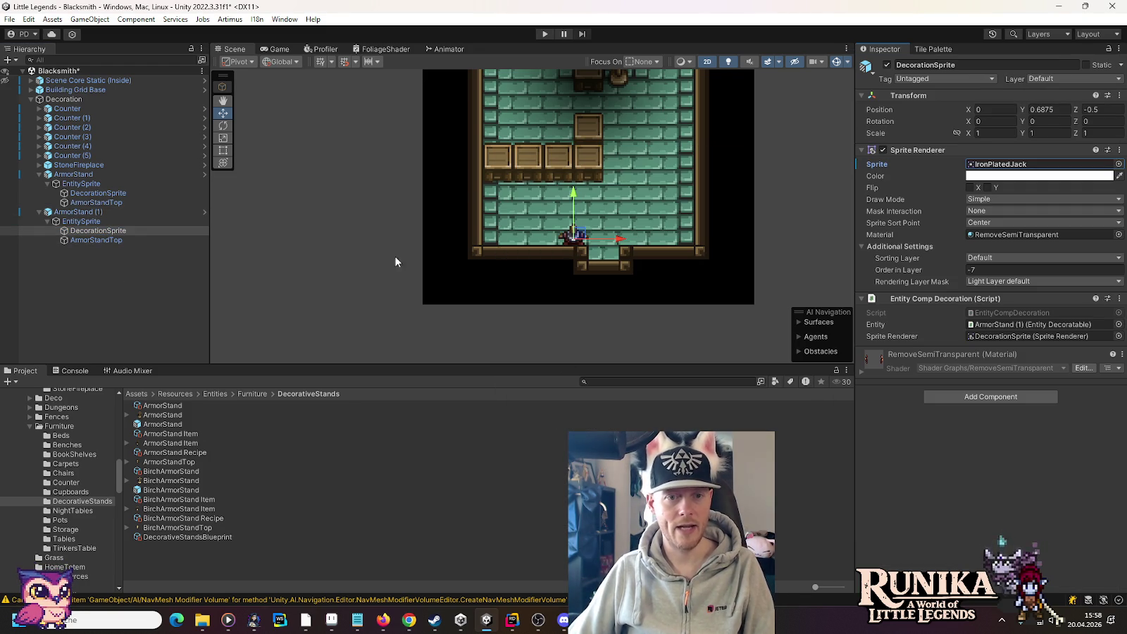
Step: Duplicate ArmorStand (1) as ArmorStand (2) and open its item name for editing
click(79, 213)
key(ctrl+d)
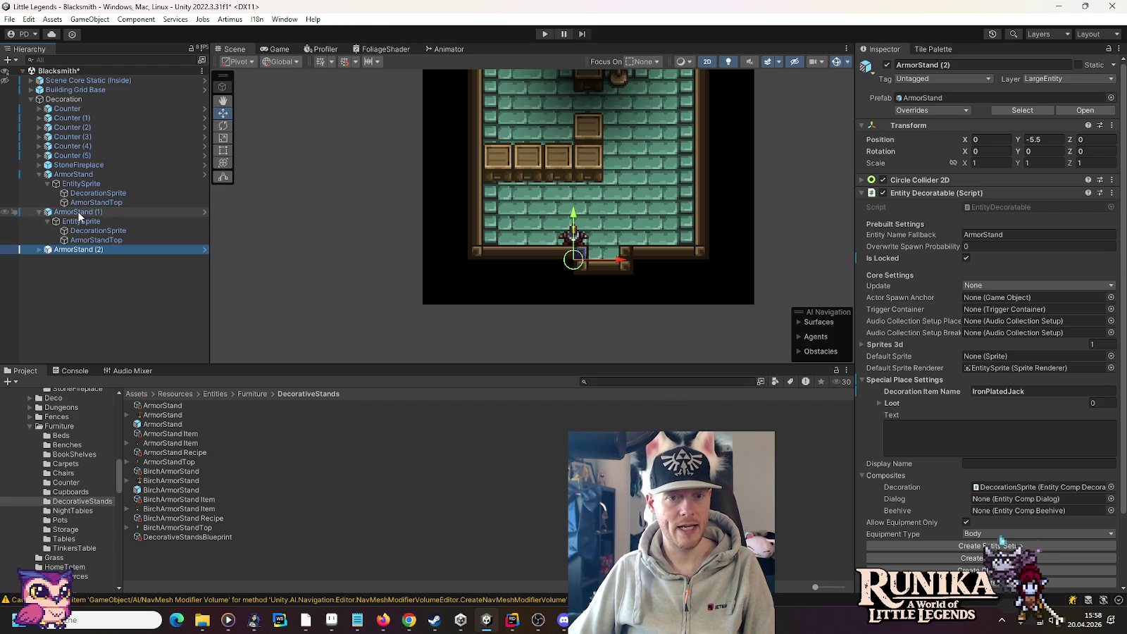
click(39, 249)
click(72, 260)
click(47, 259)
click(93, 269)
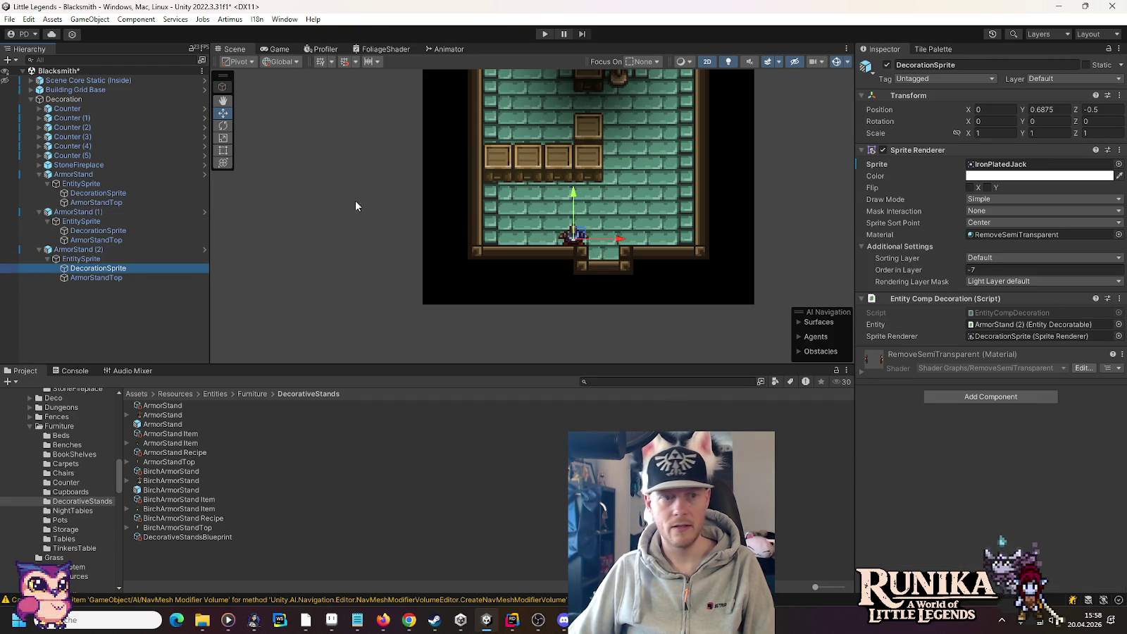
double_click(1033, 324)
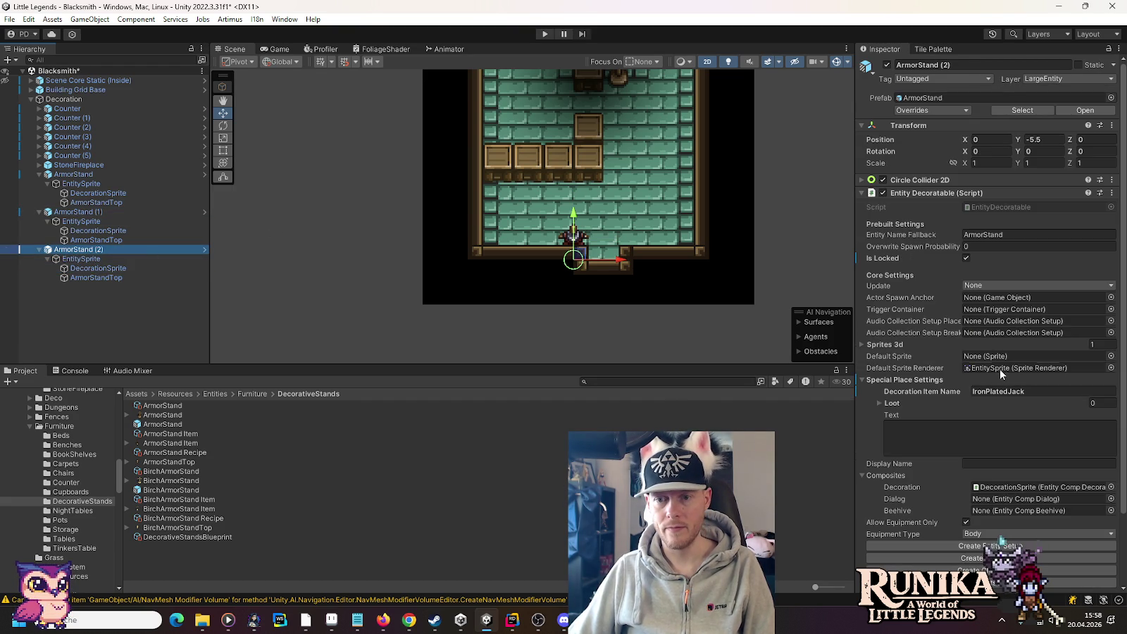
click(989, 392)
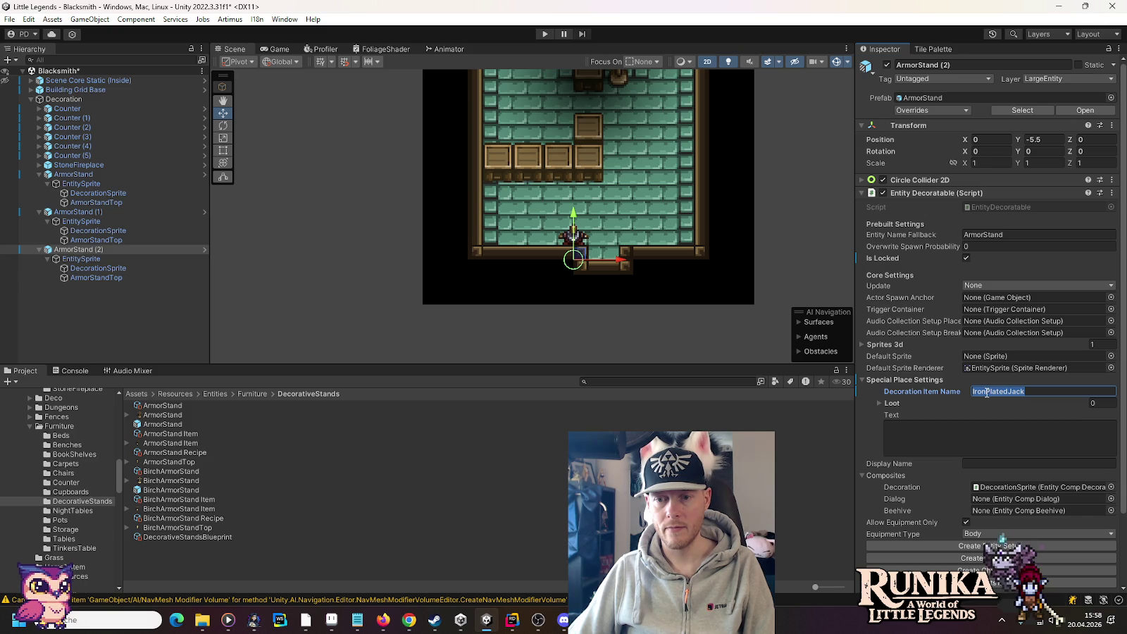
Step: Set ArmorStand (2)'s DecorationSprite sprite to IronChainmail
click(113, 268)
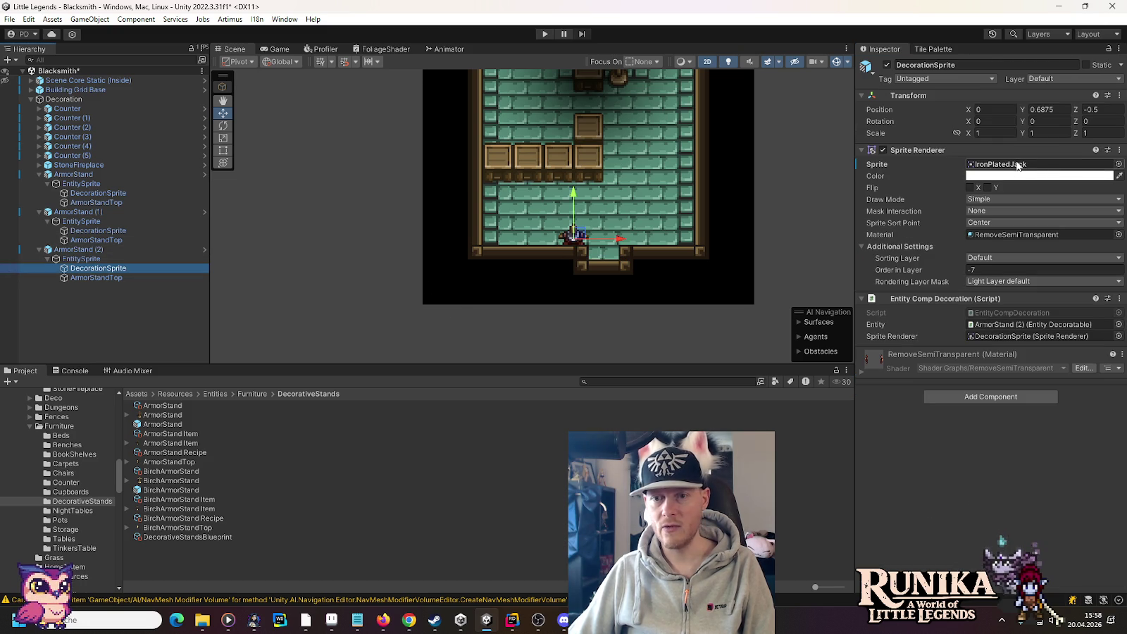
click(1119, 164)
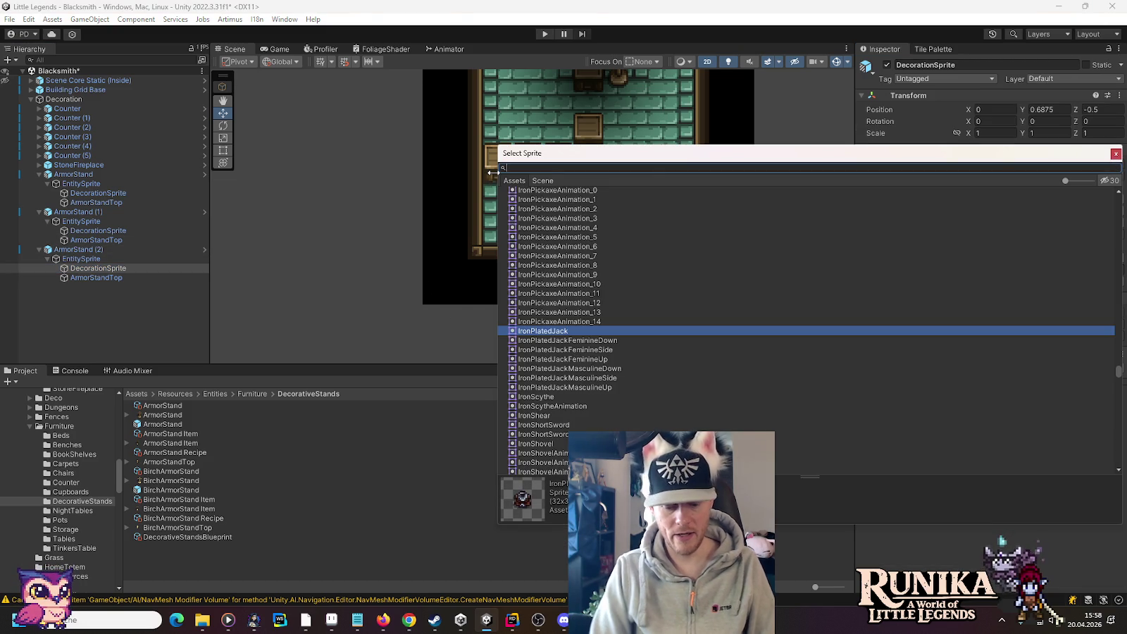
text(ir)
text(onChain)
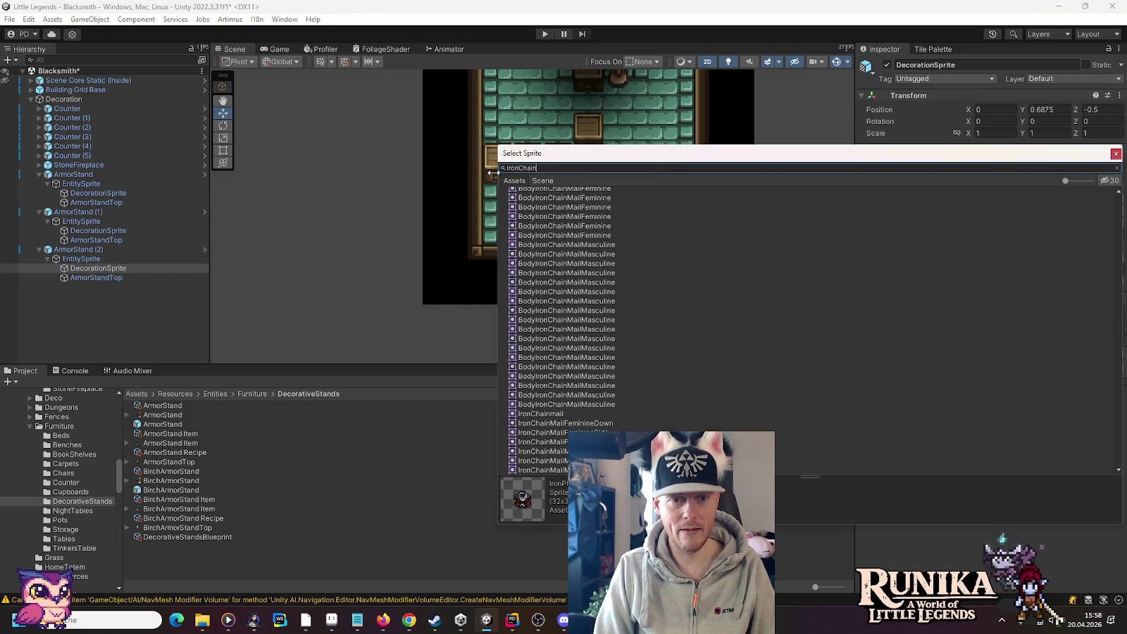
text(mail)
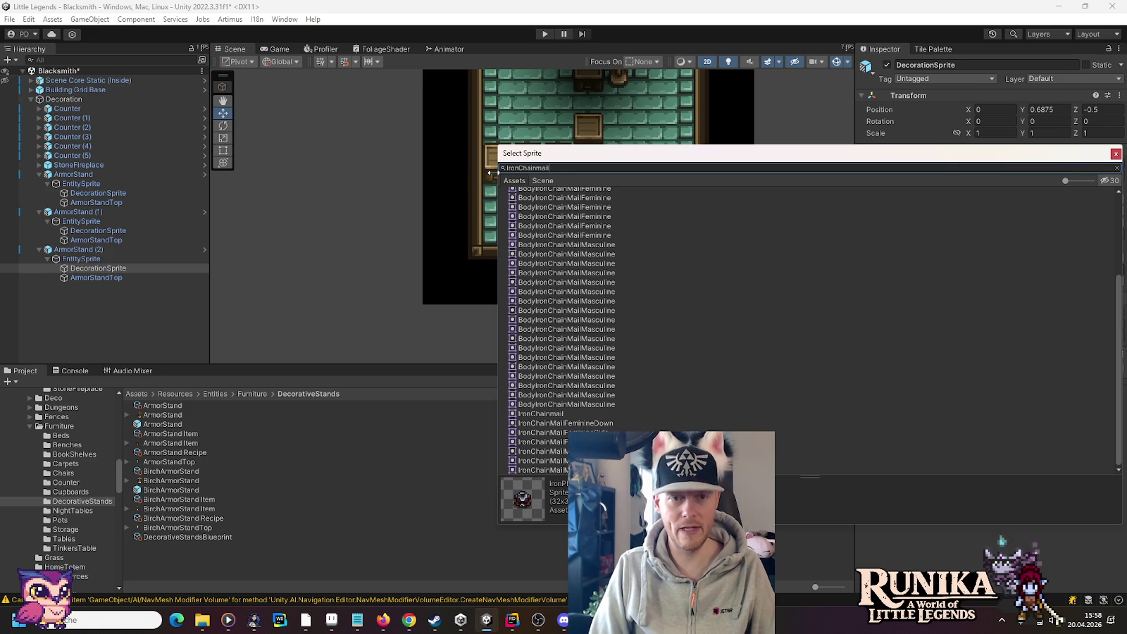
key(ctrl+a)
key(ctrl+c)
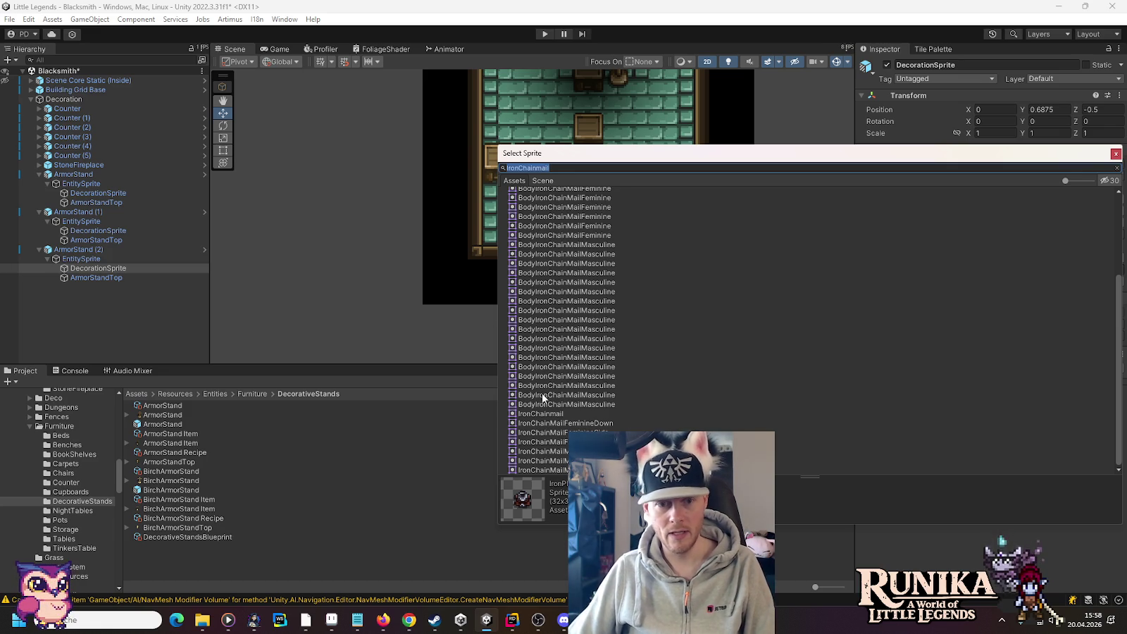
double_click(540, 417)
Step: Name the stand's item IronChainmail, move it left to X -1, and duplicate it
click(107, 248)
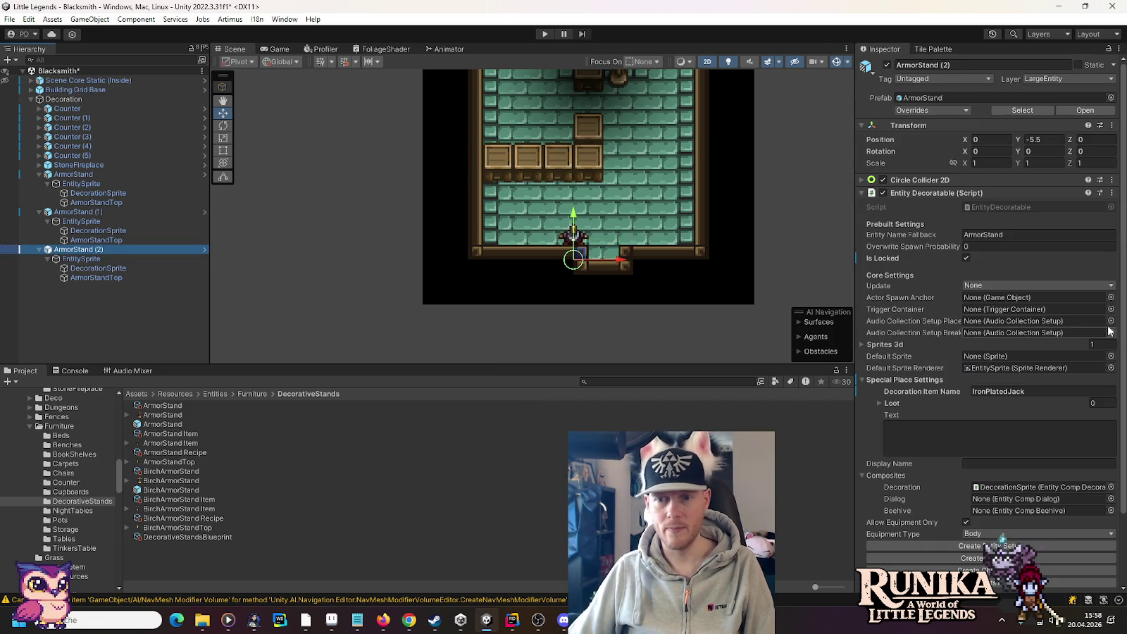
click(1001, 391)
key(ctrl+v)
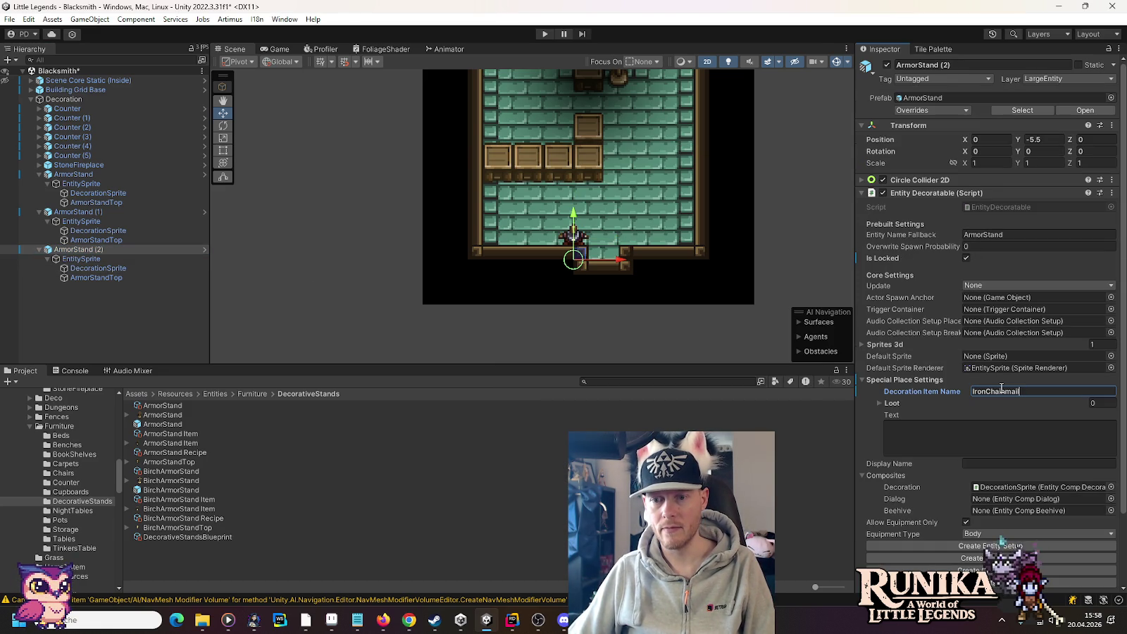
drag(622, 262, 546, 262)
key(ctrl+d)
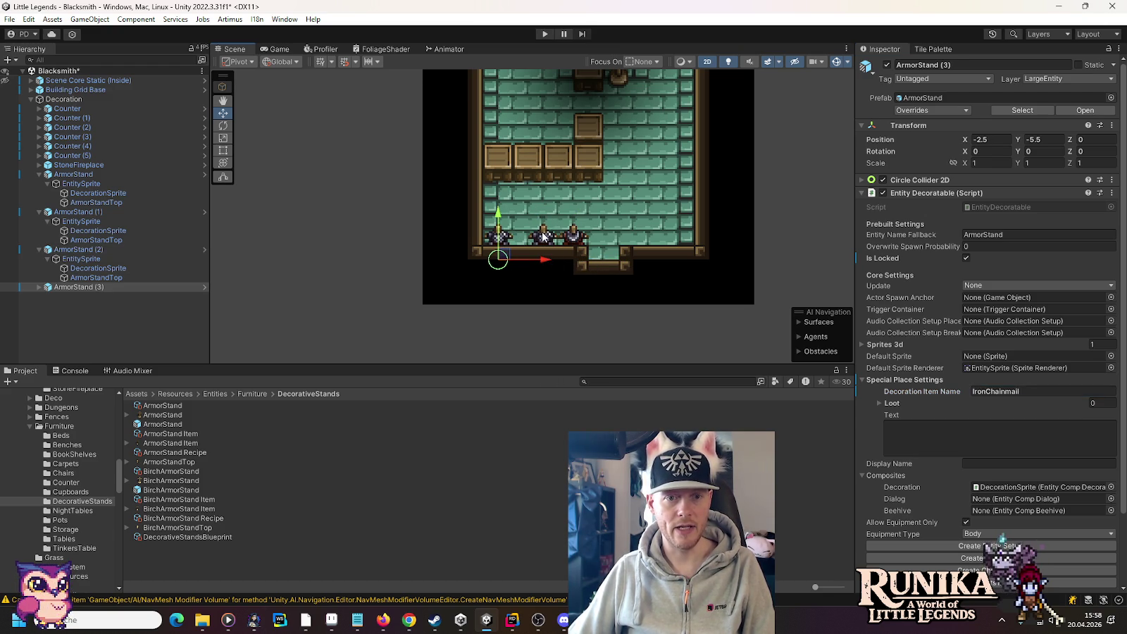
Step: Respace the stands left of the doorway, moving them to X -1.5 and X -0.5
click(542, 236)
drag(583, 262, 574, 259)
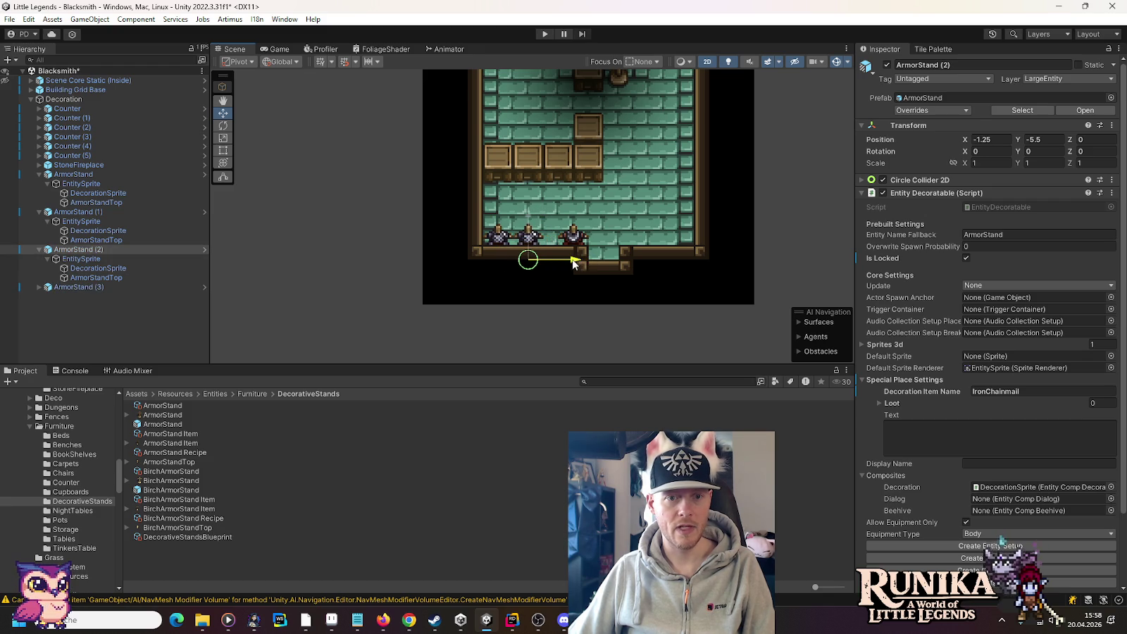
click(572, 237)
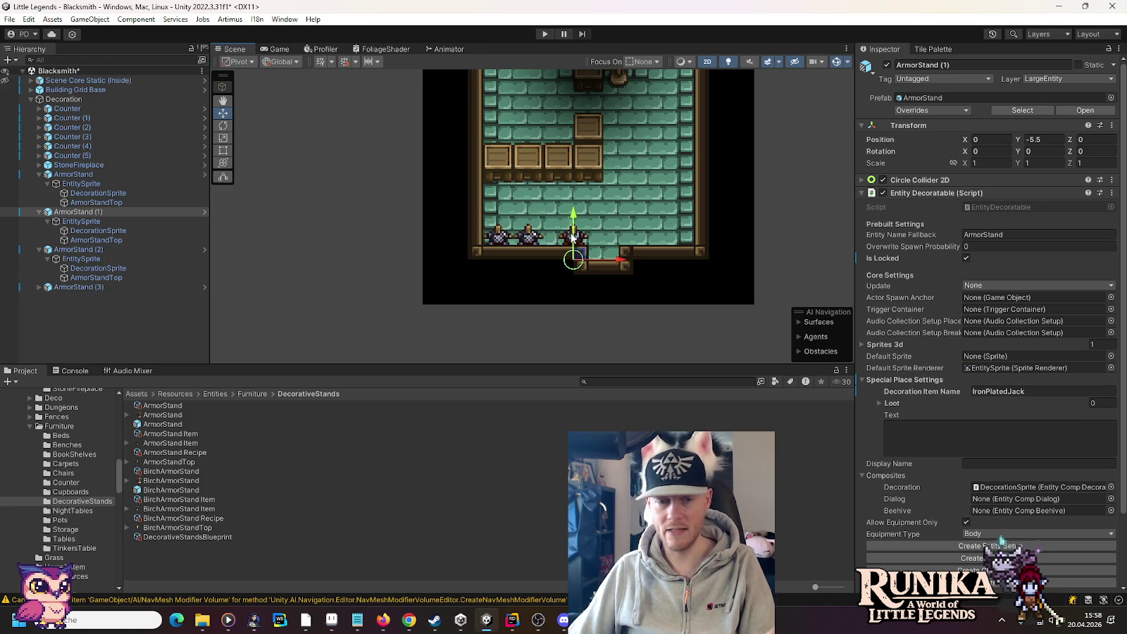
drag(623, 264, 611, 266)
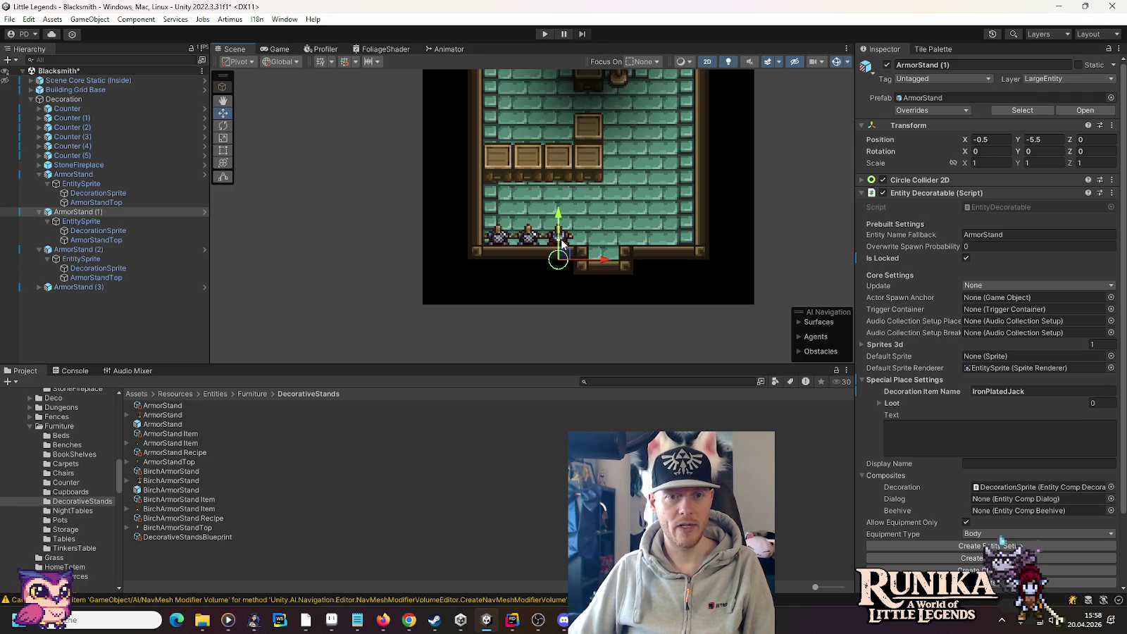
Step: Duplicate the middle chainmail stand and place the copy right of the doorway
click(532, 241)
key(ctrl+d)
drag(676, 262, 692, 262)
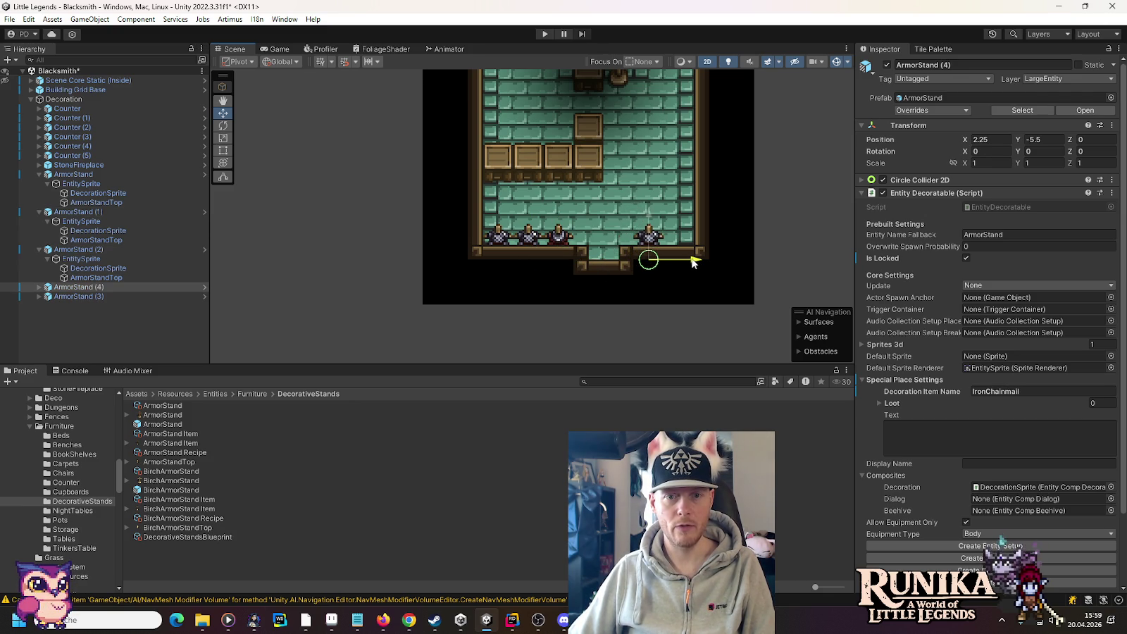
click(560, 238)
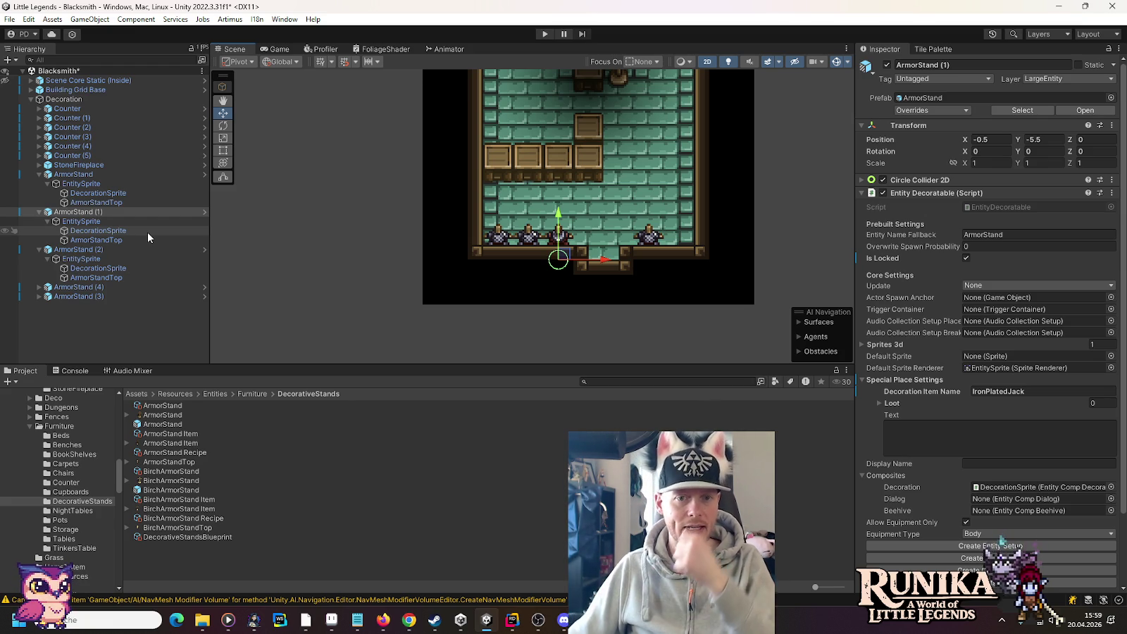
click(125, 297)
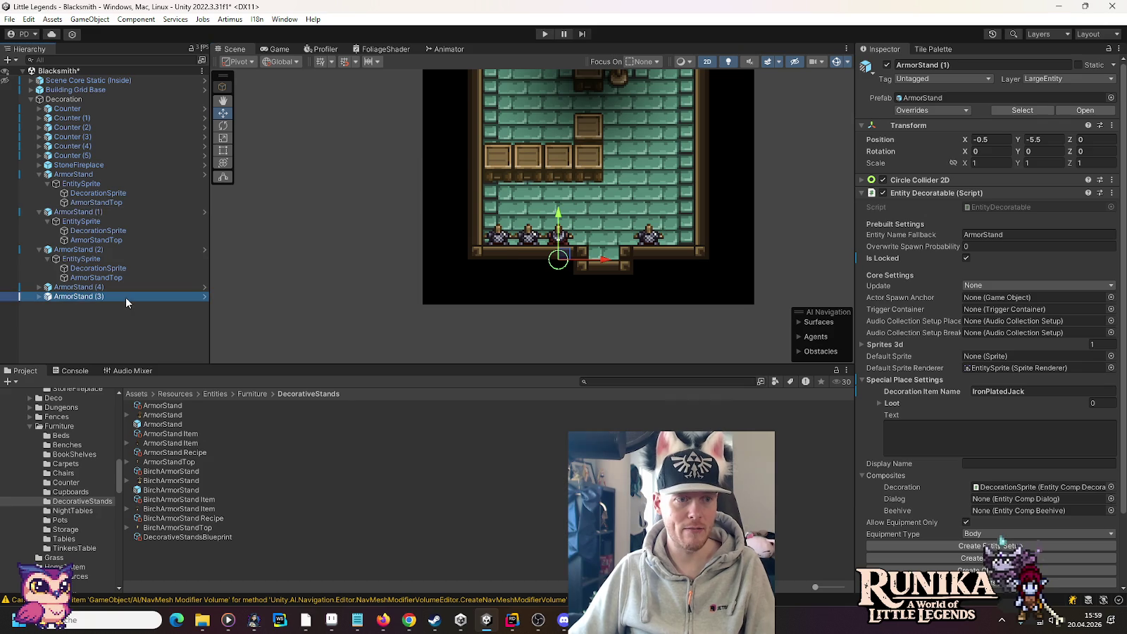
Step: Duplicate the stand right of the doorway and rename its item to CopperChainmail
click(642, 241)
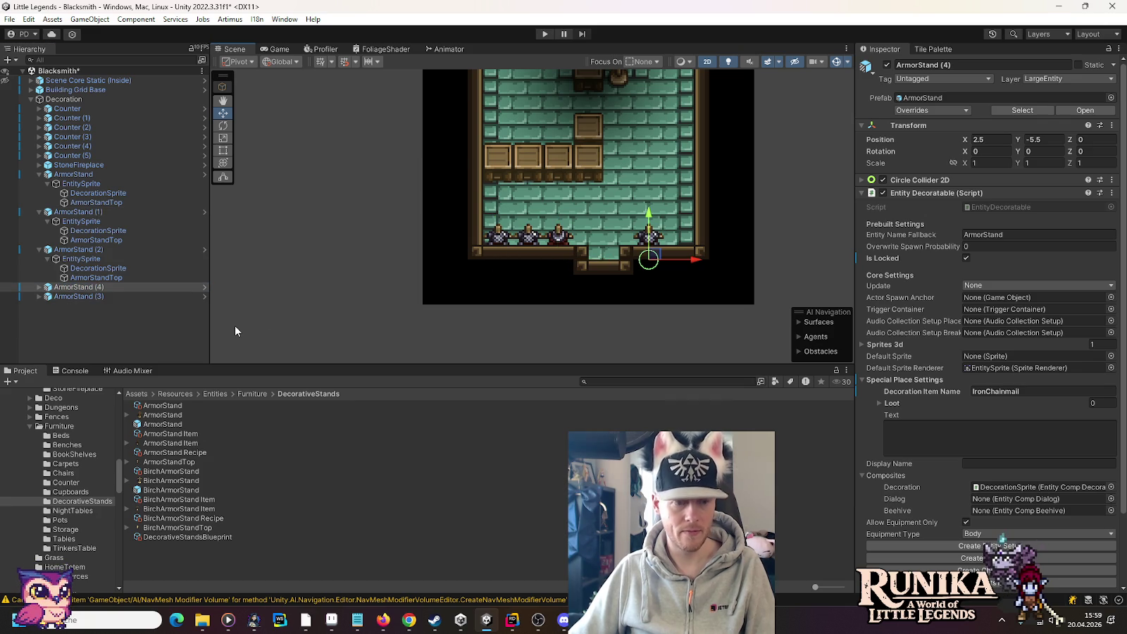
key(ctrl+d)
click(1038, 389)
click(987, 391)
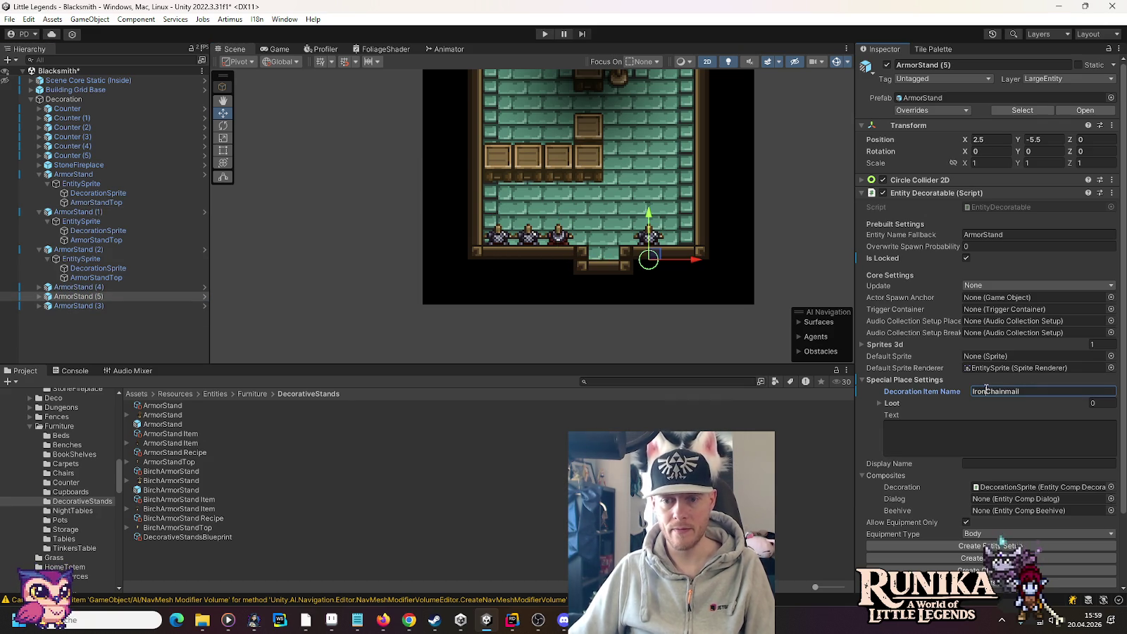
key(BackSpace)
key(BackSpace)
key(BackSpace)
text(Copper)
key(Return)
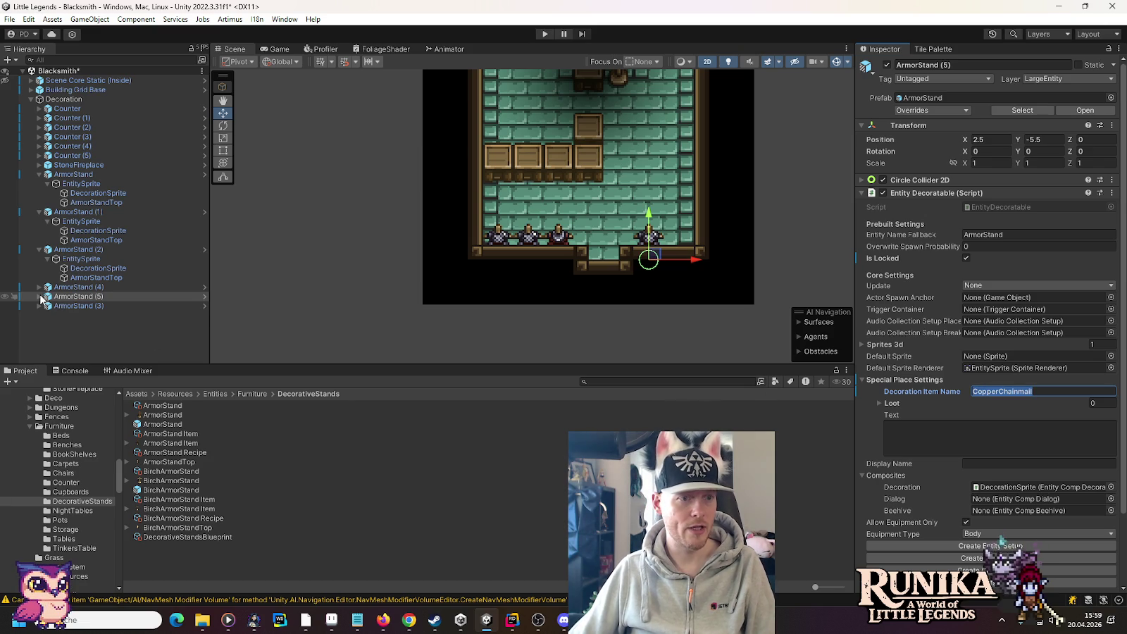
Step: Set the new stand's DecorationSprite sprite to CopperChainmail
click(39, 296)
click(39, 250)
click(39, 212)
click(39, 174)
click(48, 222)
click(83, 231)
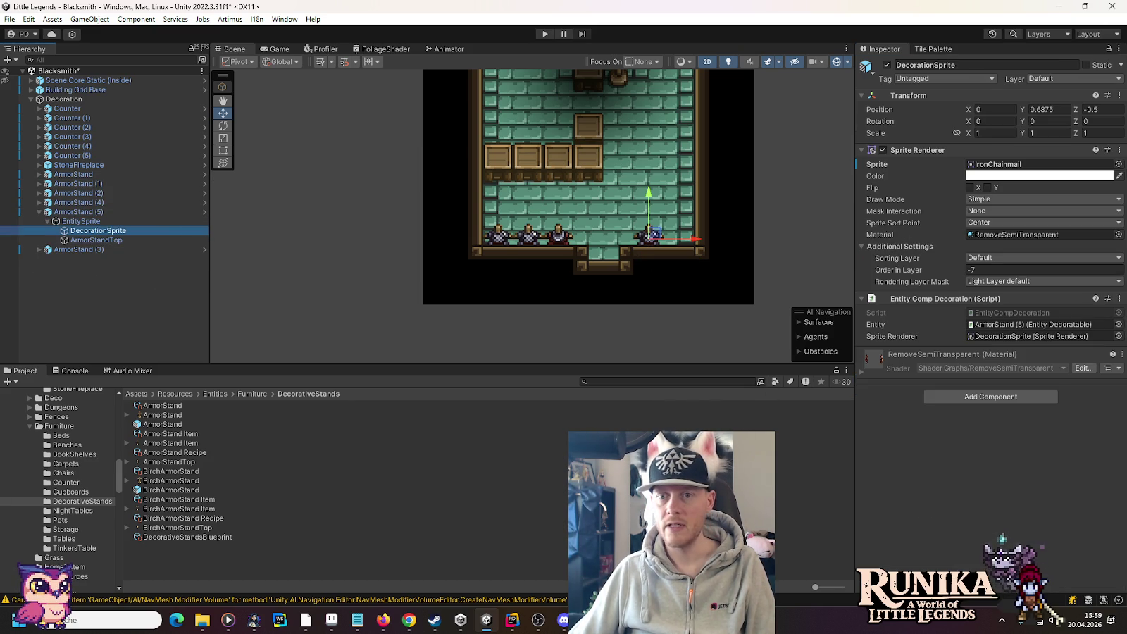
click(1111, 166)
text(CopperChainmail)
double_click(565, 414)
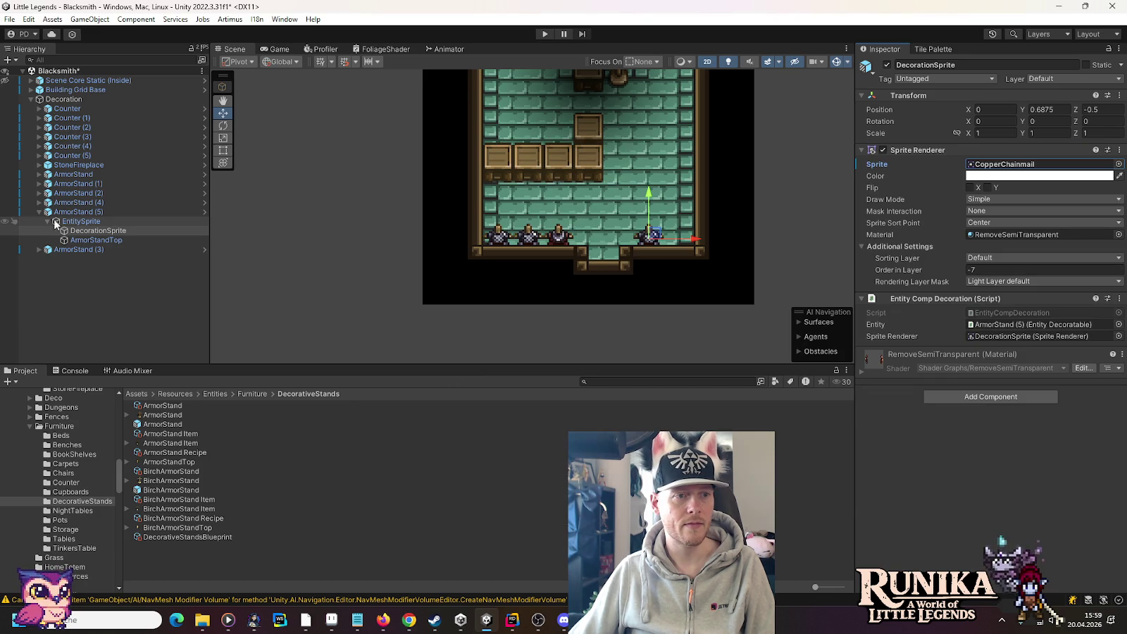
Step: Move the copper chainmail stand left of the doorway to X -1.5
click(40, 212)
click(77, 212)
drag(709, 262, 728, 260)
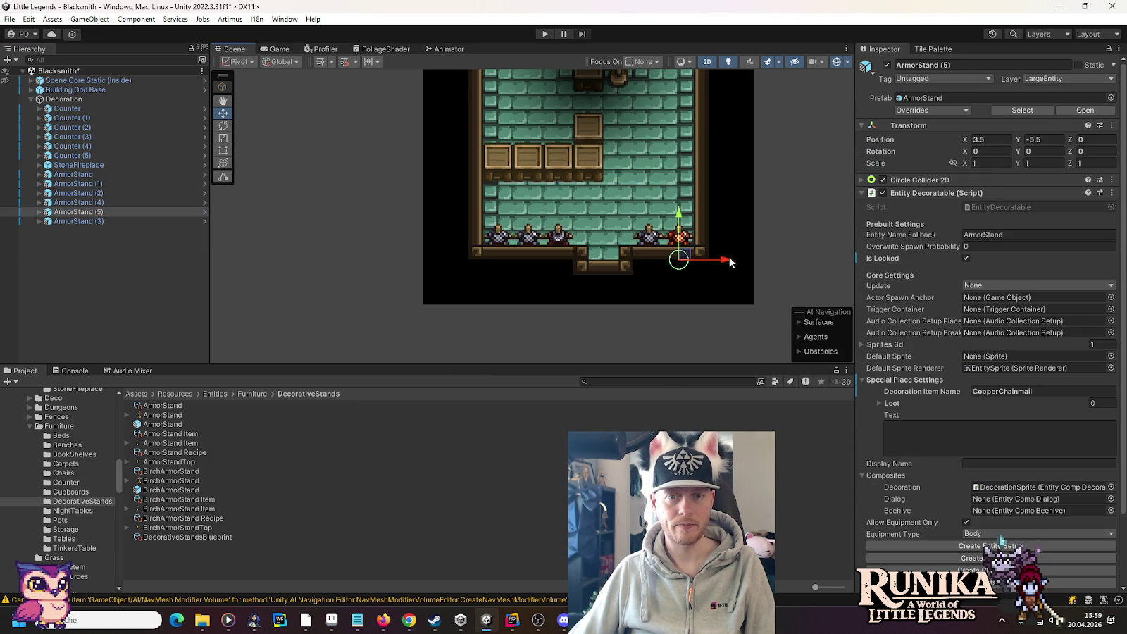
mouse_move(726, 262)
mouse_down()
mouse_move(640, 259)
mouse_move(726, 260)
mouse_up()
click(531, 239)
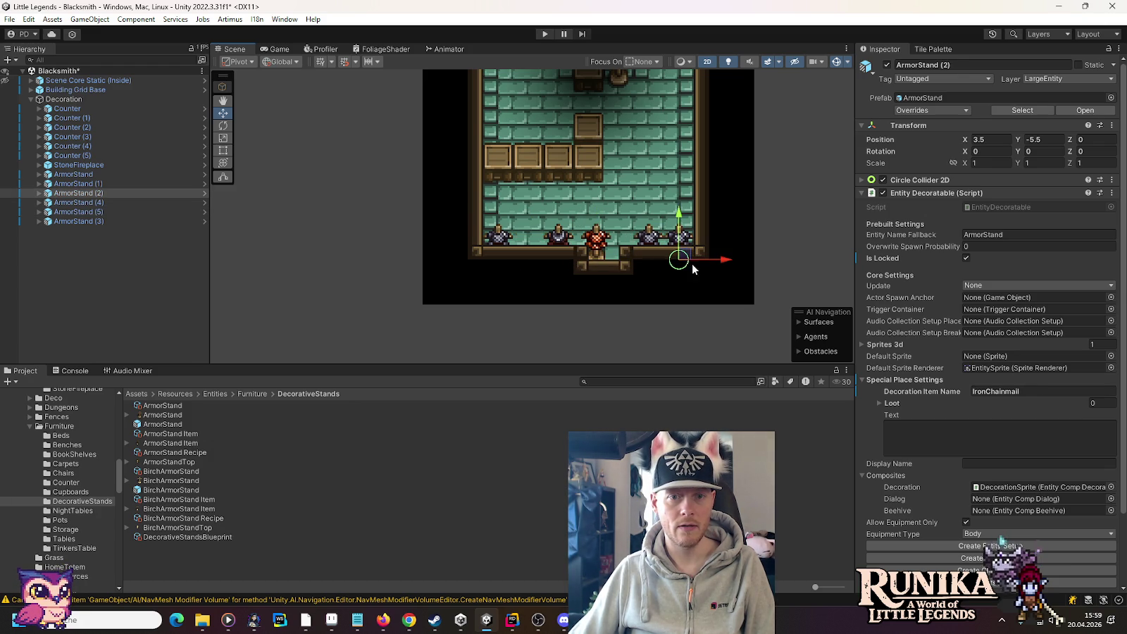
click(595, 238)
drag(642, 259, 577, 260)
scroll(687, 302, down, 2)
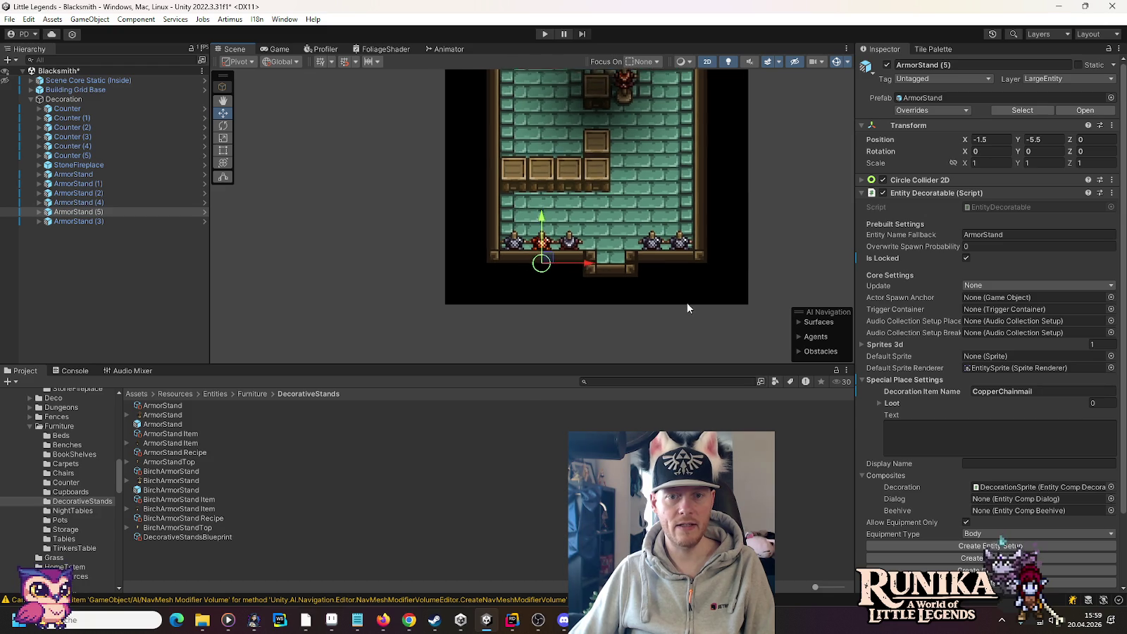
drag(739, 172, 726, 252)
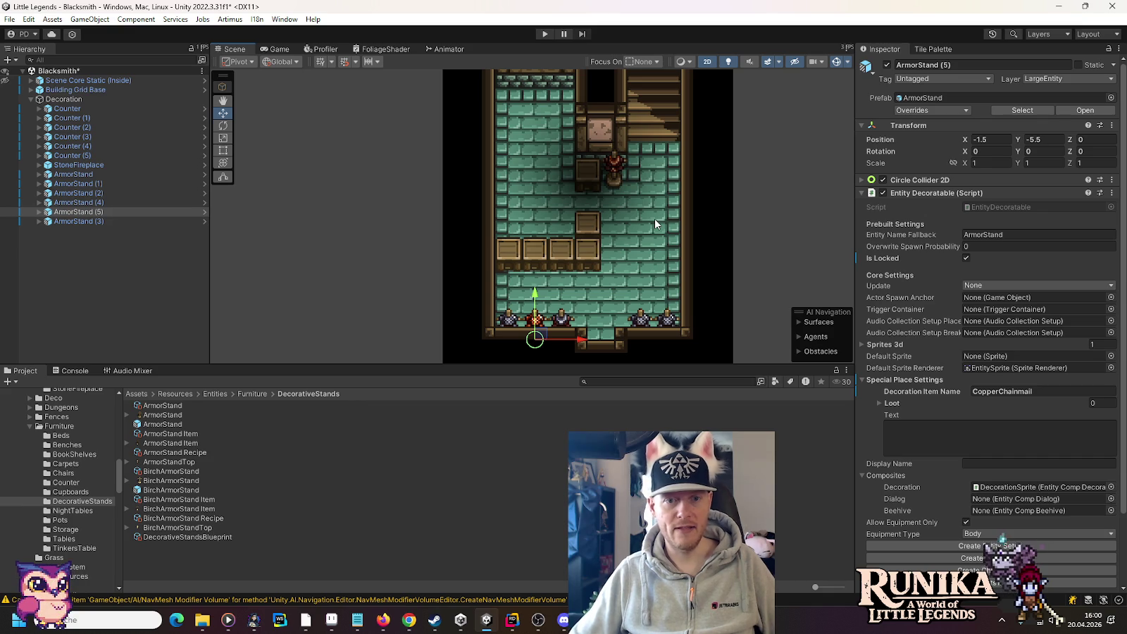
Step: Duplicate ArmorStand (3), move it up to -2.5, -0.25, and name its item GoldLeavesDress
click(129, 224)
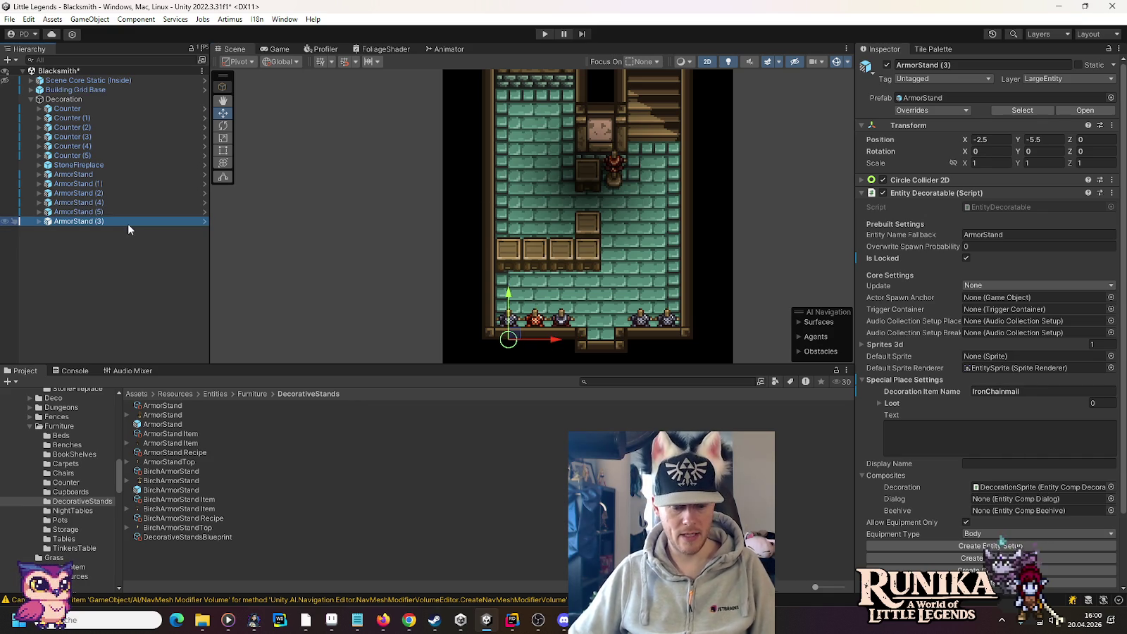
key(ctrl+d)
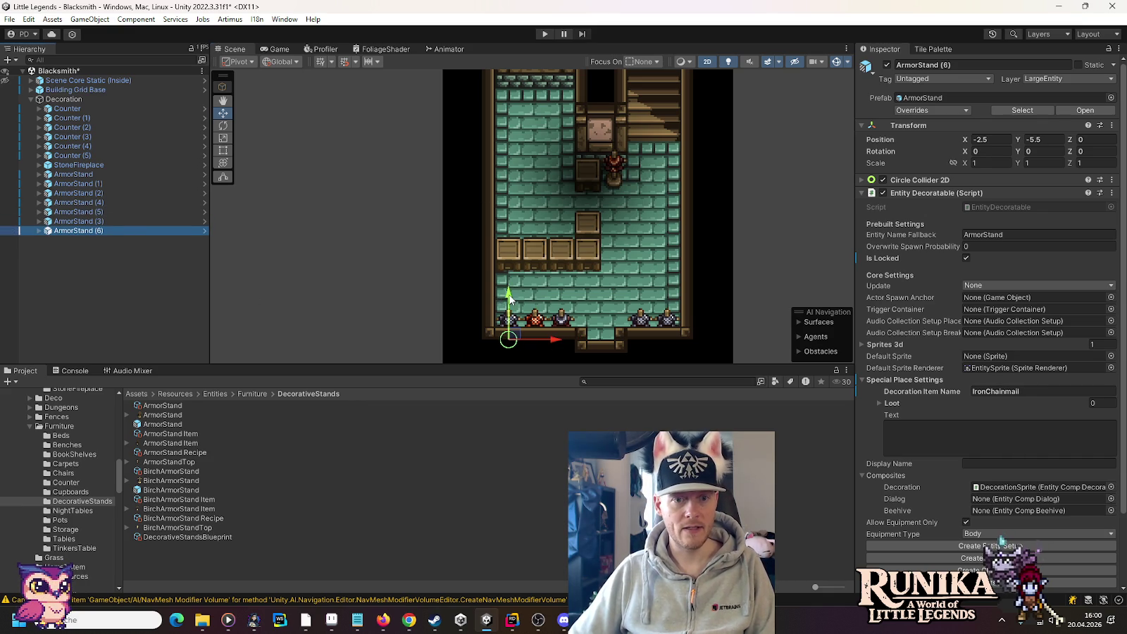
drag(510, 299, 520, 158)
click(1044, 391)
click(1044, 391)
text(GoldLeavesDress)
key(Return)
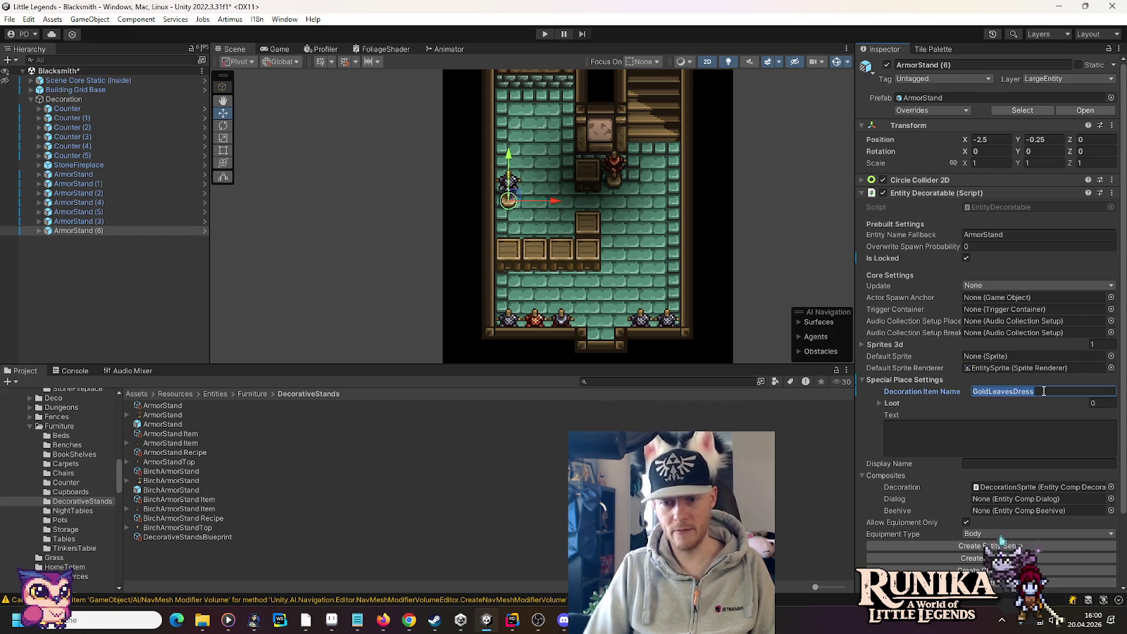
Step: Set ArmorStand (6)'s DecorationSprite sprite to GoldLeavesDress
click(38, 231)
click(45, 240)
click(77, 249)
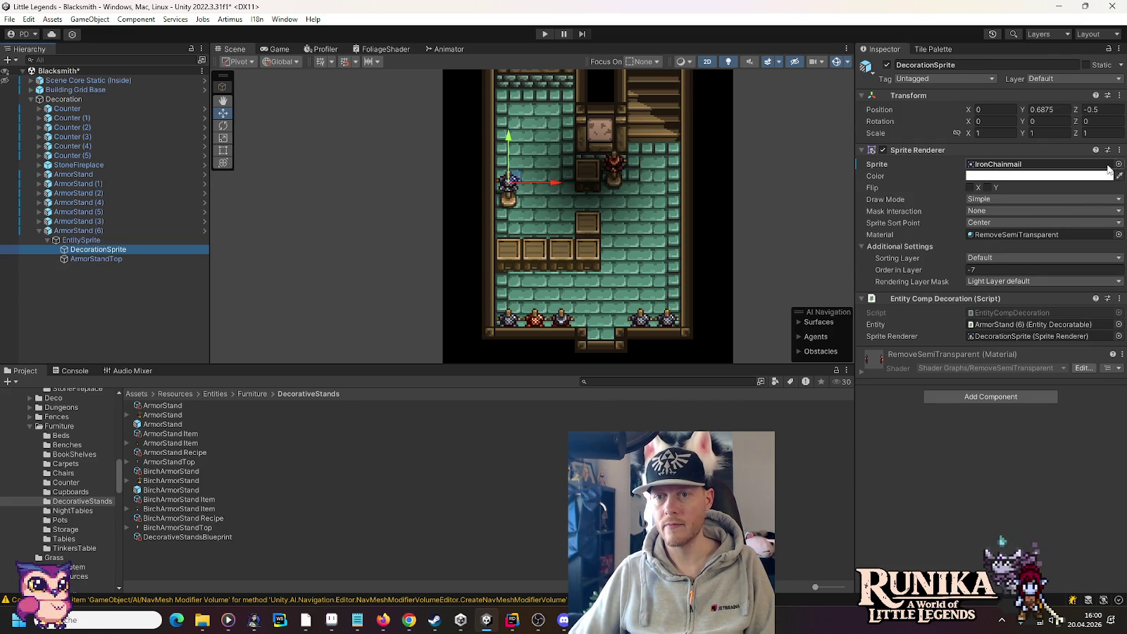
click(1119, 164)
text(GoldLeavesDress)
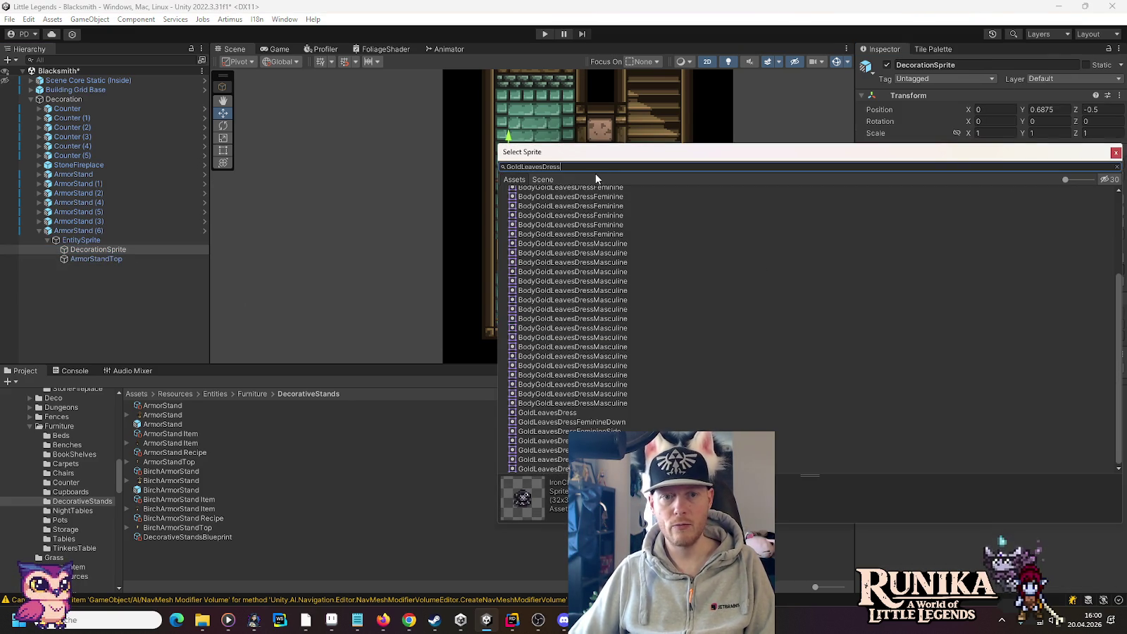
double_click(548, 411)
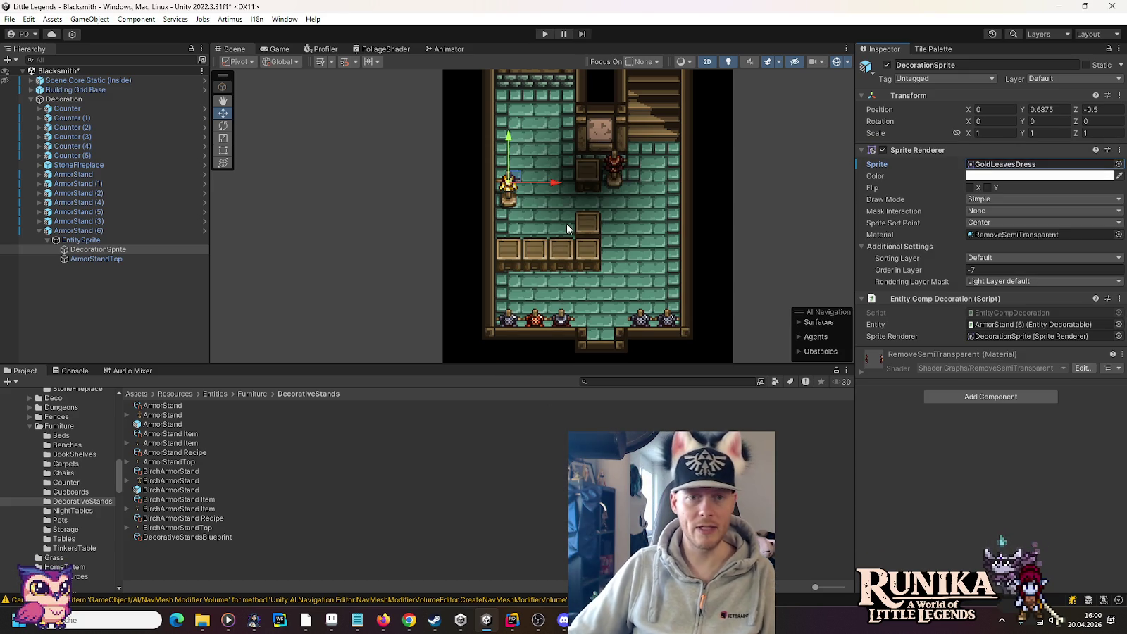
click(40, 231)
click(54, 232)
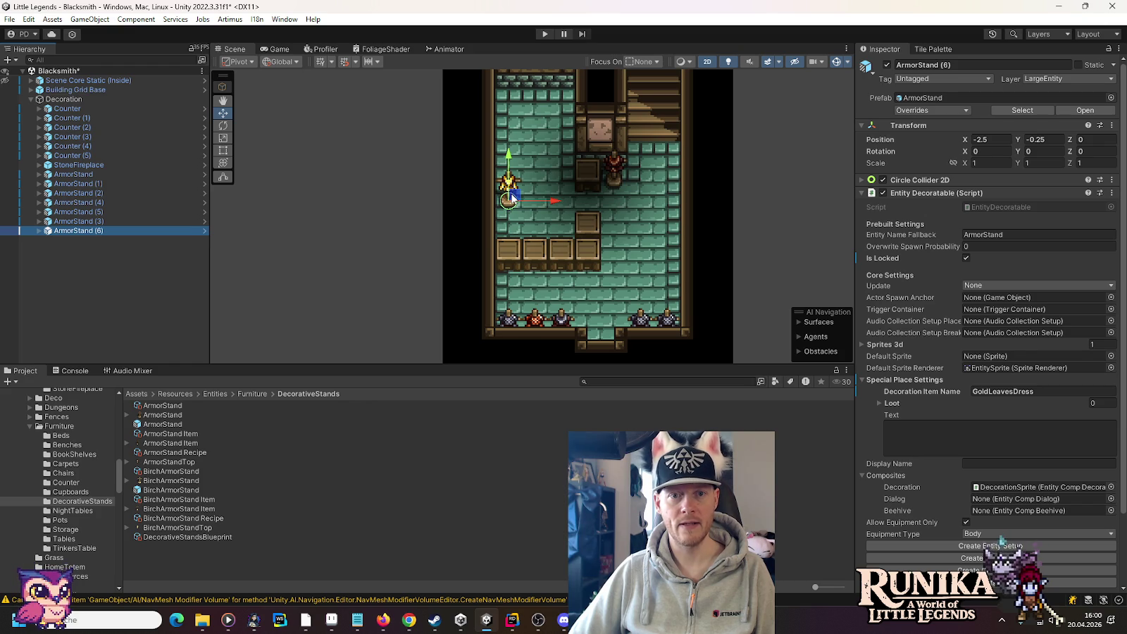
drag(513, 199, 658, 225)
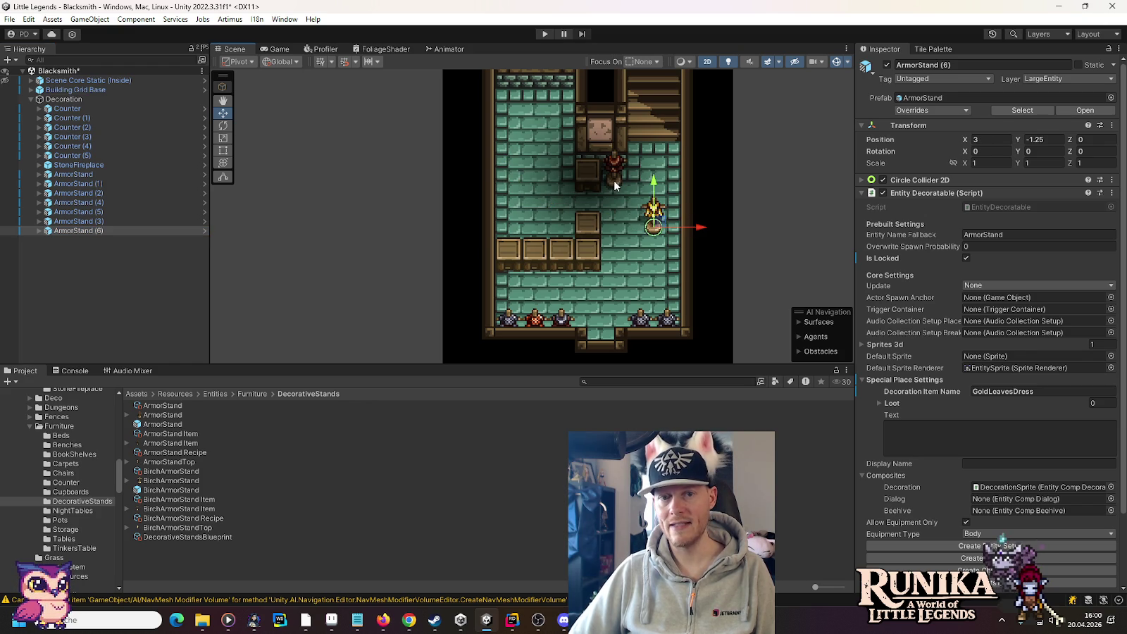
mouse_move(657, 222)
mouse_down()
mouse_move(510, 281)
mouse_move(508, 215)
mouse_move(510, 233)
mouse_move(567, 155)
mouse_move(569, 129)
mouse_move(566, 237)
mouse_move(616, 233)
mouse_move(615, 259)
mouse_up()
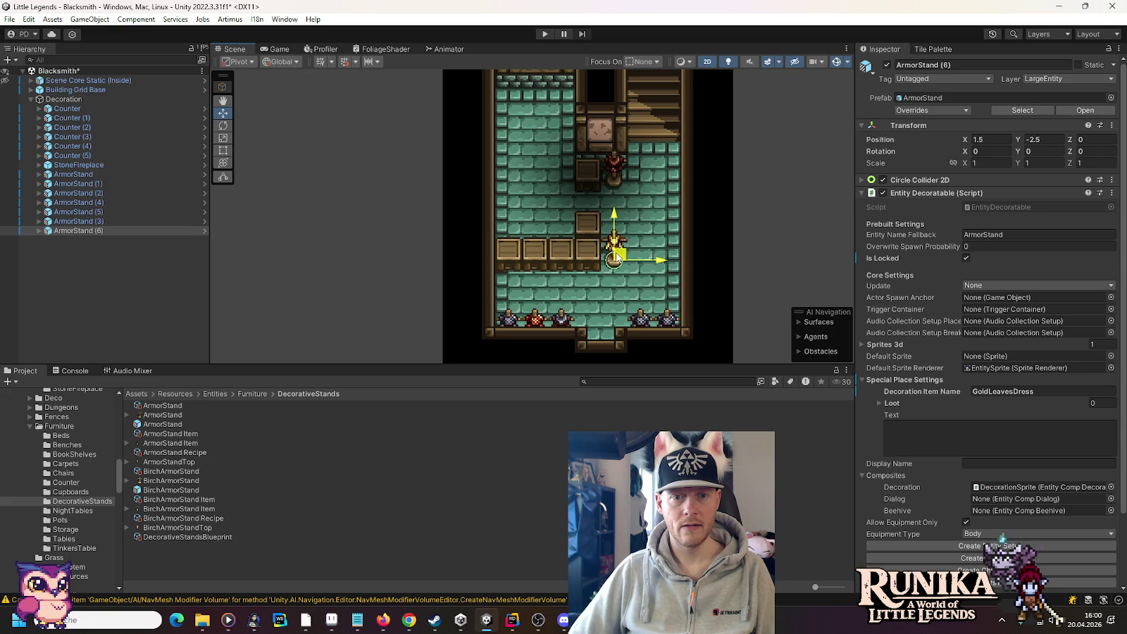
drag(614, 259, 667, 259)
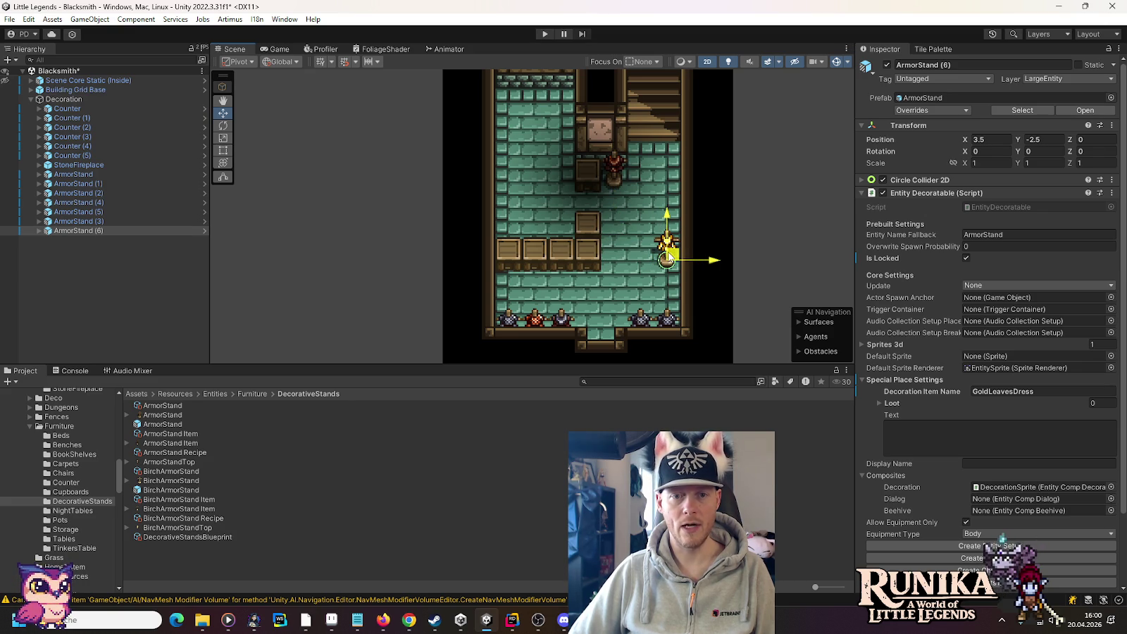
mouse_move(667, 259)
mouse_down()
mouse_move(519, 228)
mouse_move(512, 239)
mouse_move(562, 178)
mouse_up()
drag(528, 212, 525, 247)
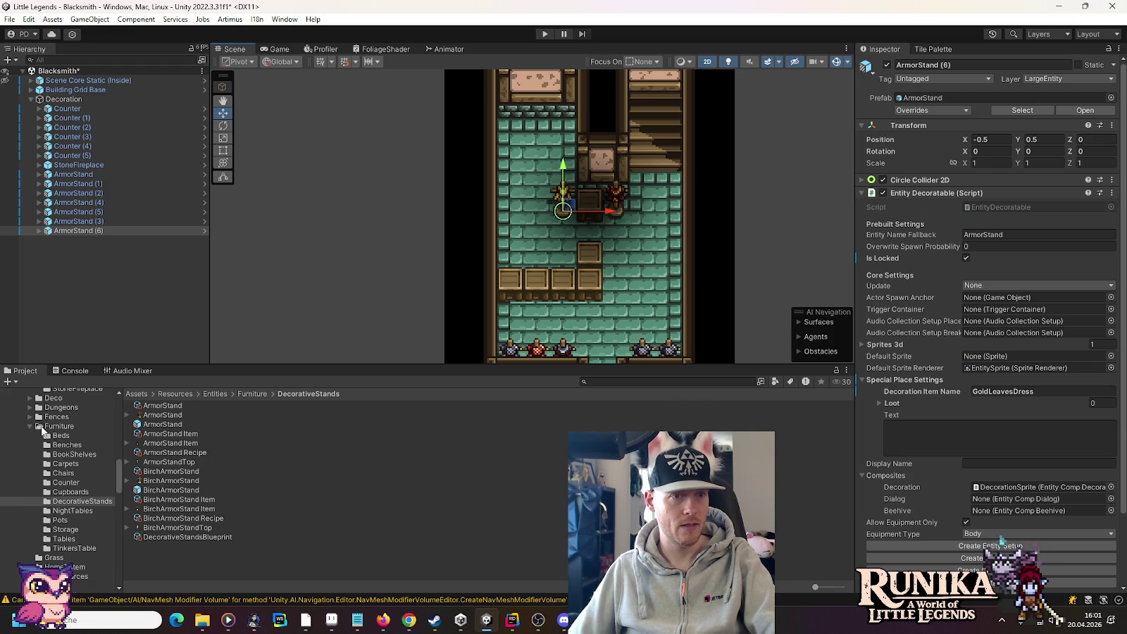
click(31, 90)
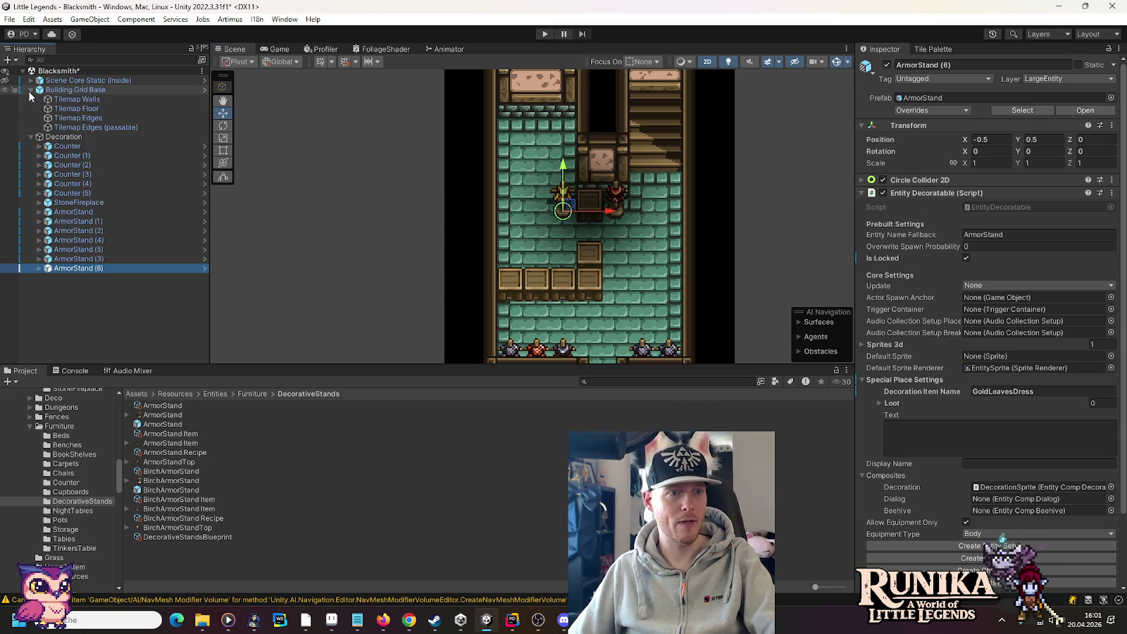
click(87, 100)
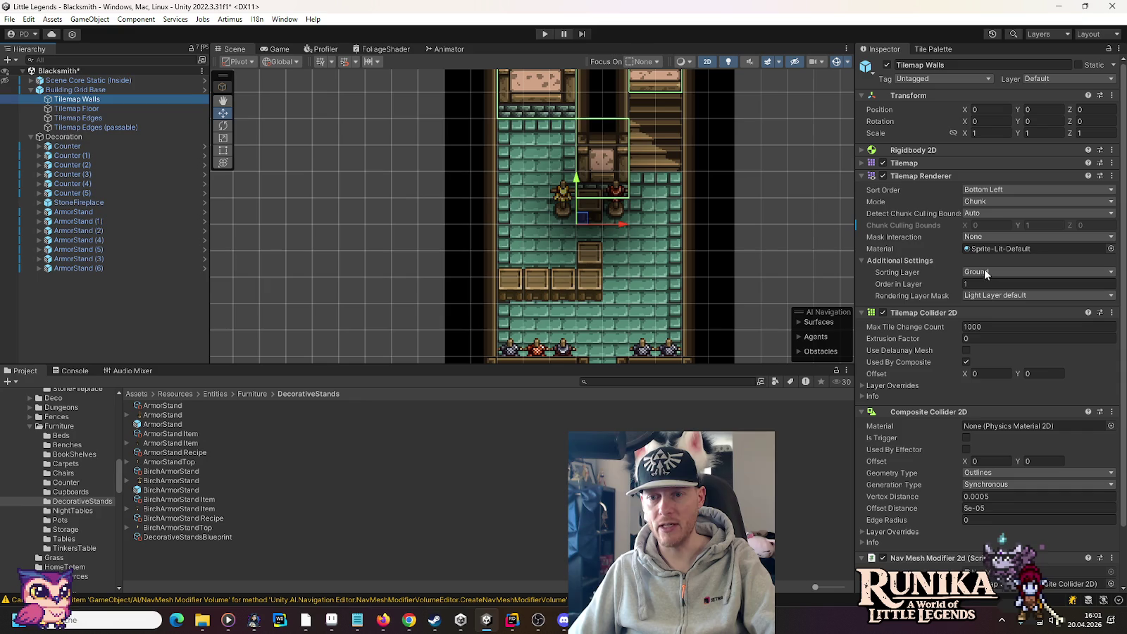
click(31, 89)
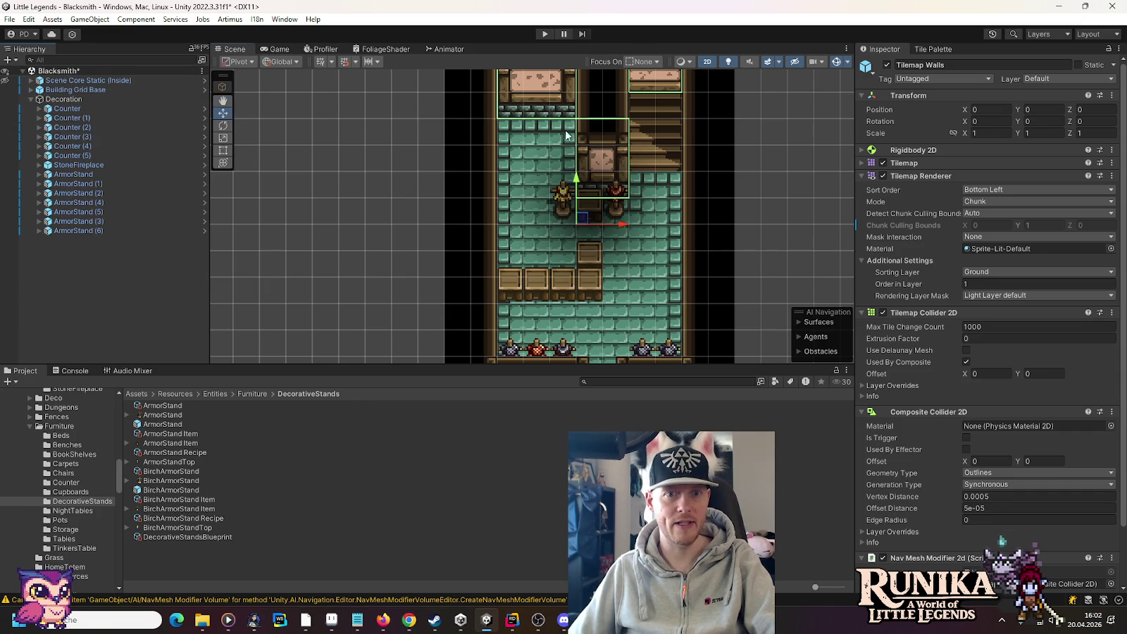
scroll(549, 169, up, 3)
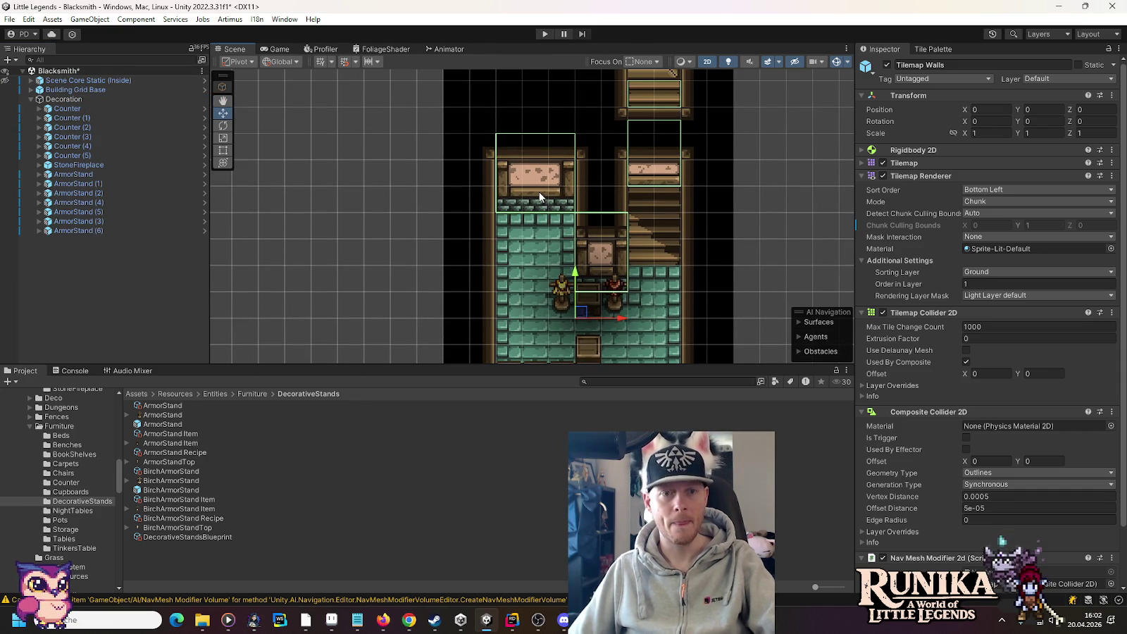
right_click(62, 100)
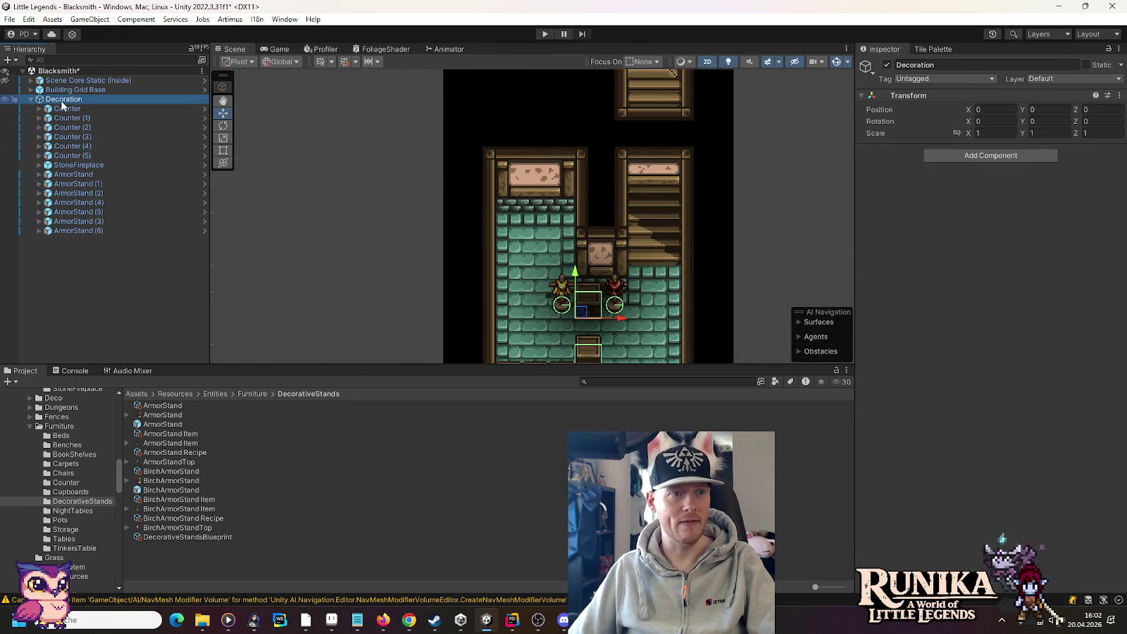
Step: Add a Square sprite under Decoration named IronSword
mouse_move(118, 310)
mouse_move(272, 314)
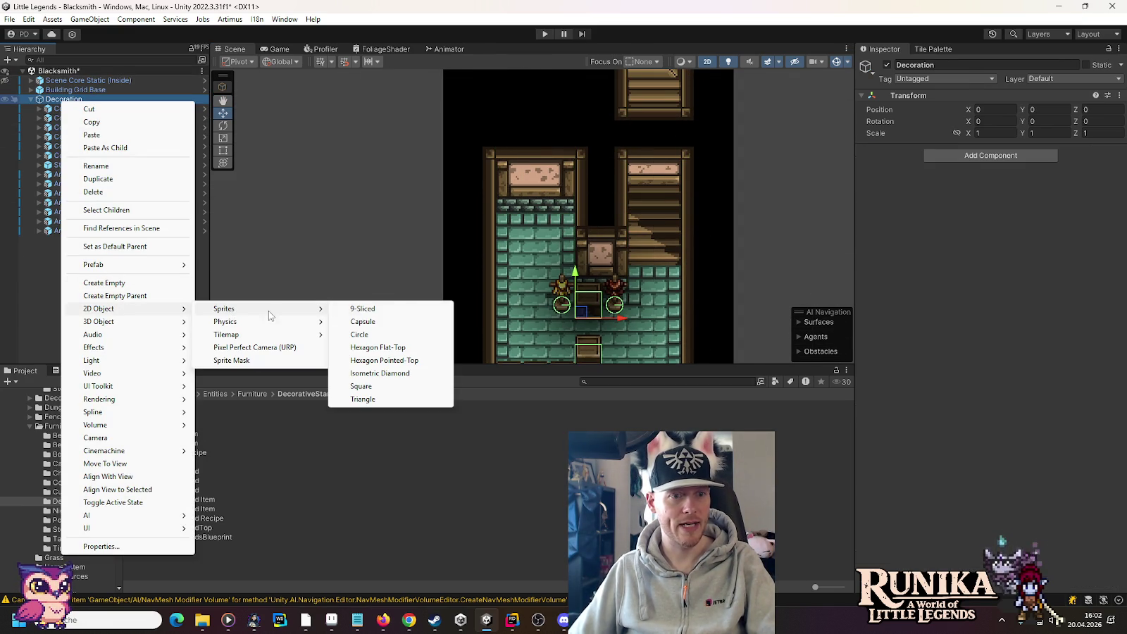
click(393, 388)
text(Sword)
key(Home)
text(Iron)
key(Return)
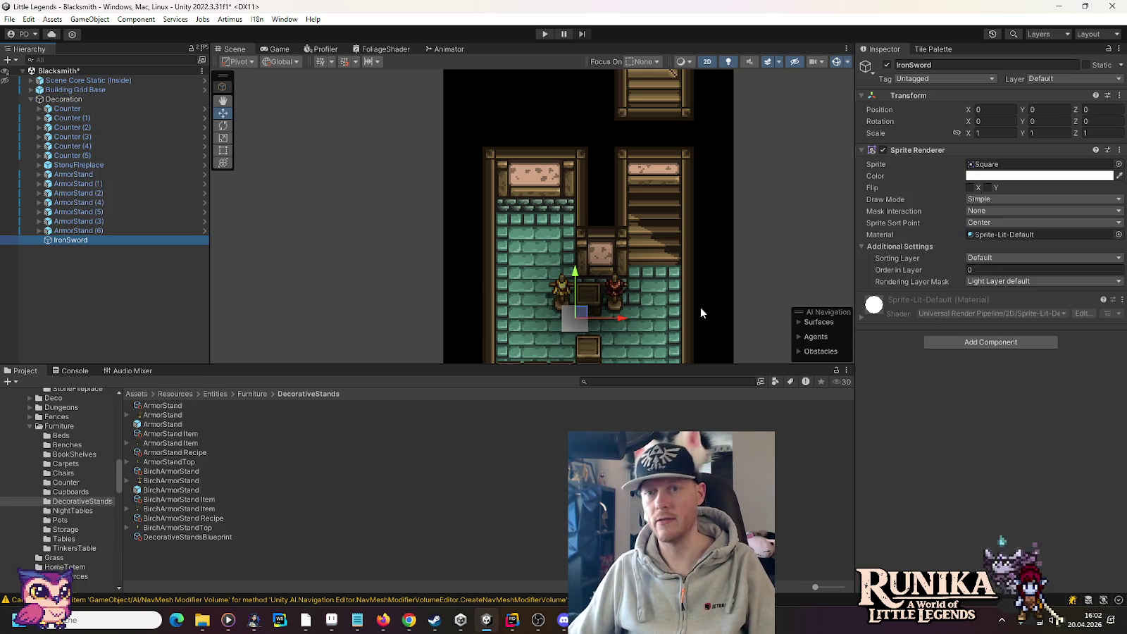
Step: Assign the IronSword sprite, use the Ground sorting layer, and move it onto the upper-left shelf
click(1118, 164)
text(ir)
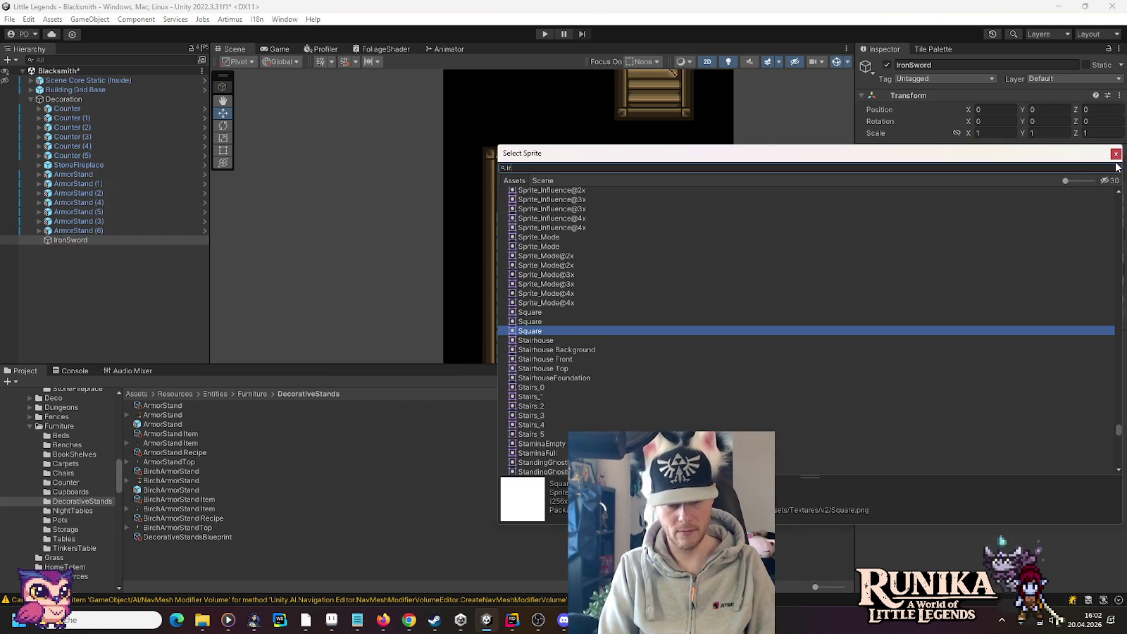
text(onSw)
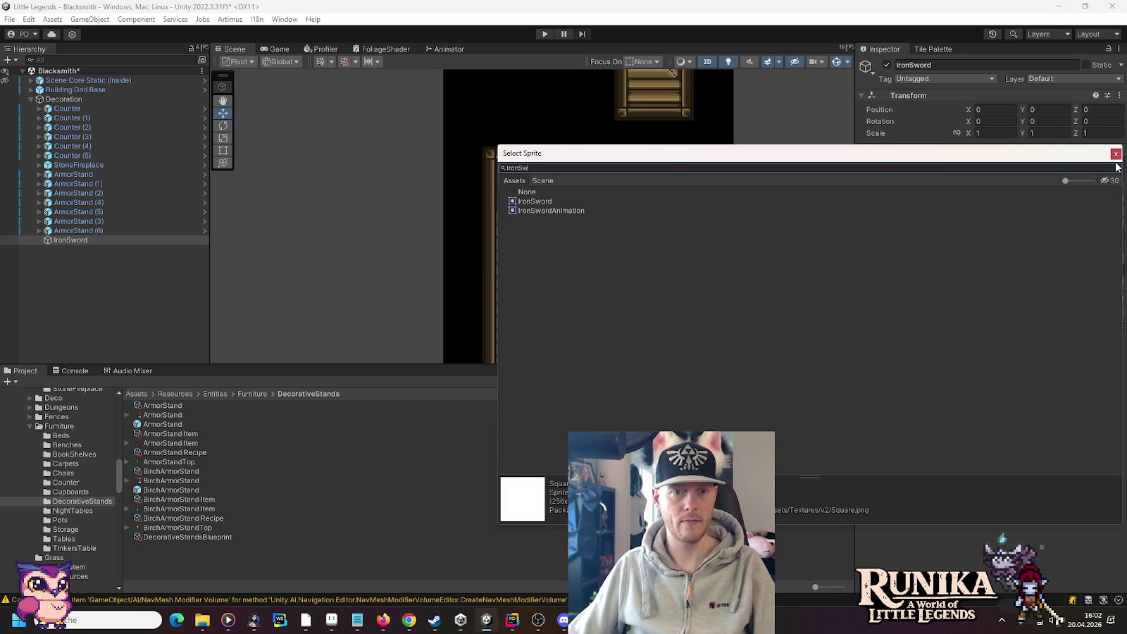
double_click(534, 201)
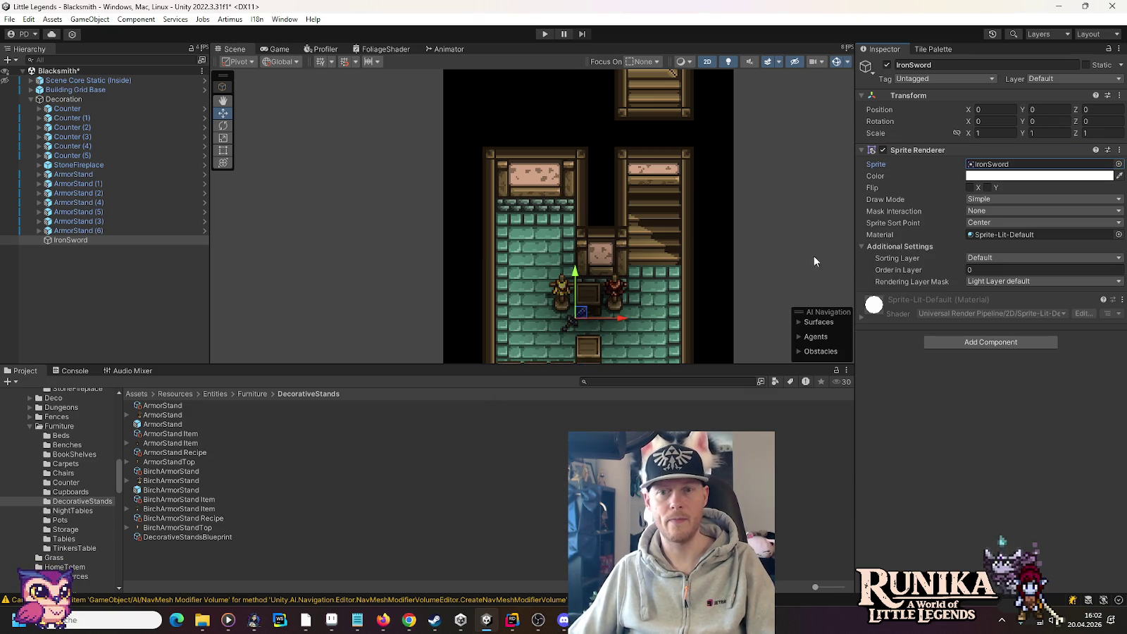
click(1007, 258)
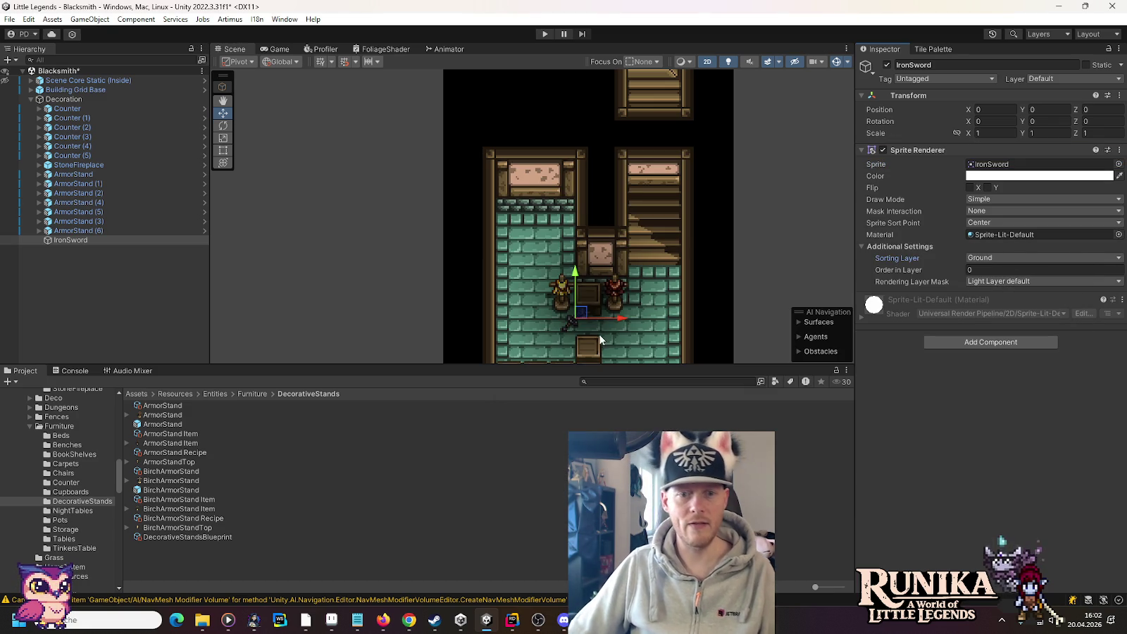
drag(580, 317, 535, 181)
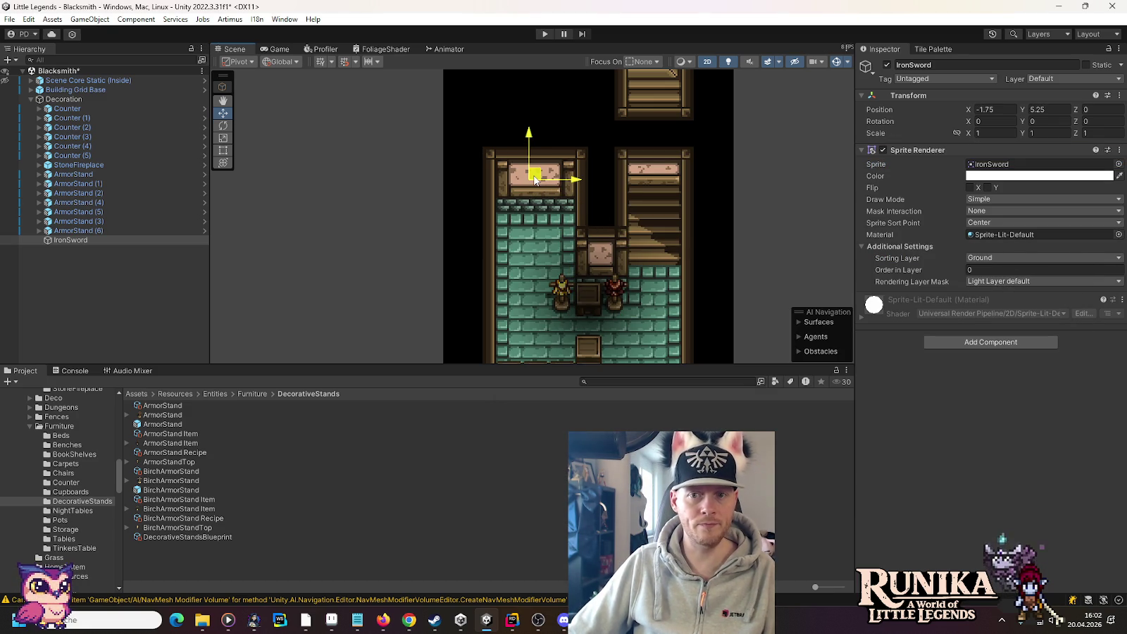
Step: Set the sword's Order in Layer to 2, checking the Tilemap Walls order and saving the scene
click(987, 270)
text(1)
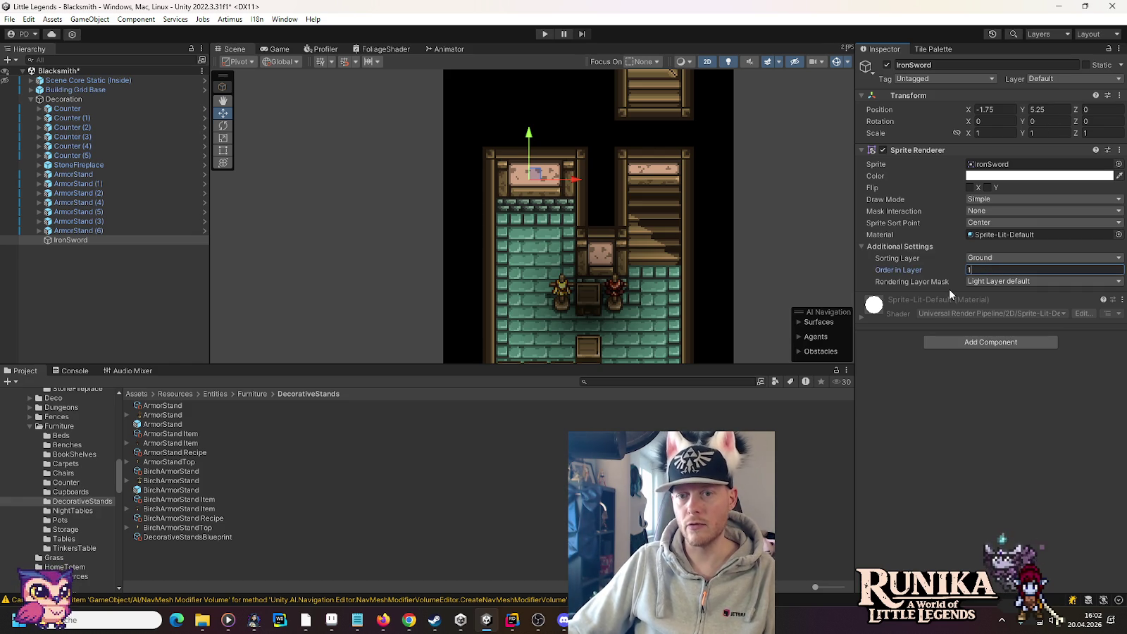
key(ctrl+s)
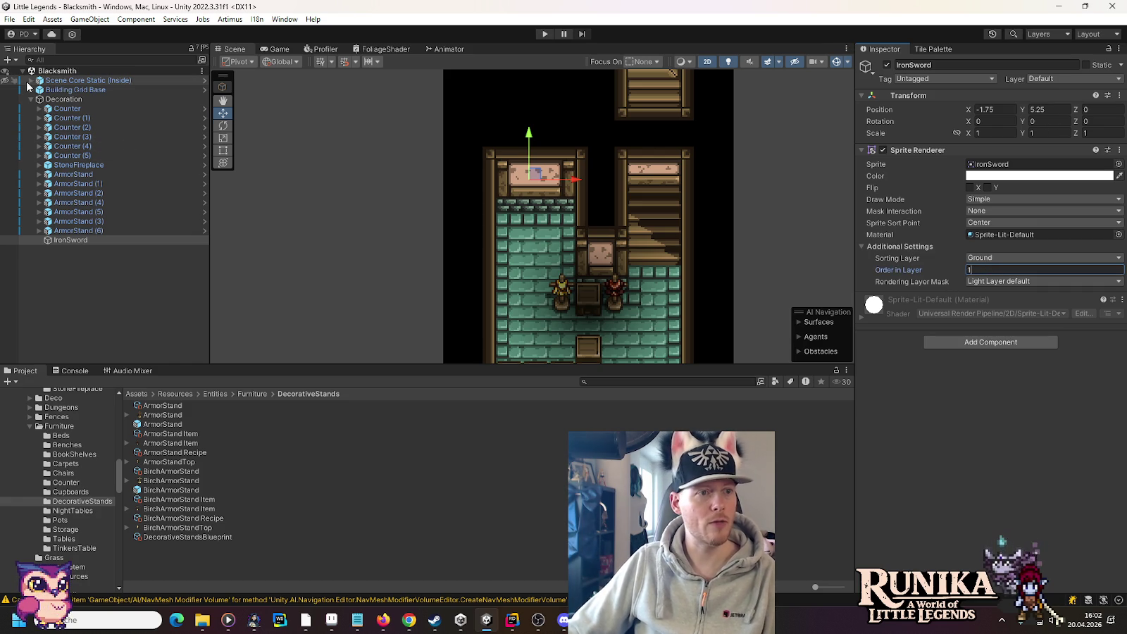
click(31, 90)
click(78, 99)
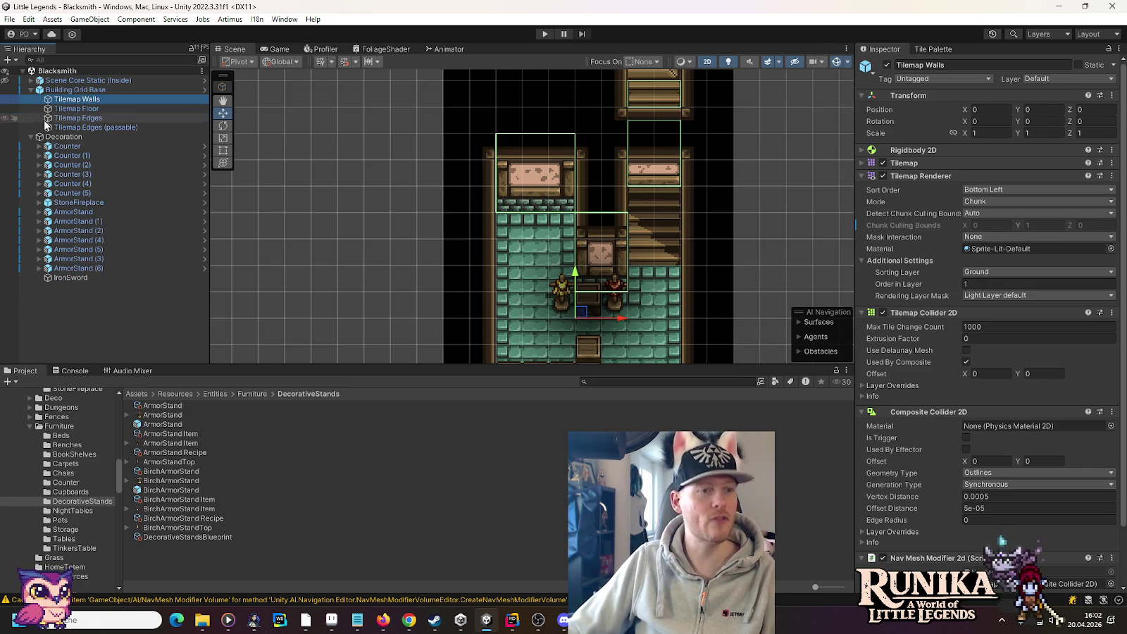
click(71, 278)
click(998, 282)
click(997, 272)
text(2)
Step: Nudge the IronSword slightly right on the shelf, keeping its original orientation
scroll(569, 171, up, 5)
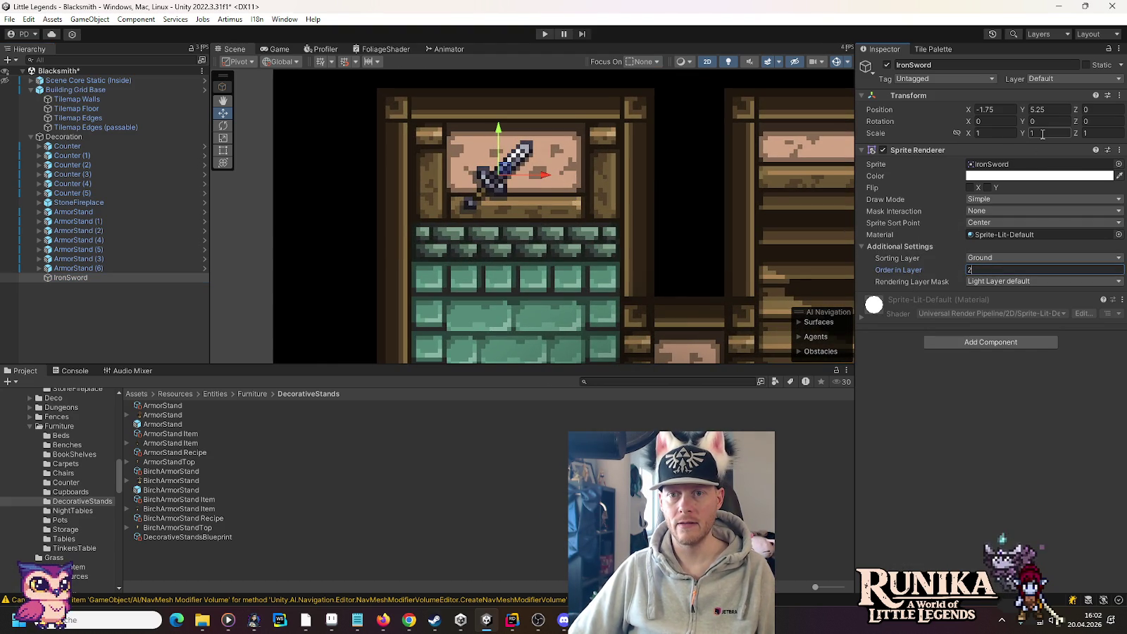
click(989, 188)
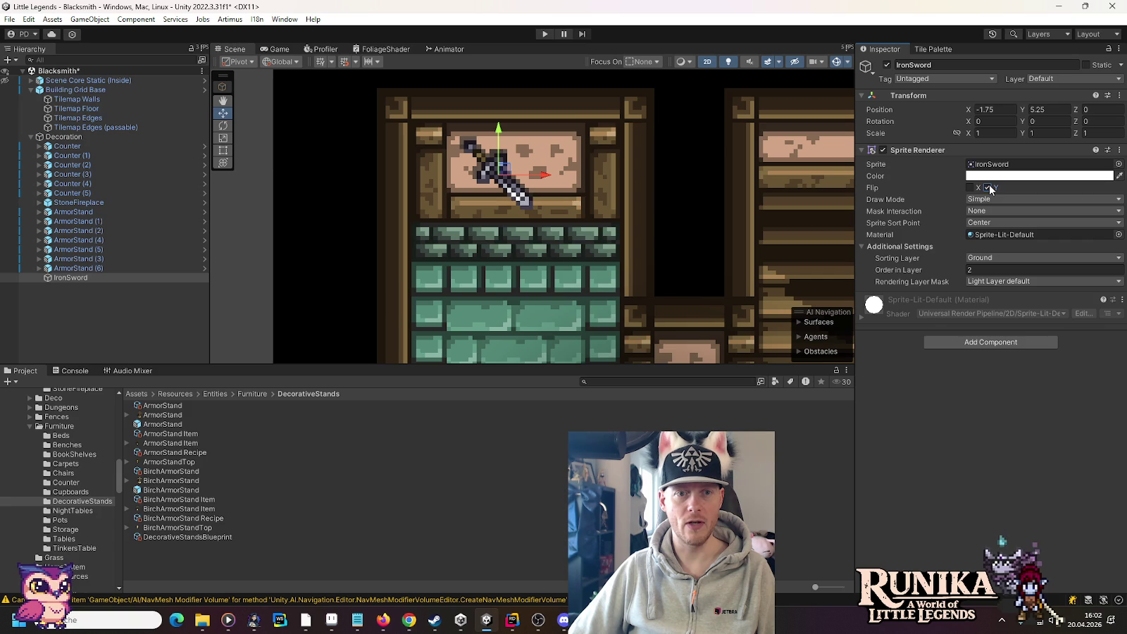
click(988, 188)
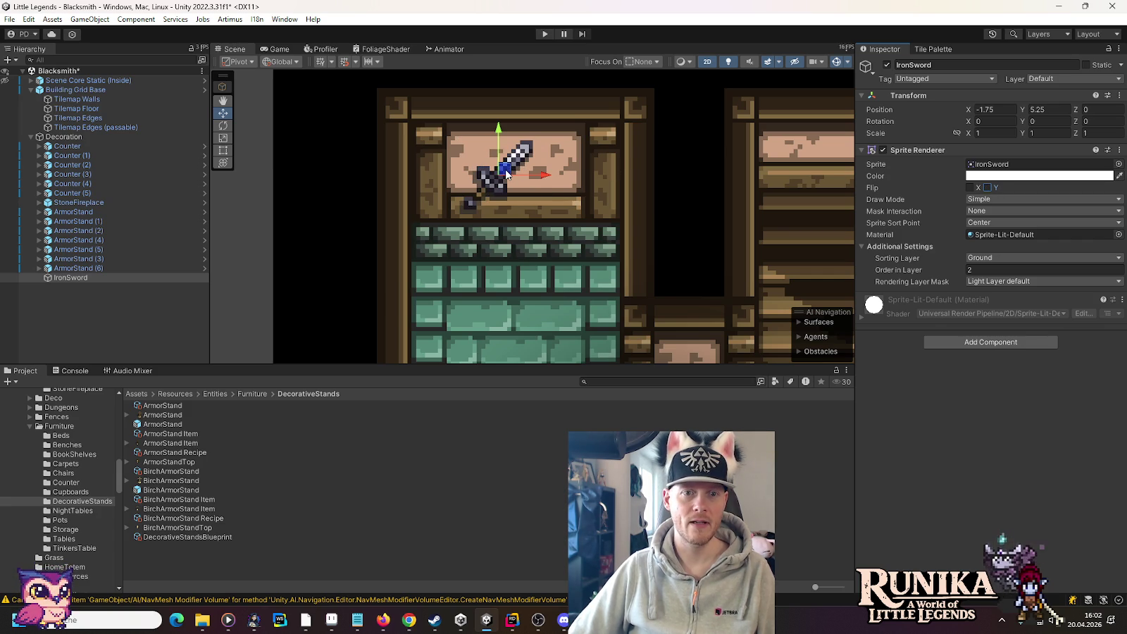
drag(505, 174, 524, 174)
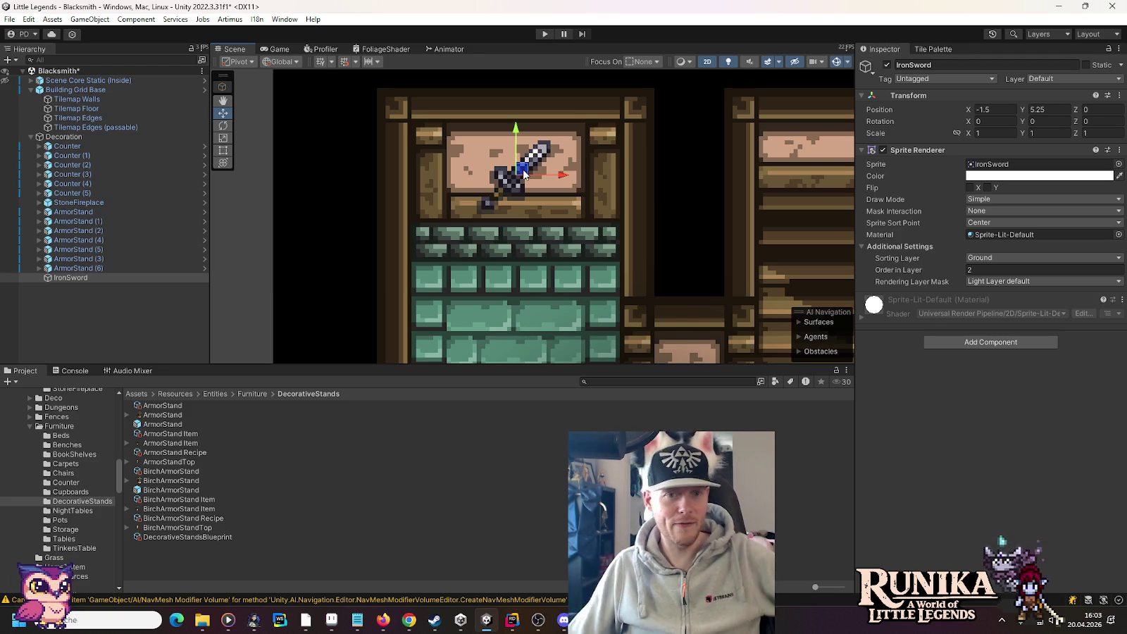
click(333, 620)
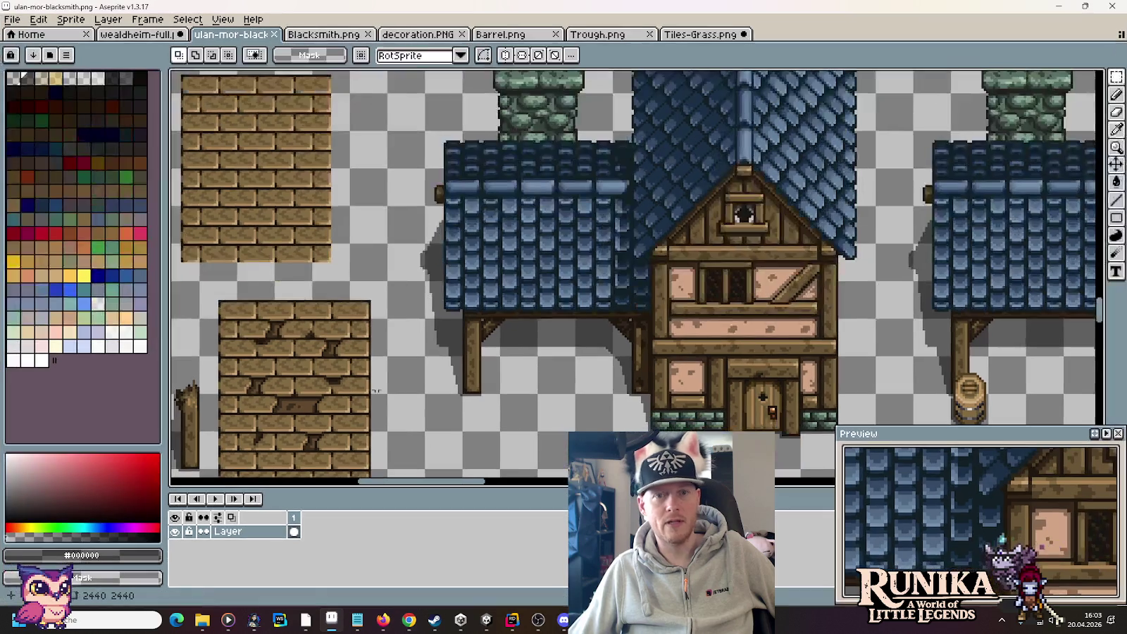
Step: Close the Tiles-Grass, Trough, Barrel, decoration and Blacksmith images, discarding the grass tileset changes
click(701, 33)
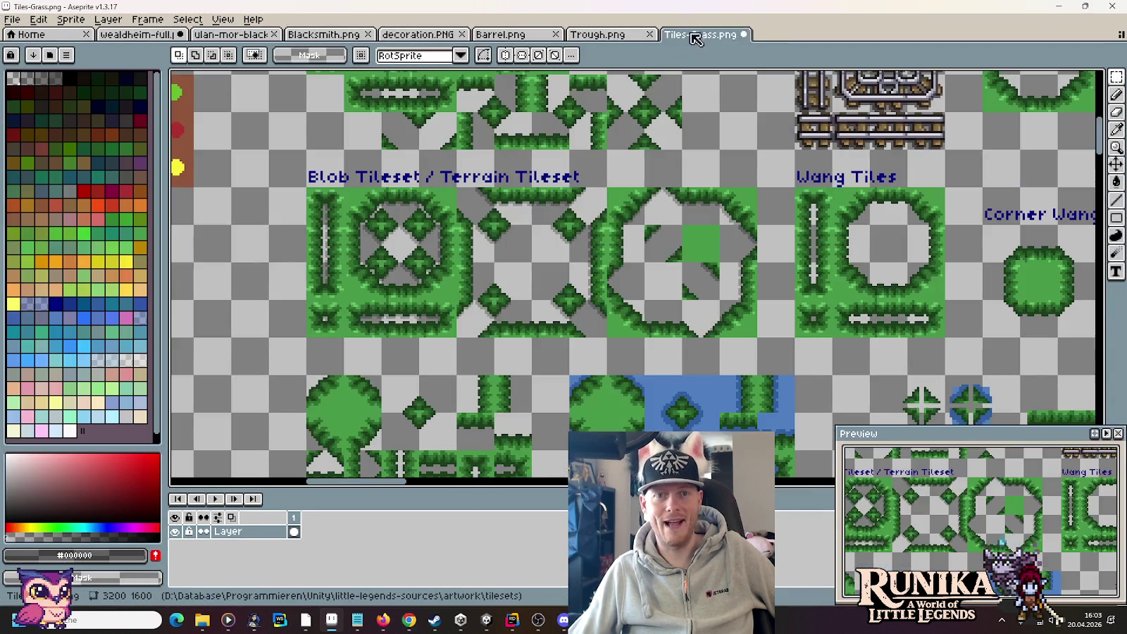
click(743, 34)
click(564, 339)
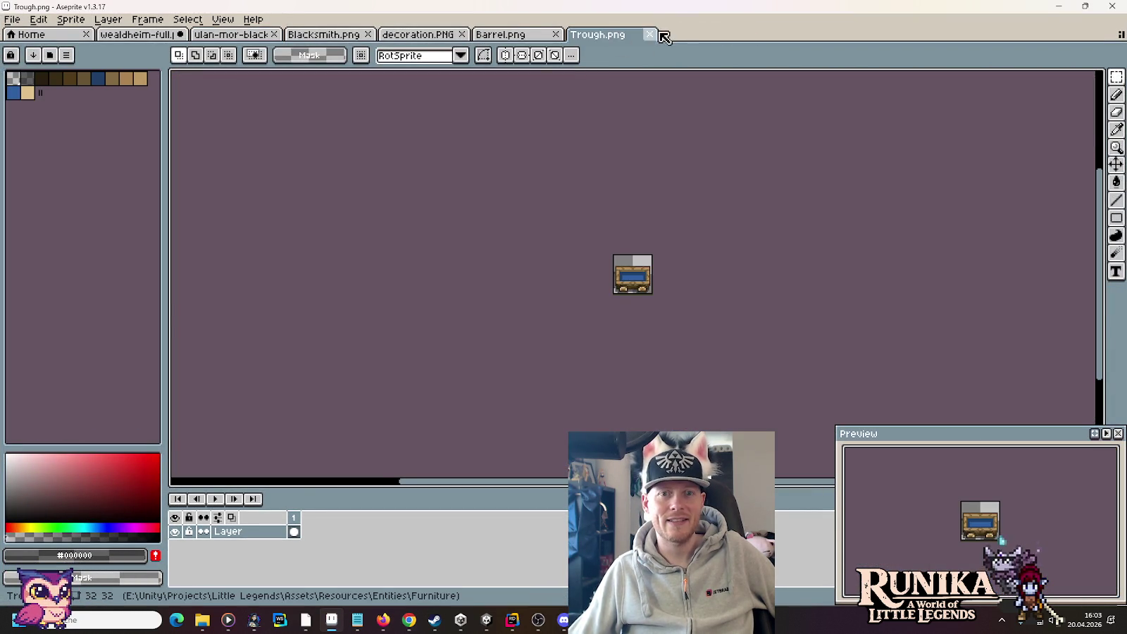
click(649, 34)
click(556, 36)
click(462, 34)
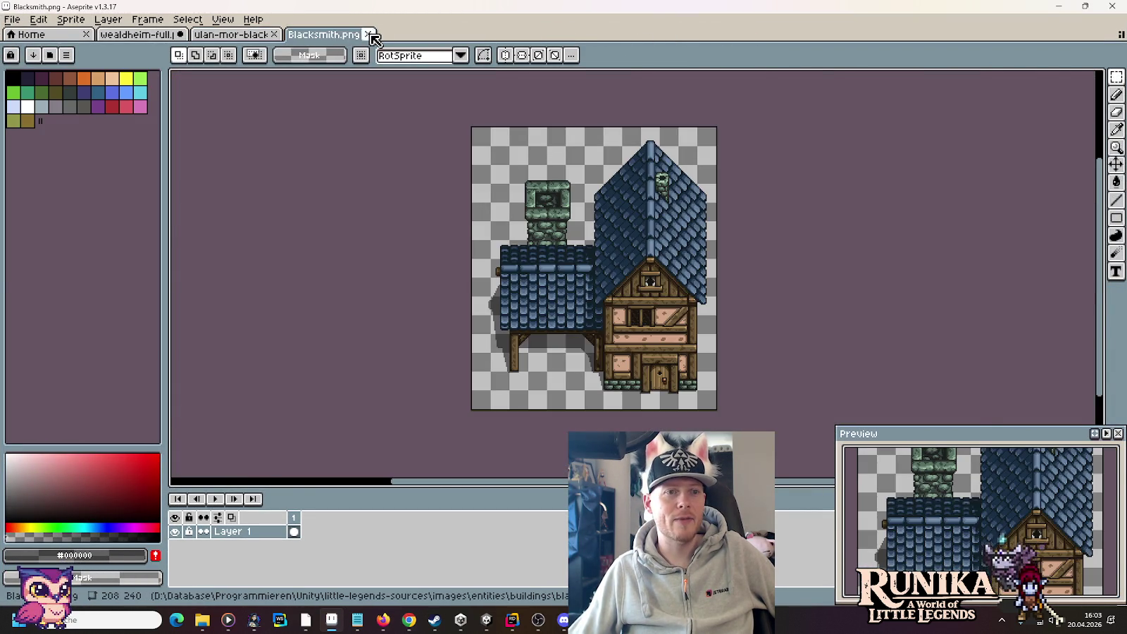
click(368, 34)
Step: Open tools.png from the artwork > items folder
click(12, 19)
click(32, 48)
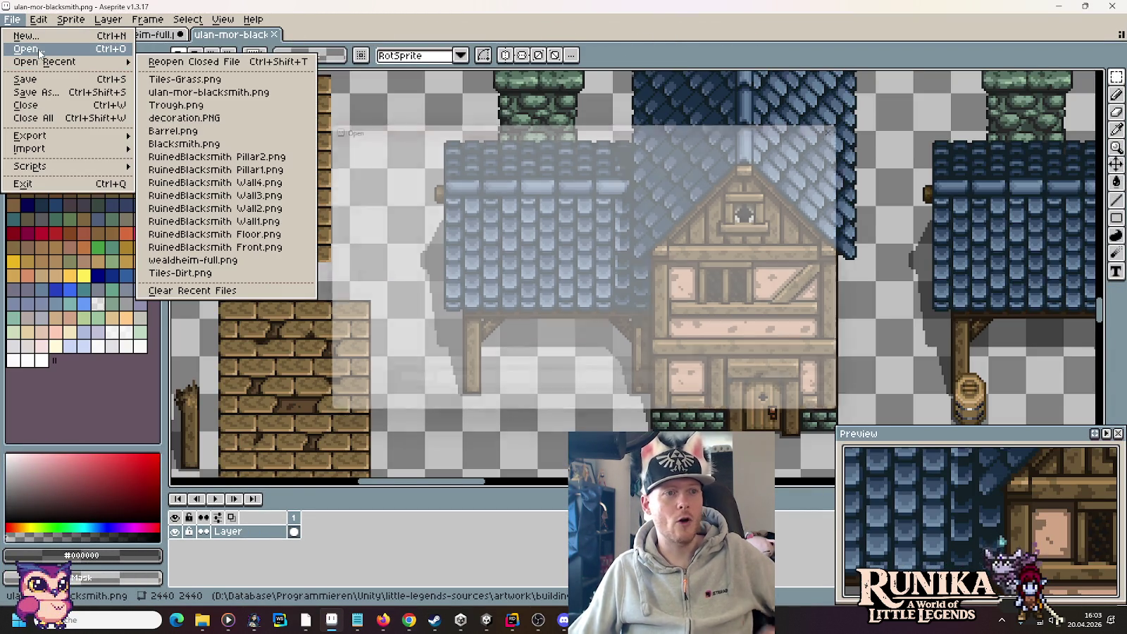
click(603, 146)
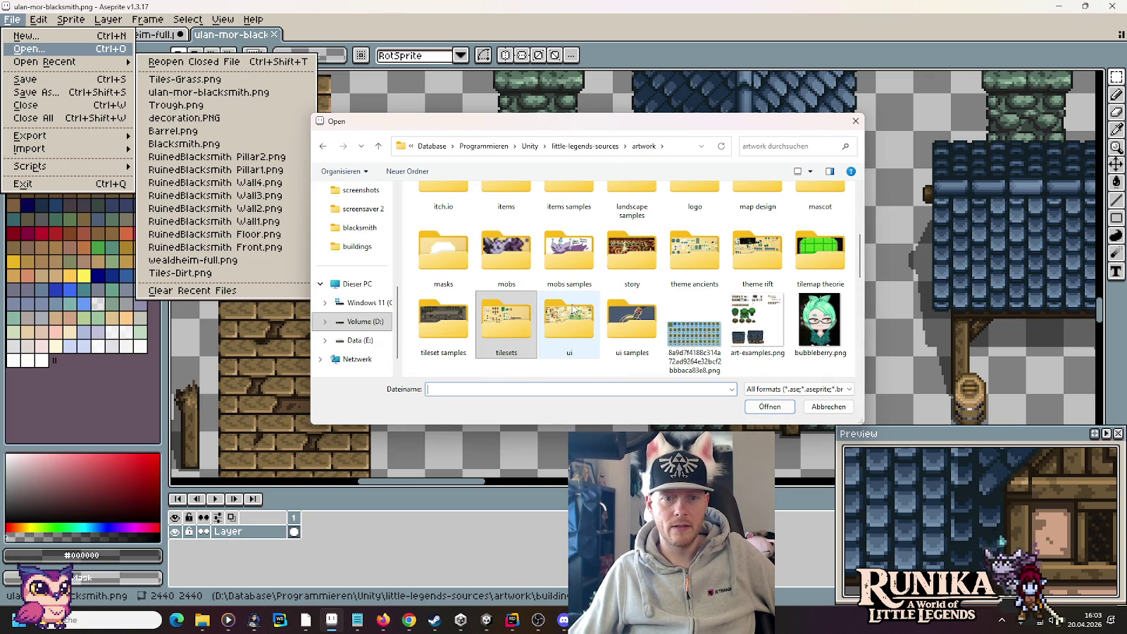
scroll(814, 208, up, 1)
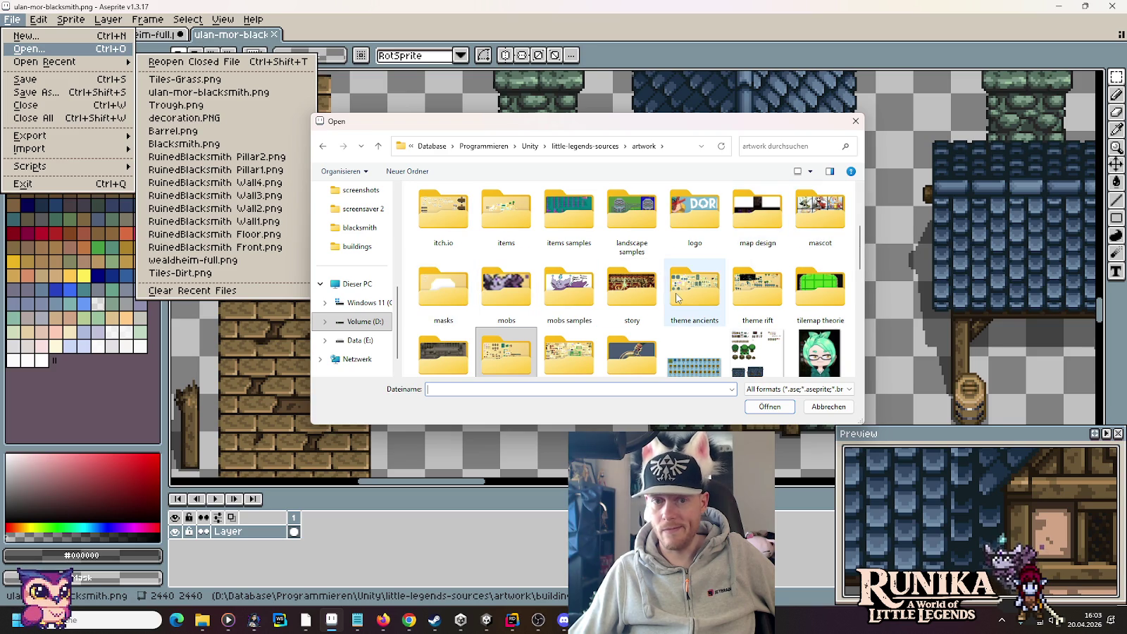
scroll(634, 296, up, 2)
double_click(529, 297)
double_click(443, 296)
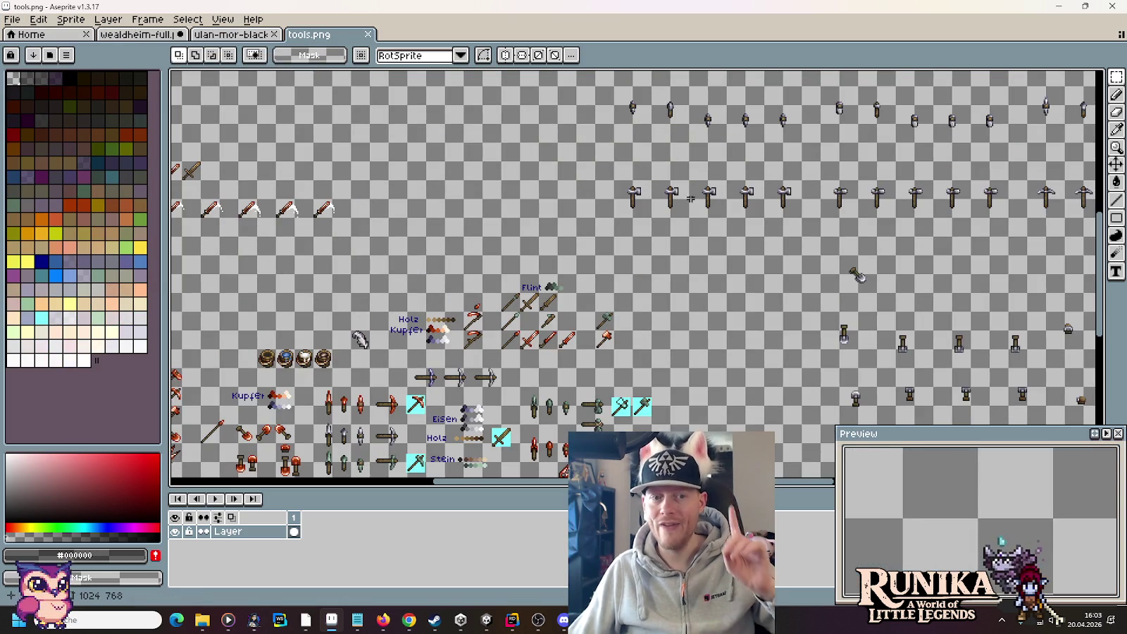
Step: Place a copy of the dark sword two tiles to the right and select both swords
scroll(520, 244, up, 5)
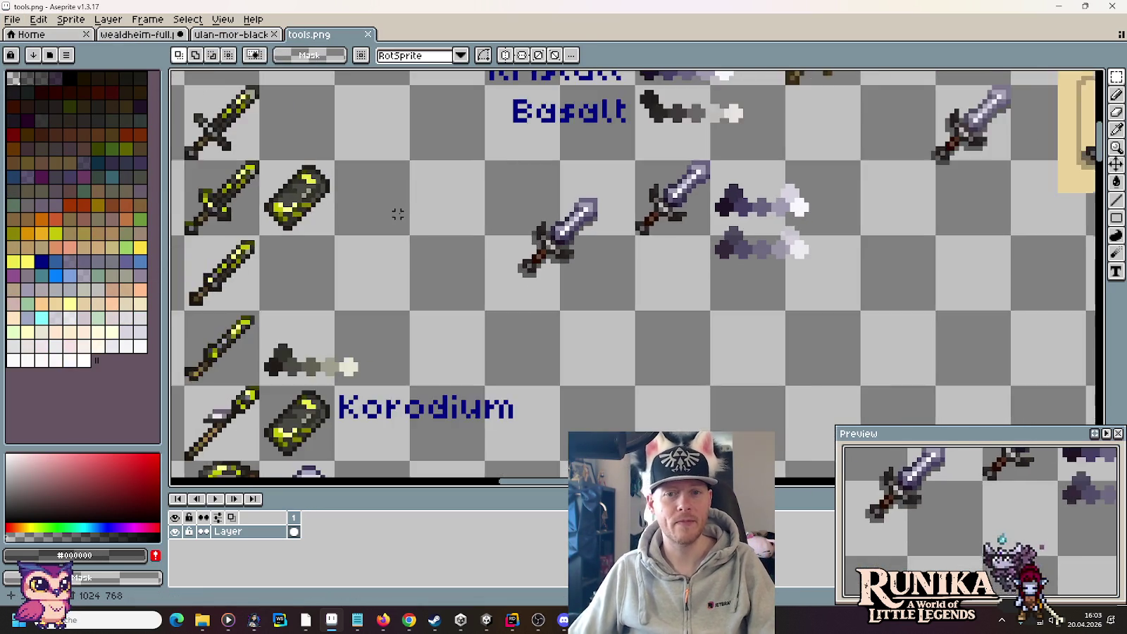
drag(398, 211, 799, 238)
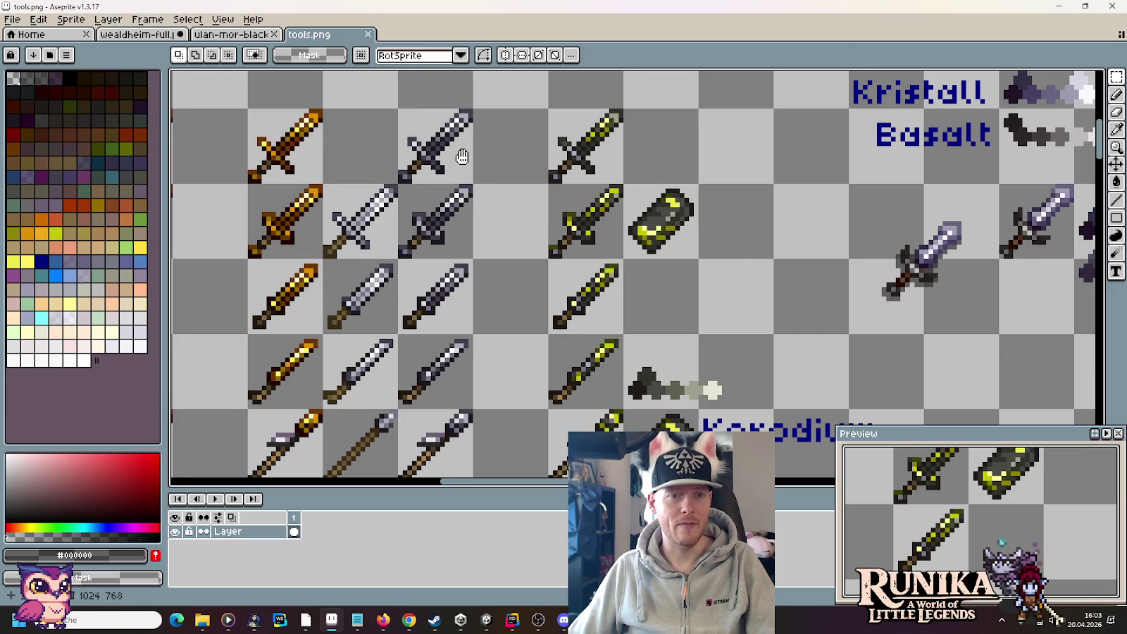
drag(462, 157, 496, 220)
drag(469, 285, 547, 285)
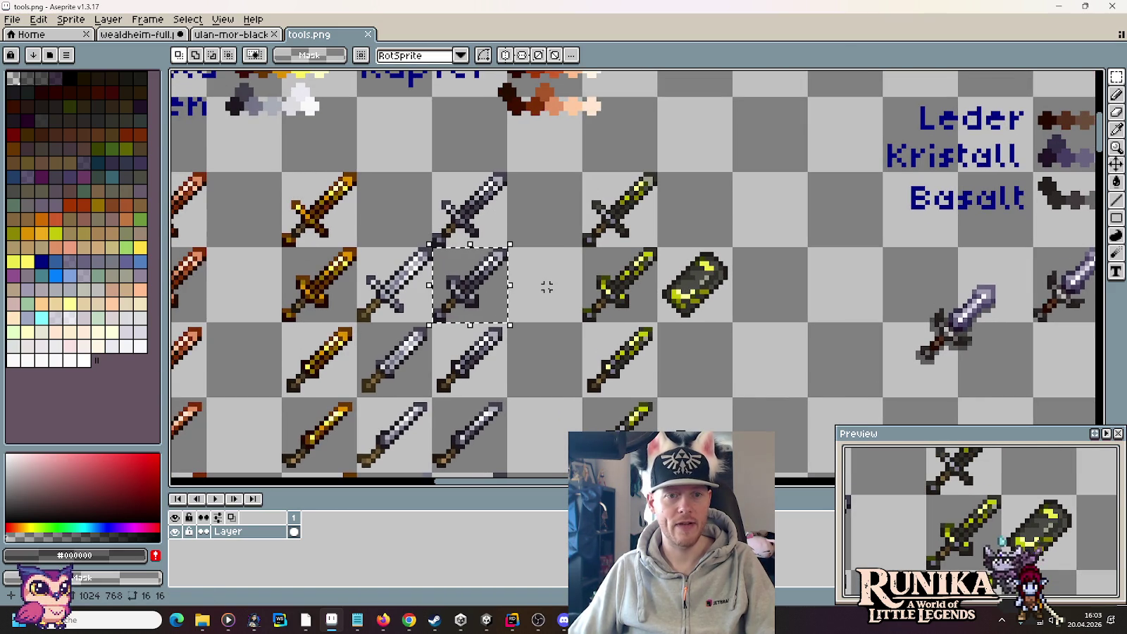
drag(448, 180, 468, 201)
mouse_move(469, 241)
mouse_down()
mouse_move(810, 80)
mouse_move(846, 145)
mouse_move(789, 172)
mouse_up()
mouse_move(913, 122)
mouse_down()
mouse_move(797, 200)
mouse_move(728, 228)
mouse_up()
drag(579, 239, 730, 239)
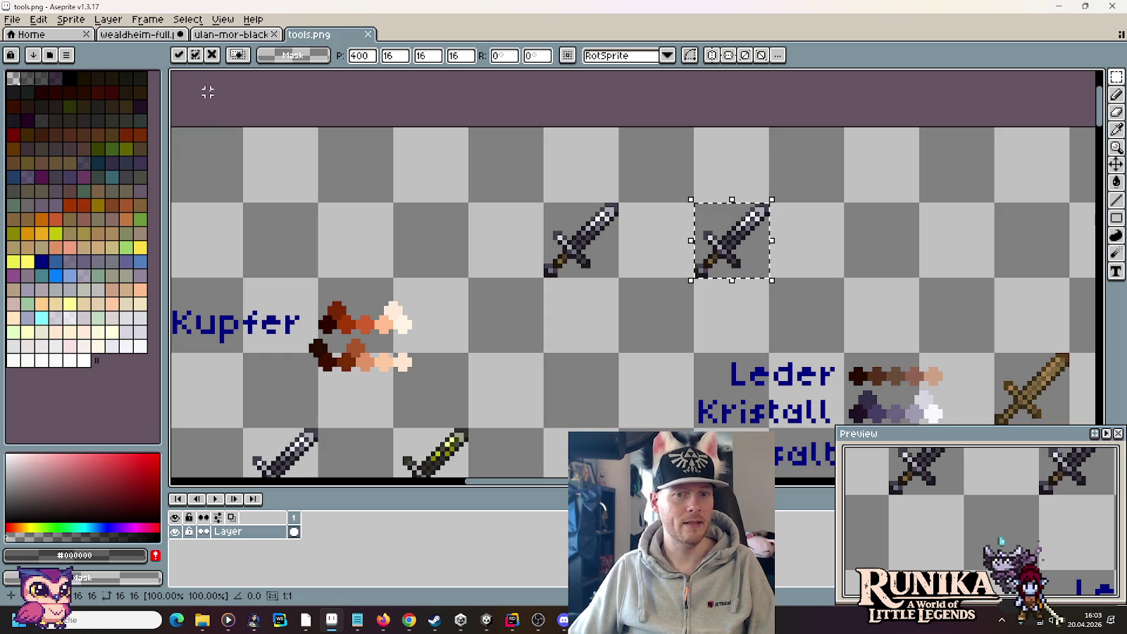
mouse_move(543, 202)
mouse_down()
mouse_move(618, 277)
mouse_move(772, 281)
mouse_up()
Step: Flip both swords vertically, then mirror only the right-hand sword horizontally and commit
click(39, 25)
click(81, 219)
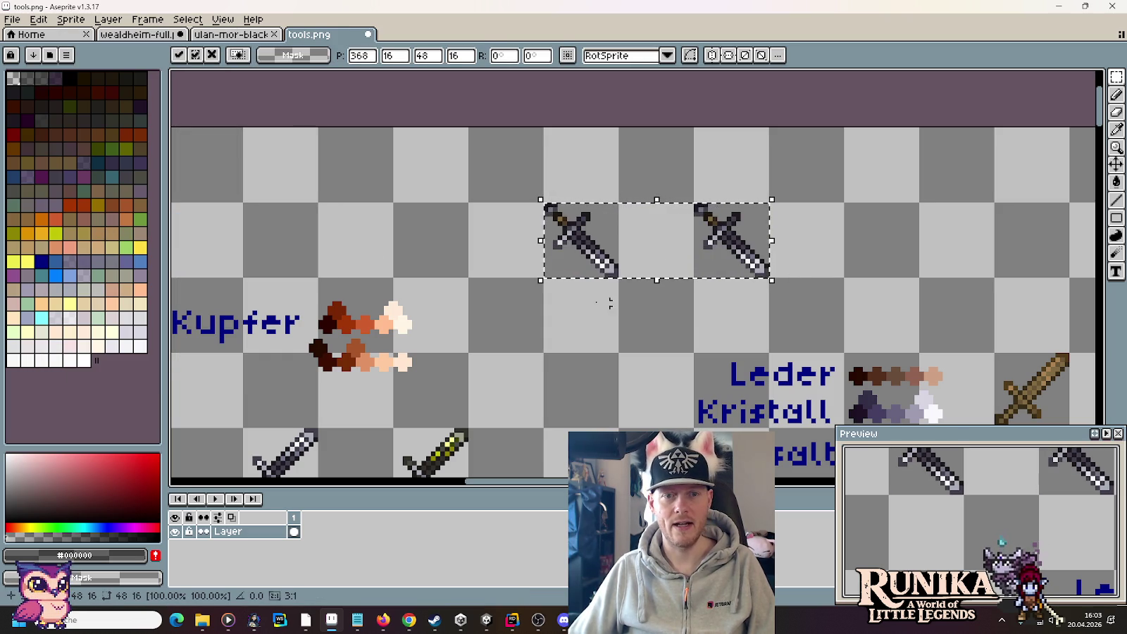
drag(772, 281, 694, 202)
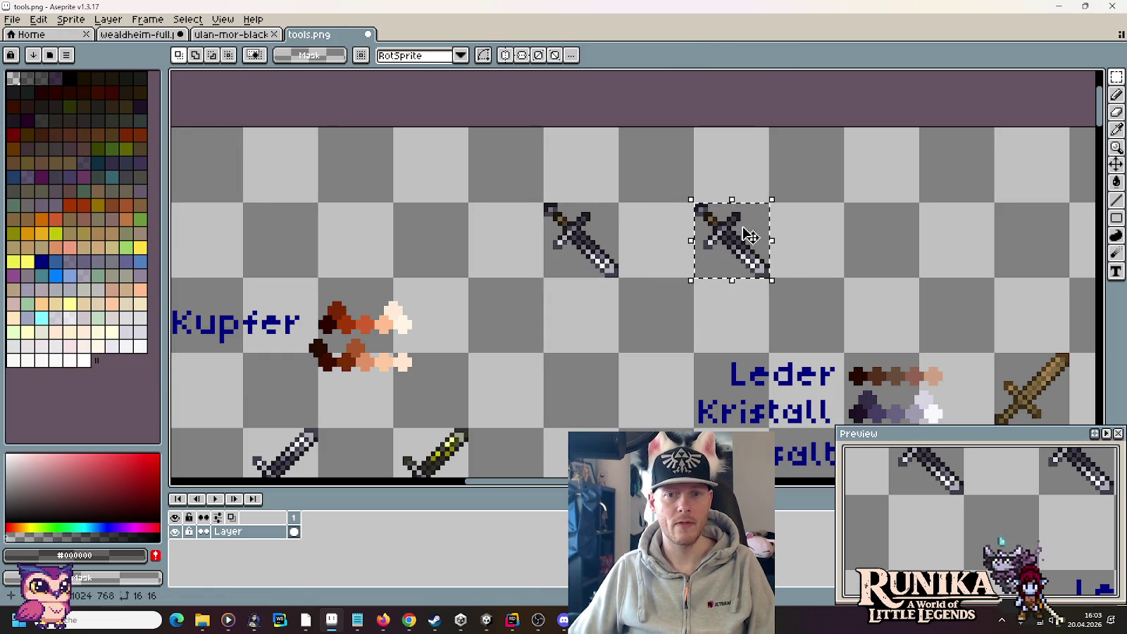
click(39, 19)
click(81, 208)
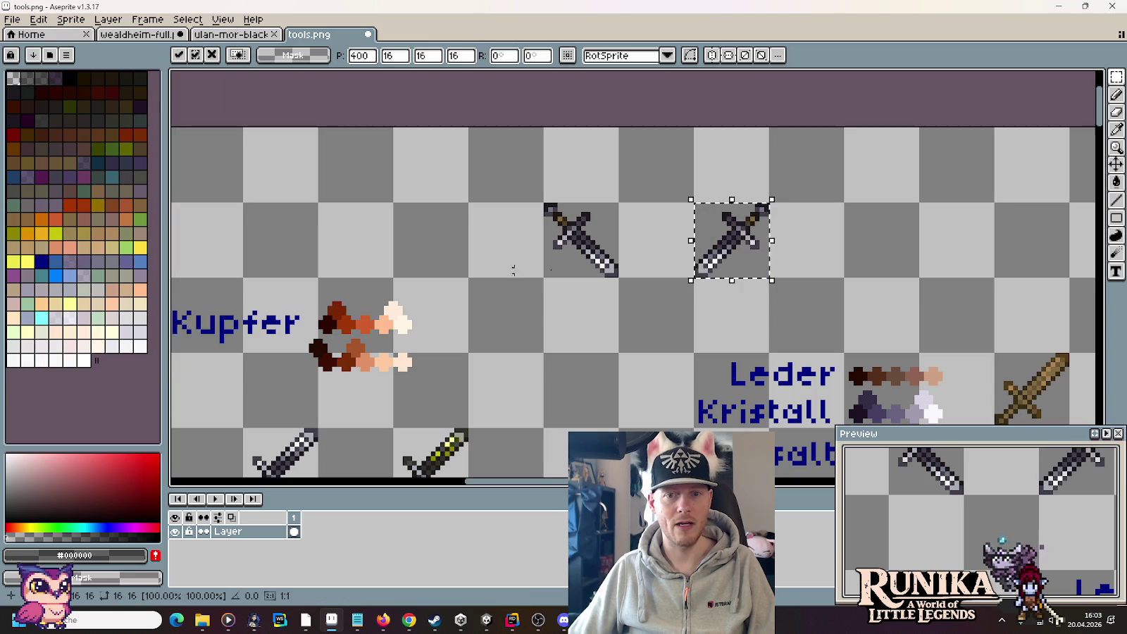
scroll(808, 234, up, 2)
click(818, 253)
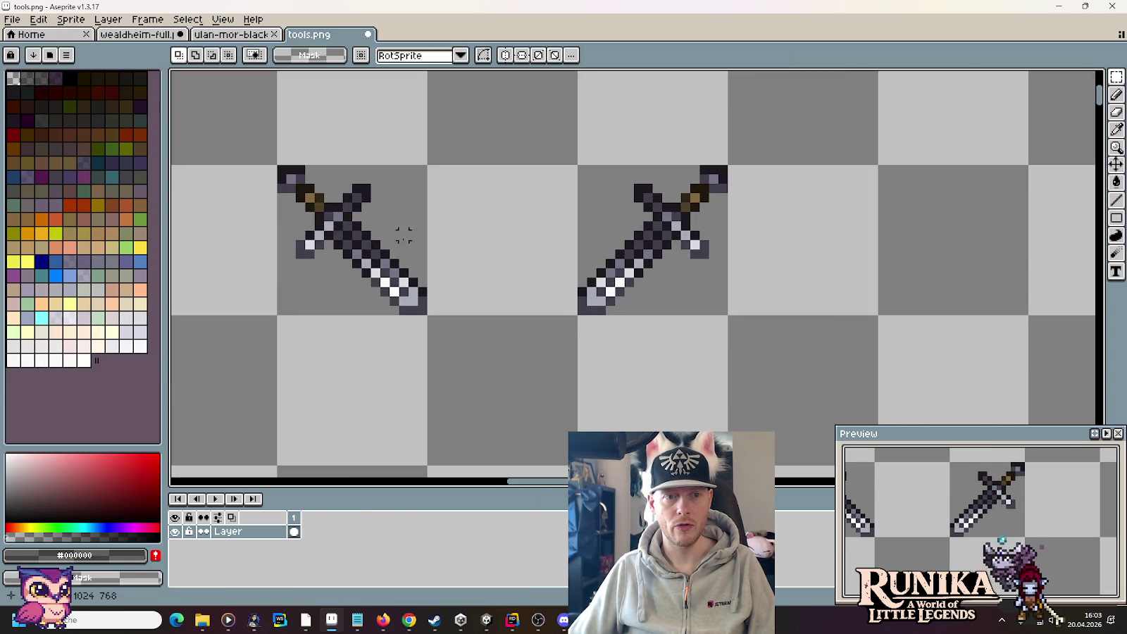
scroll(372, 255, up, 3)
scroll(363, 257, down, 2)
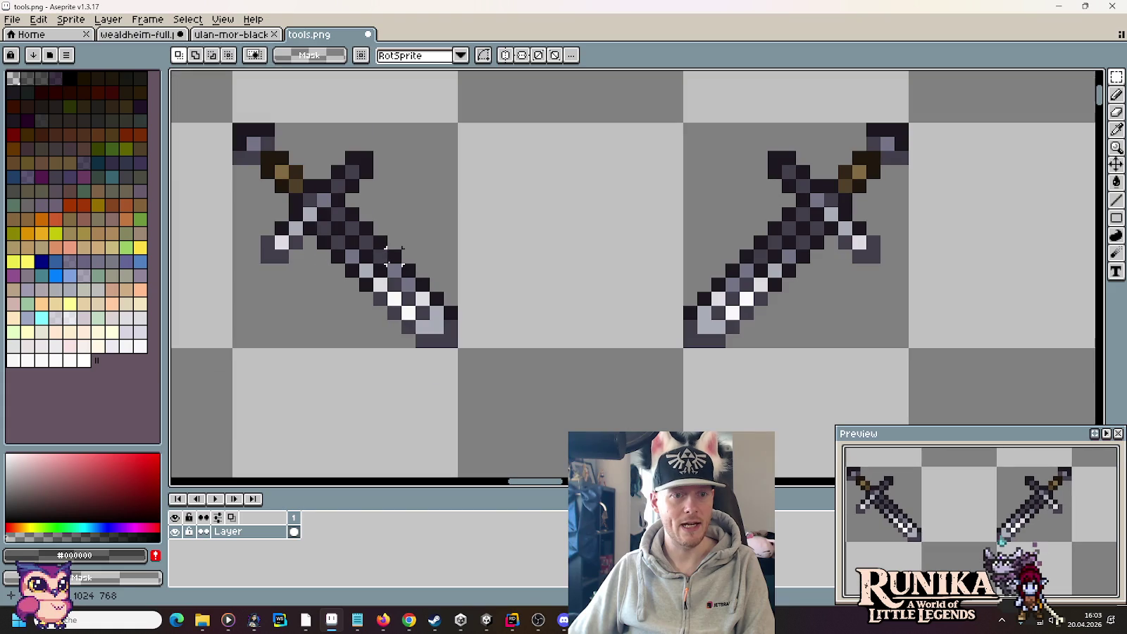
Step: Retouch blade pixels using sampled greys #737487, #dcdbdf, #F9F9F9 and #a8acb6
key(i)
click(359, 255)
key(b)
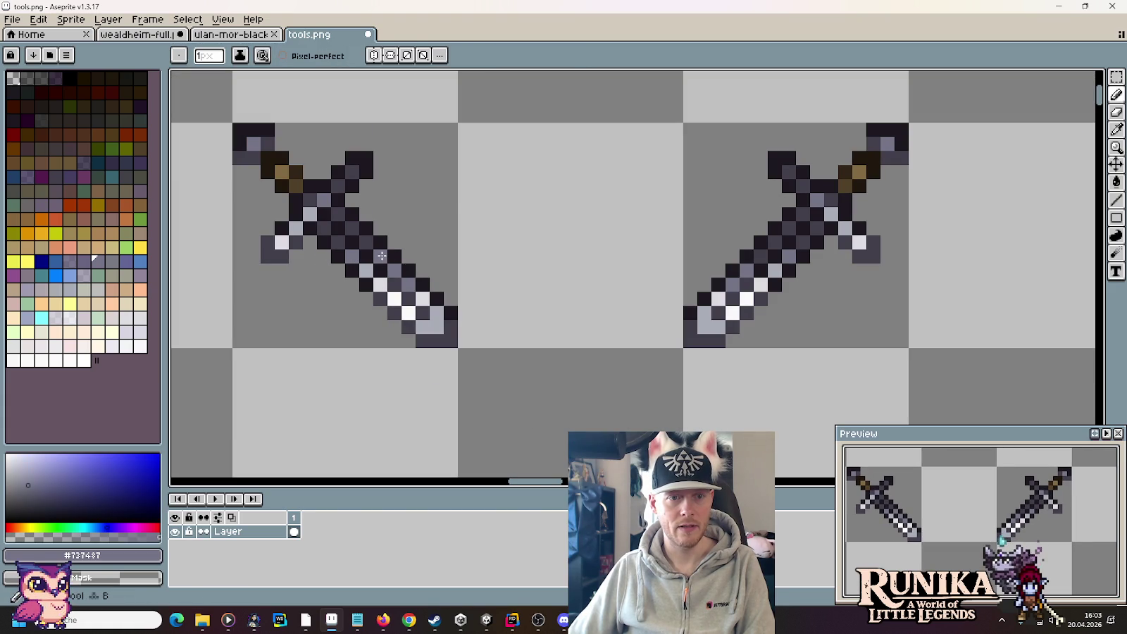
alt+click(406, 278)
alt+click(413, 281)
alt+click(409, 296)
click(423, 299)
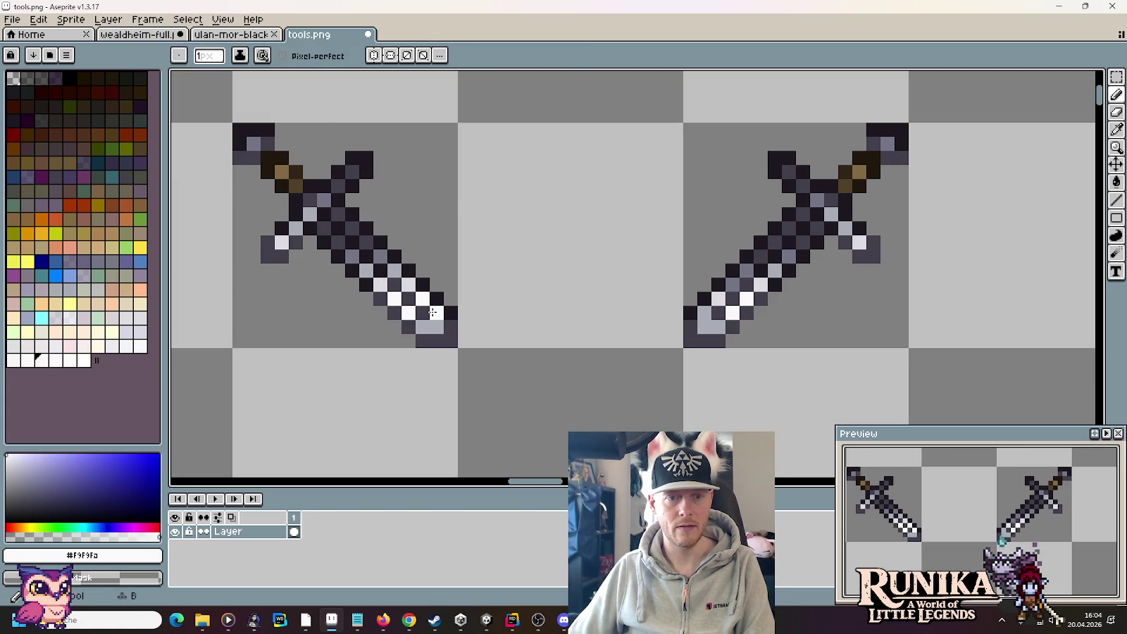
key(alt)
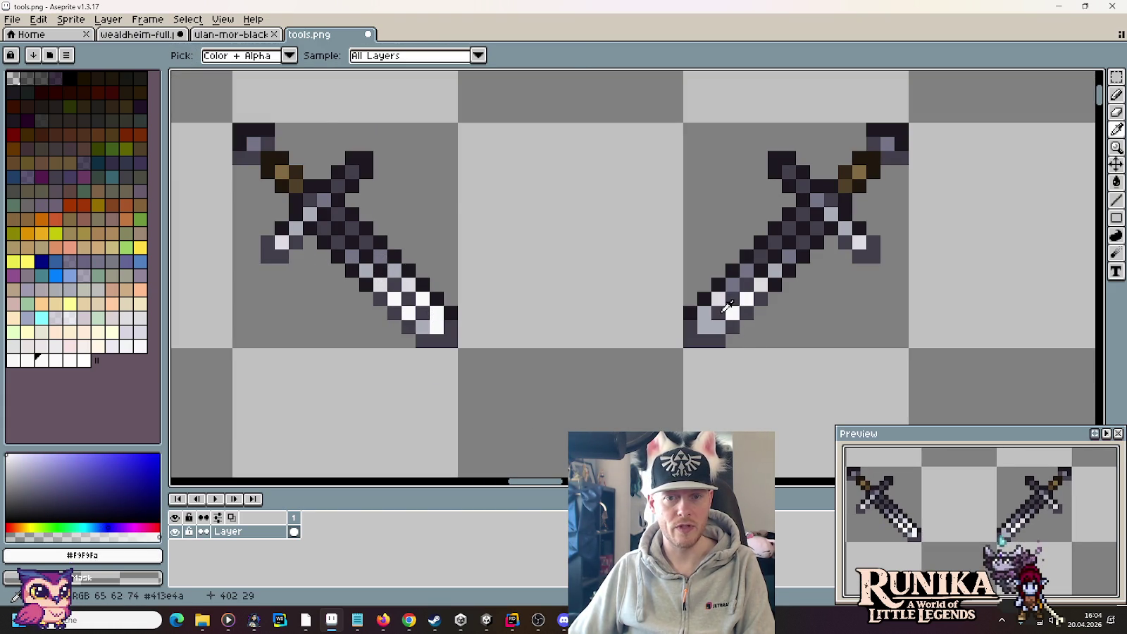
alt+click(771, 253)
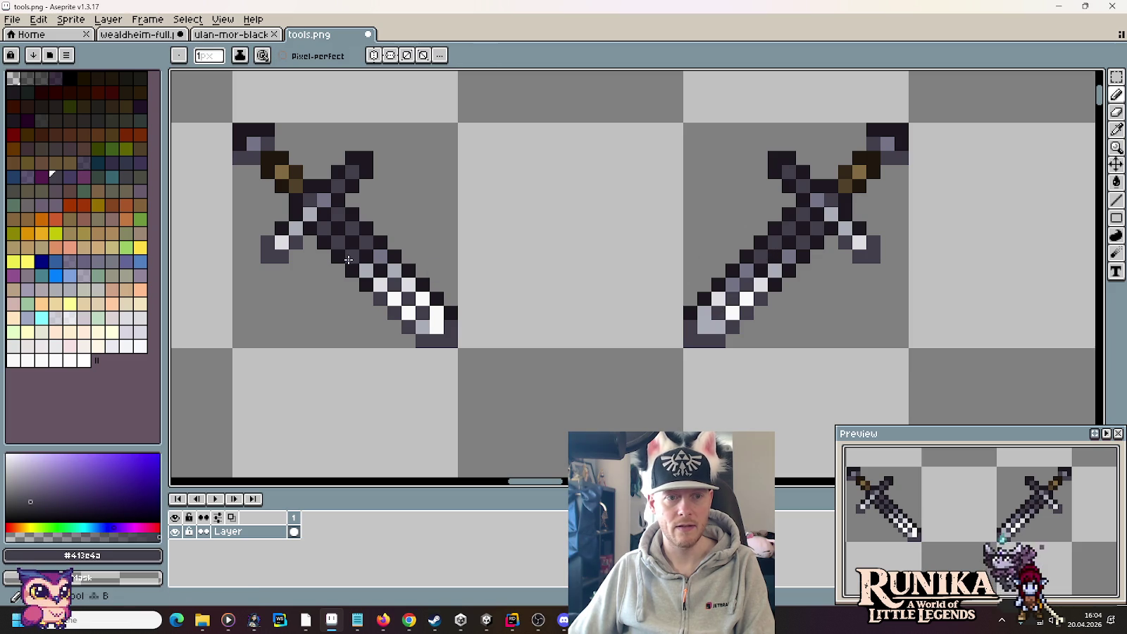
alt+click(751, 266)
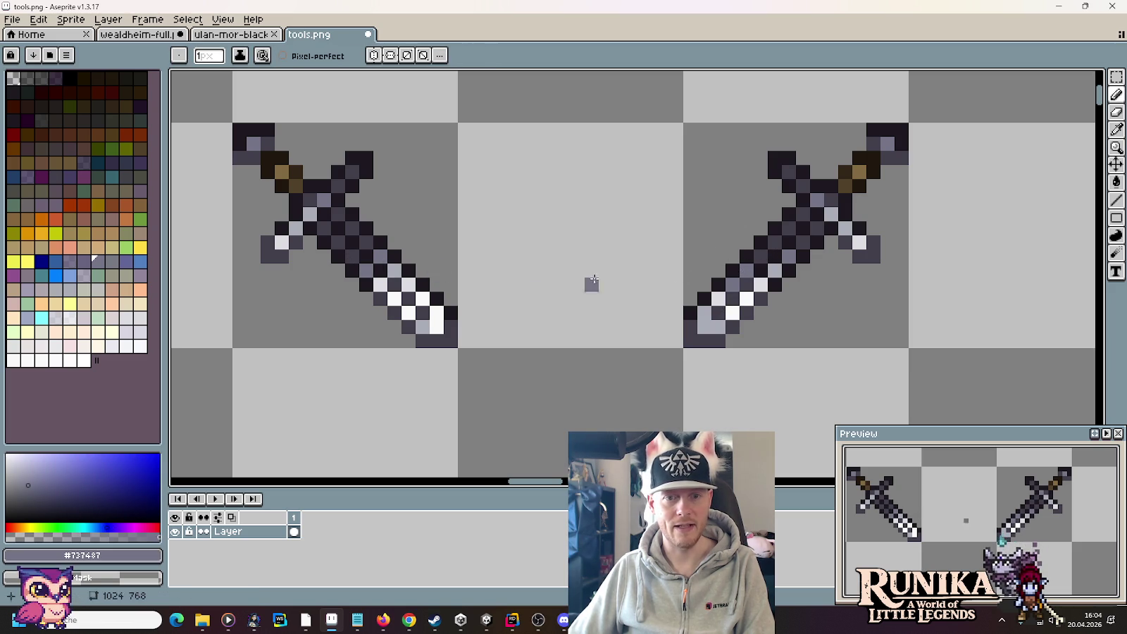
click(372, 282)
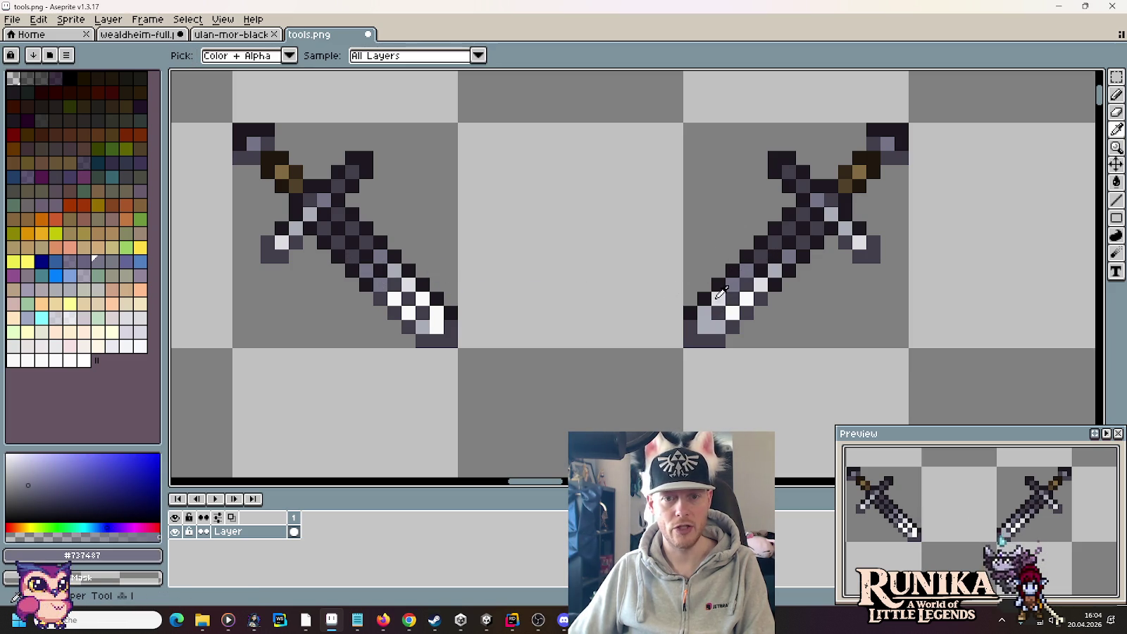
alt+click(717, 295)
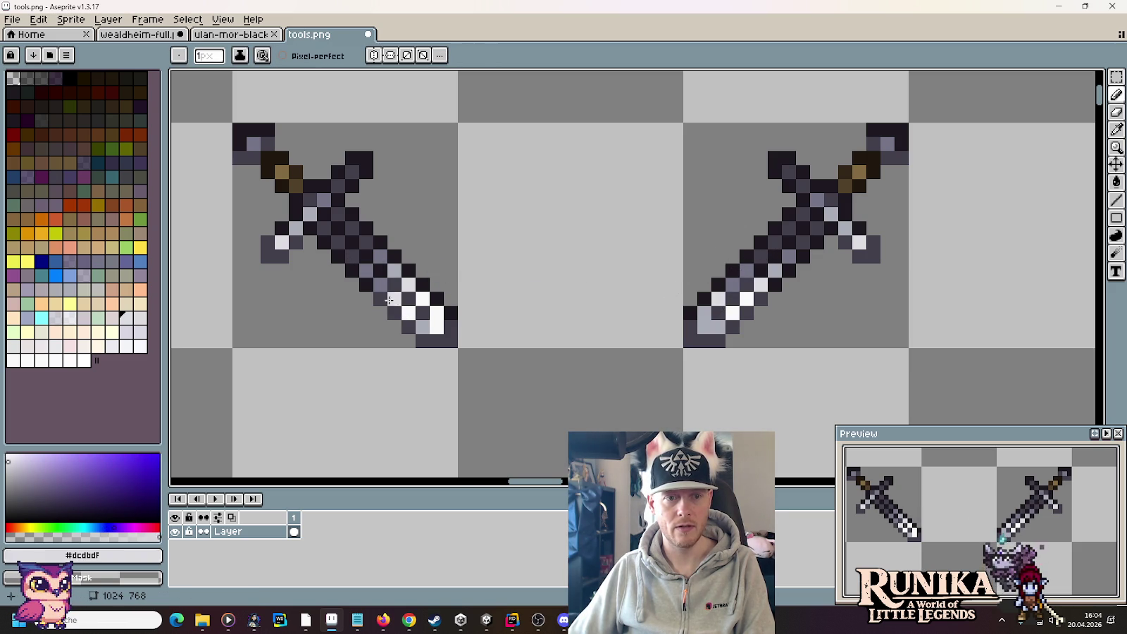
alt+click(408, 313)
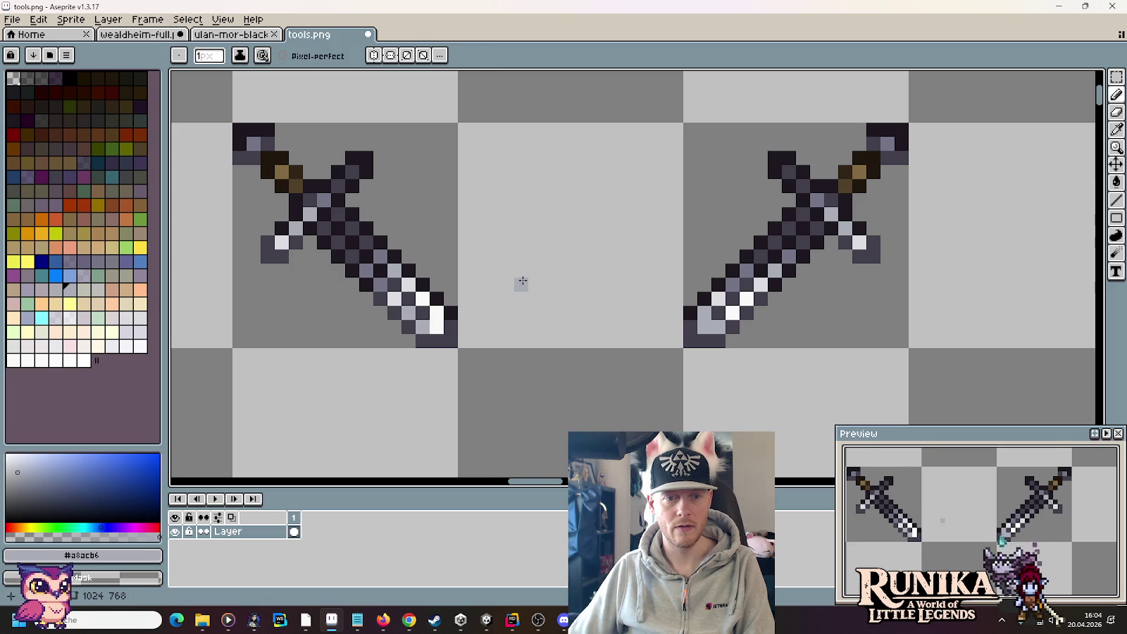
scroll(523, 282, down, 3)
scroll(521, 279, up, 3)
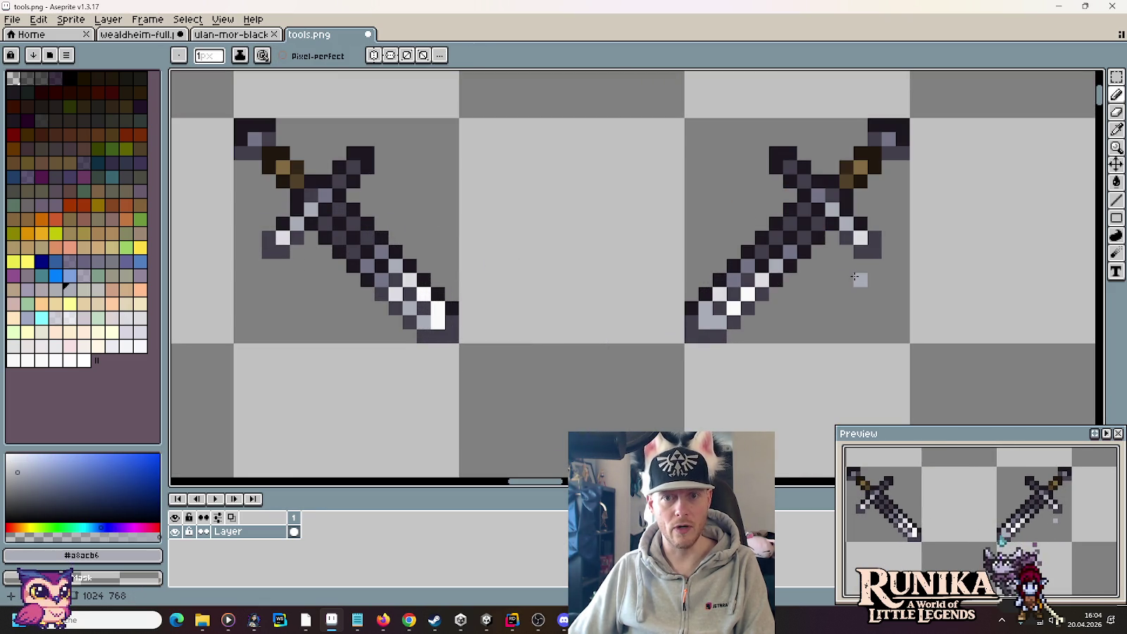
Step: Copy a crossguard piece, rotate it 180°, and place it and a mirrored copy onto both hilts
key(m)
mouse_move(830, 206)
mouse_down()
mouse_move(881, 244)
mouse_move(659, 226)
mouse_up()
mouse_move(811, 175)
mouse_down()
mouse_move(817, 188)
mouse_move(755, 125)
mouse_move(567, 150)
mouse_up()
click(663, 251)
drag(673, 261, 470, 87)
click(38, 19)
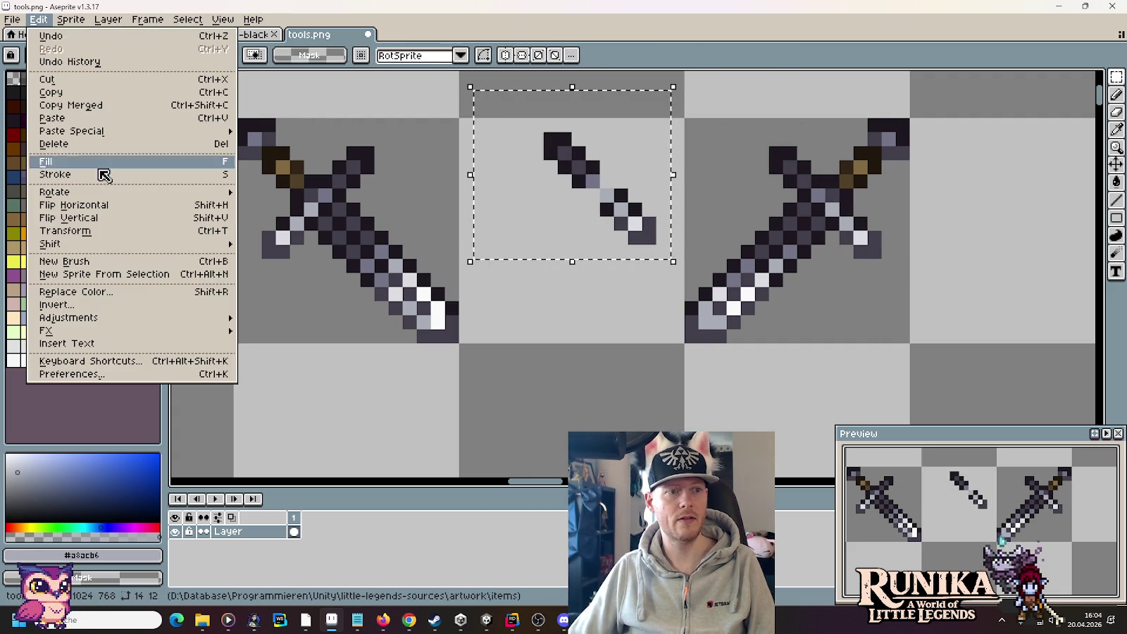
mouse_move(144, 193)
click(262, 191)
key(Return)
mouse_move(610, 214)
mouse_down()
mouse_move(795, 252)
mouse_move(892, 256)
mouse_move(427, 251)
mouse_move(600, 229)
mouse_up()
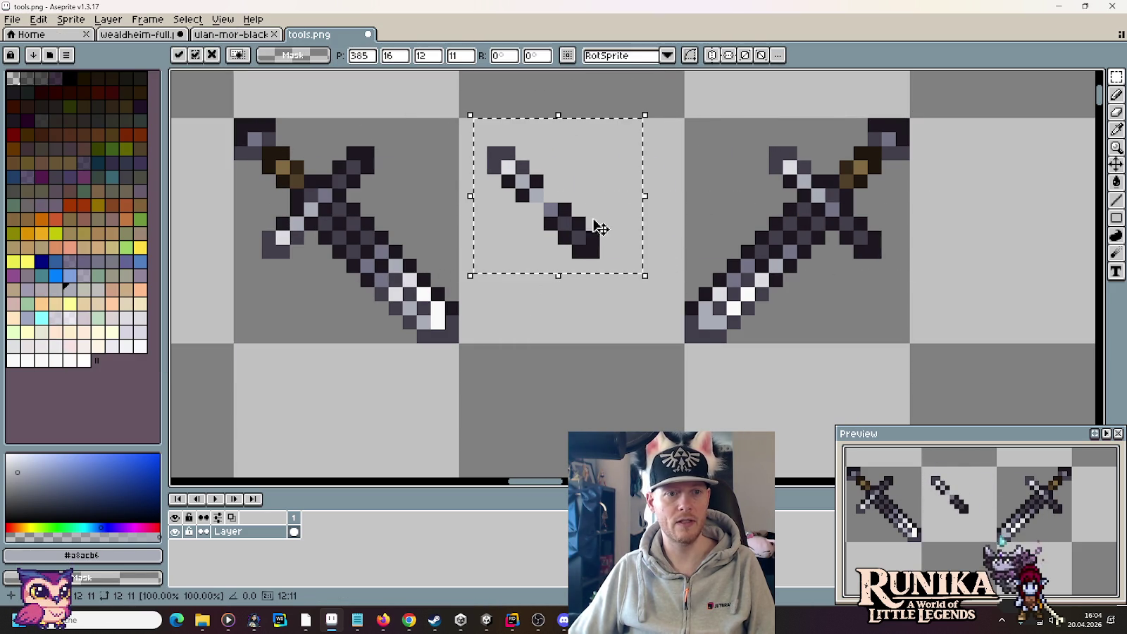
click(38, 19)
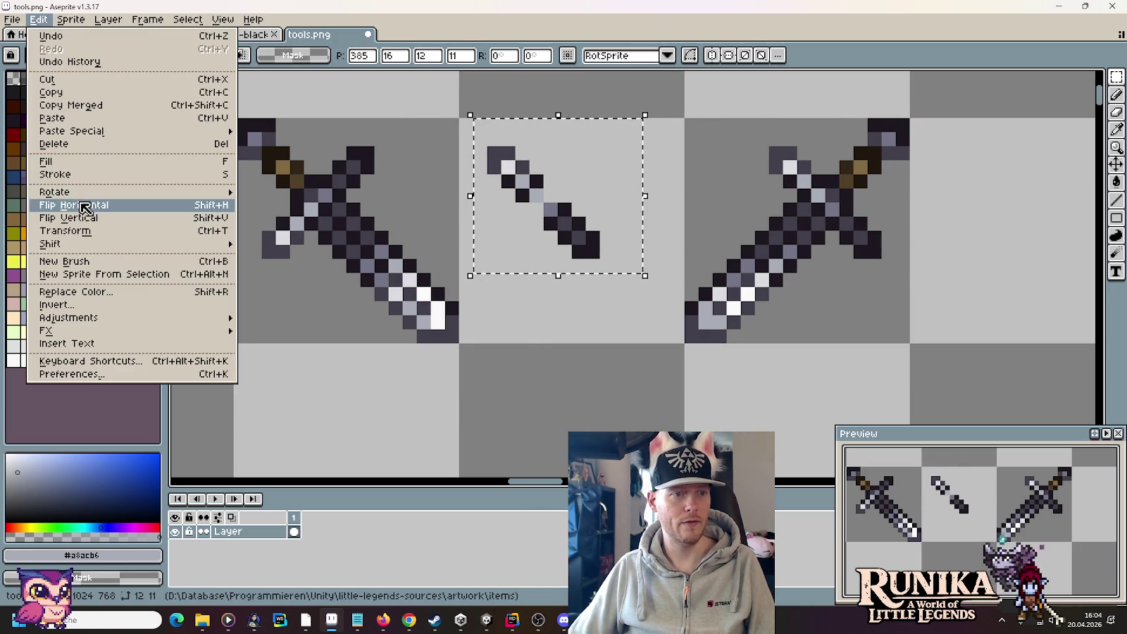
click(84, 206)
drag(637, 221, 335, 214)
key(ctrl+d)
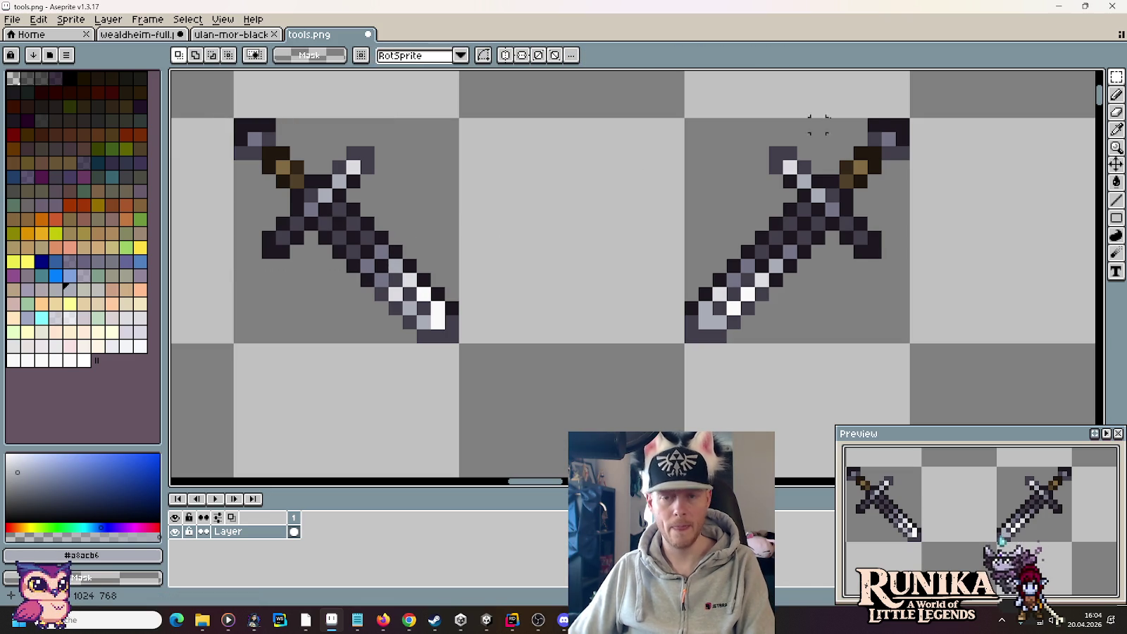
Step: Darken both swords' pommel pixels with dark grey #413e4a and near-black #1d1820
key(i)
click(909, 145)
click(909, 128)
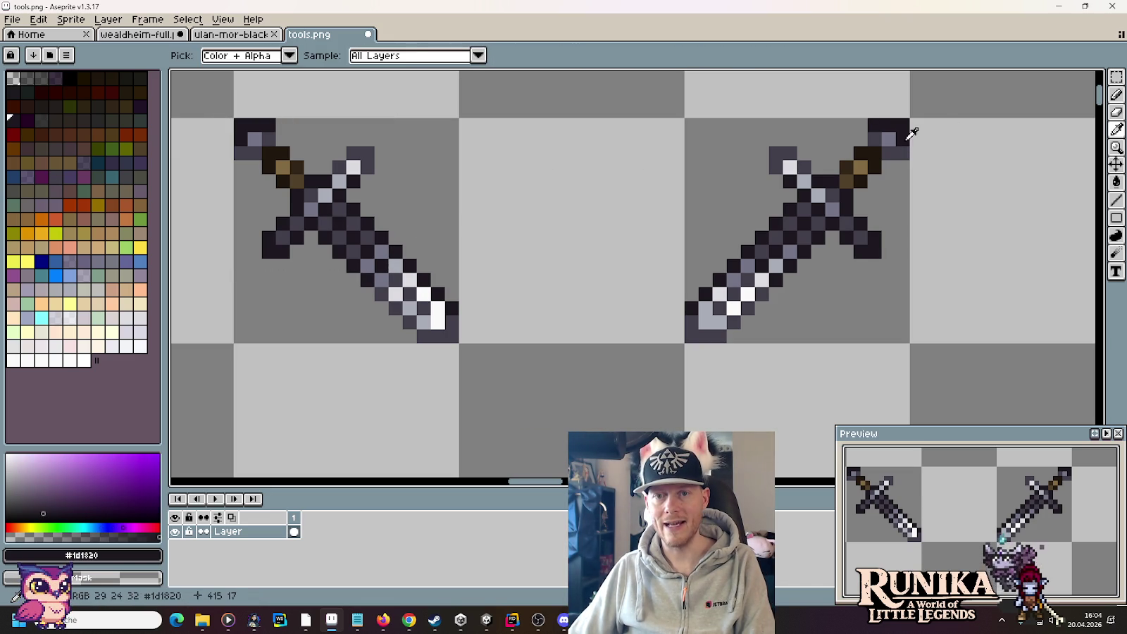
key(b)
drag(904, 154, 889, 153)
key(i)
click(276, 136)
key(b)
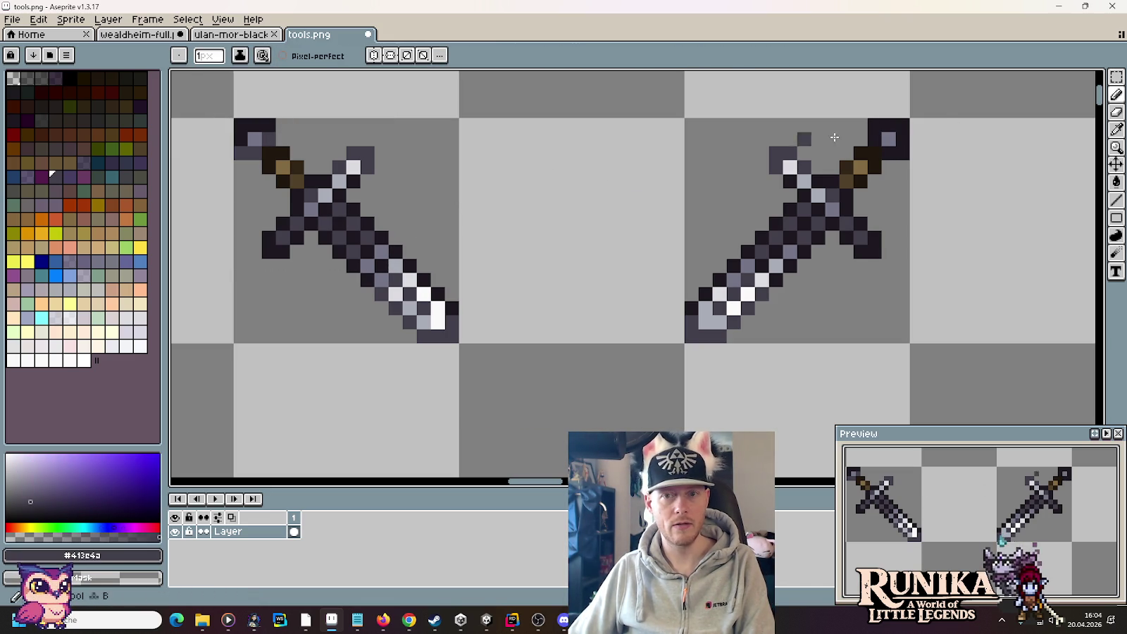
drag(282, 125, 241, 125)
alt+click(244, 134)
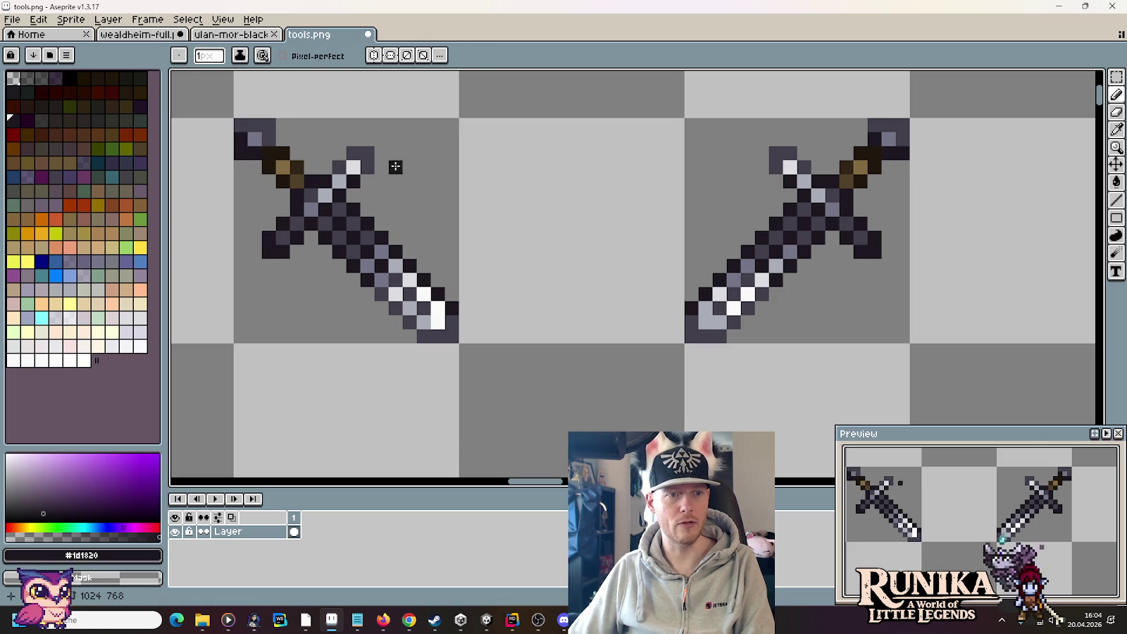
scroll(396, 166, down, 5)
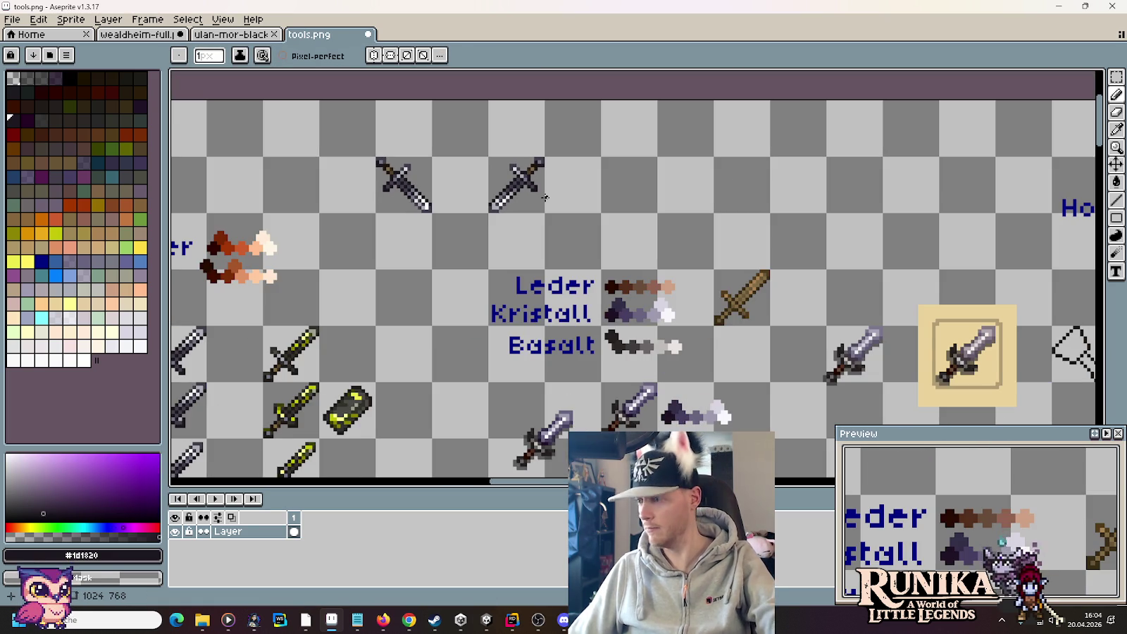
Step: Overlap a copy of the dark sword onto the other to form crossed swords, nudged pixel-perfect
key(m)
mouse_move(472, 171)
mouse_down()
mouse_move(546, 213)
mouse_move(757, 200)
mouse_move(407, 195)
mouse_move(748, 194)
mouse_move(662, 202)
mouse_up()
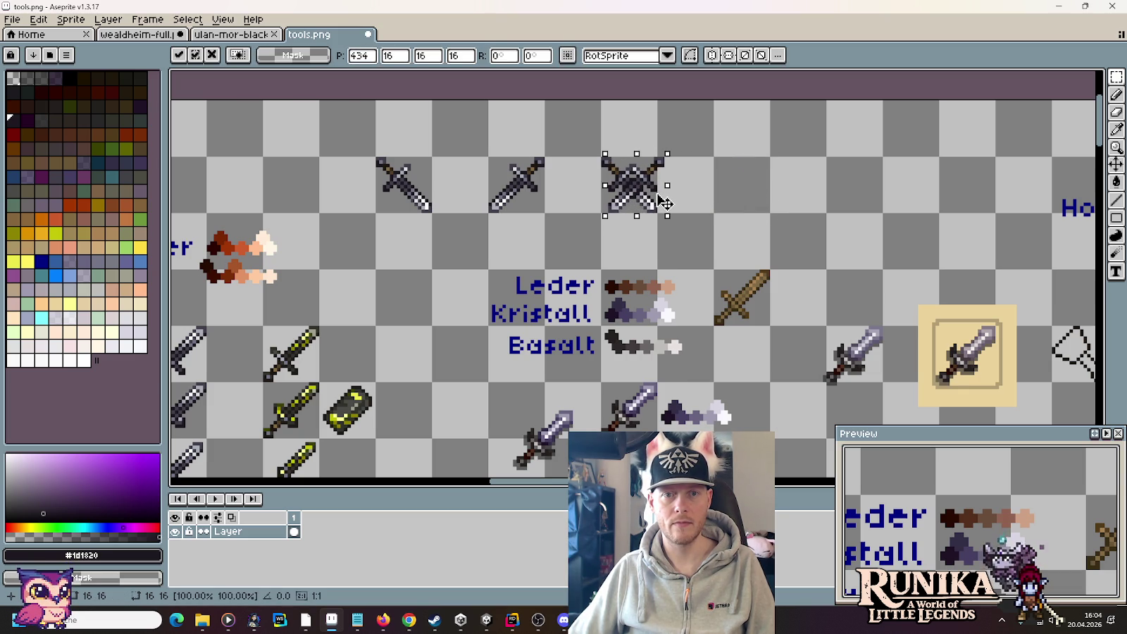
key(Left)
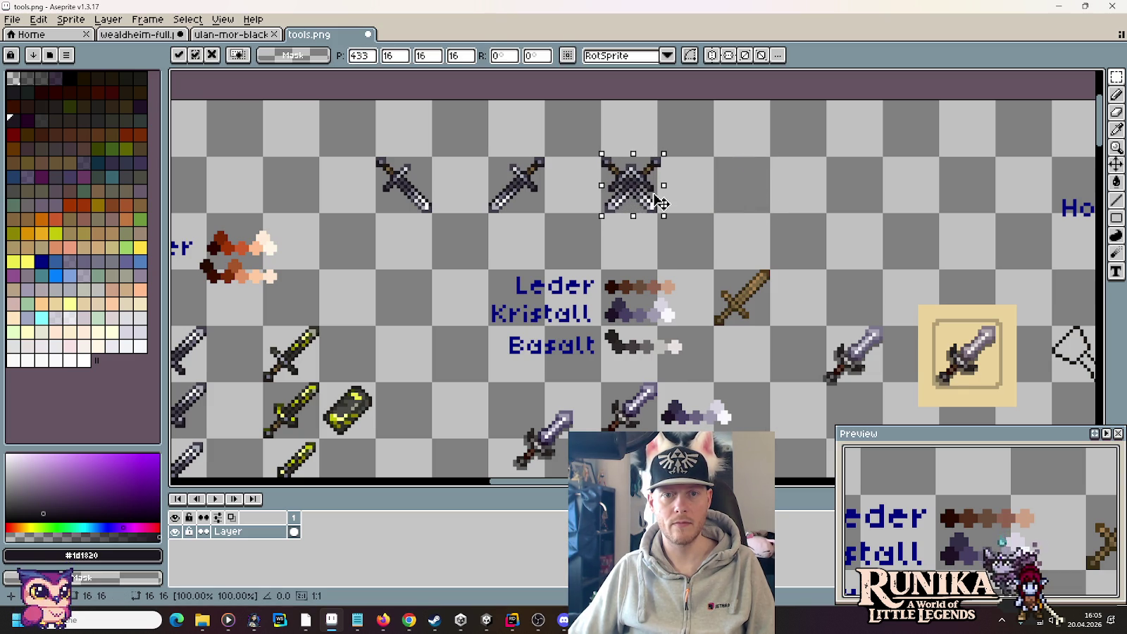
drag(661, 202, 665, 203)
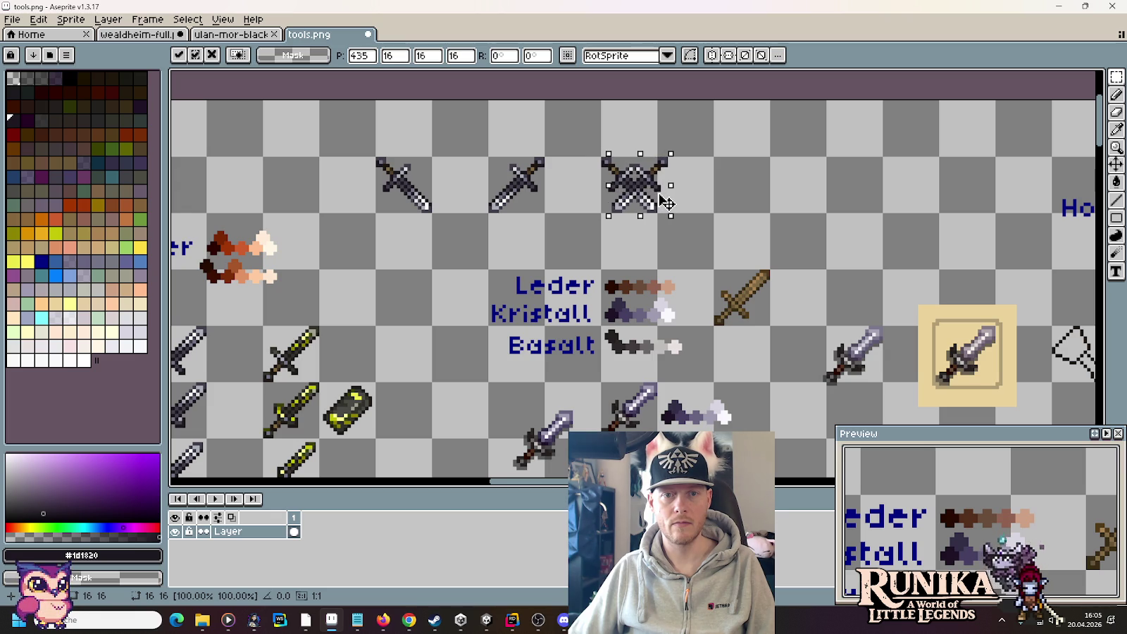
click(697, 197)
mouse_move(595, 153)
mouse_down()
mouse_move(659, 211)
mouse_move(713, 216)
mouse_up()
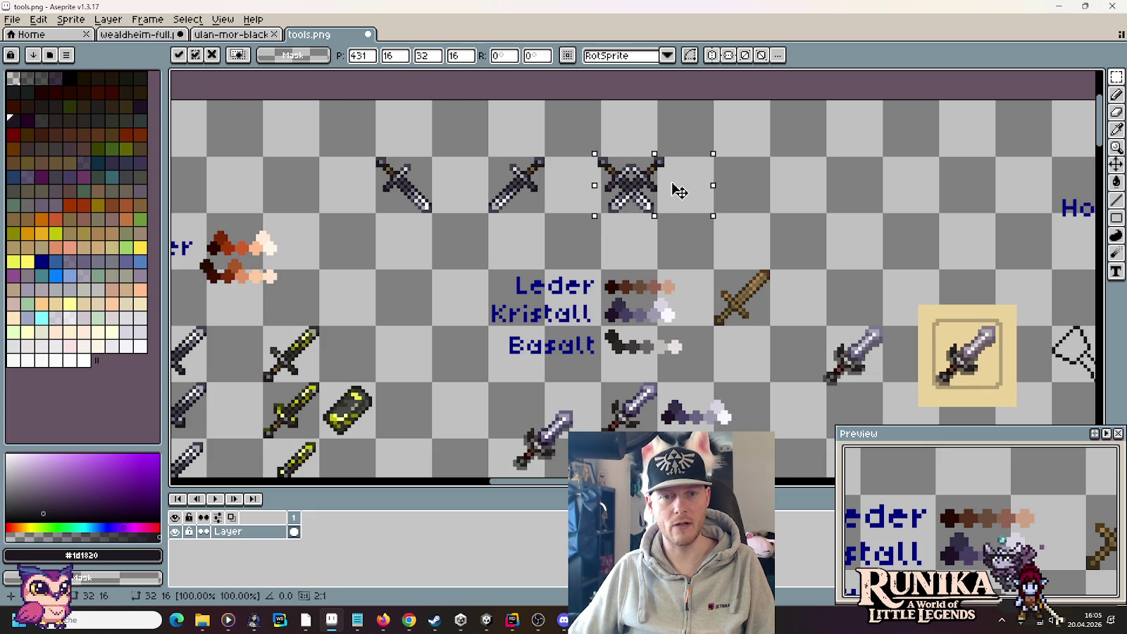
click(759, 204)
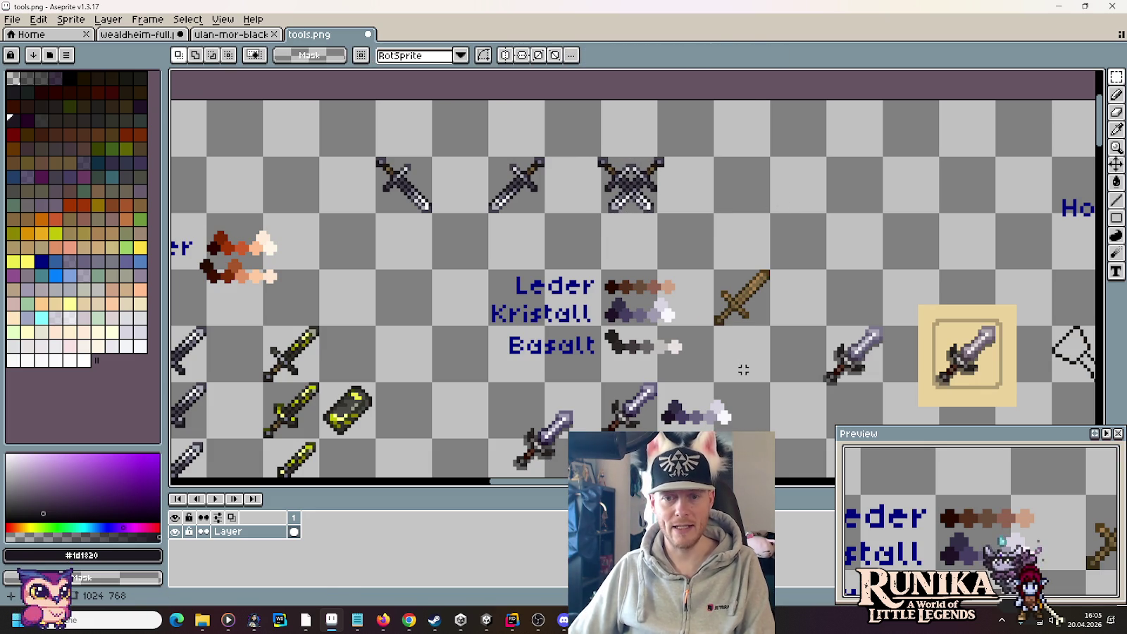
Step: Sample black from the ulan-mor-blacksmith sprite and return to tools.png with the pencil
click(231, 34)
key(i)
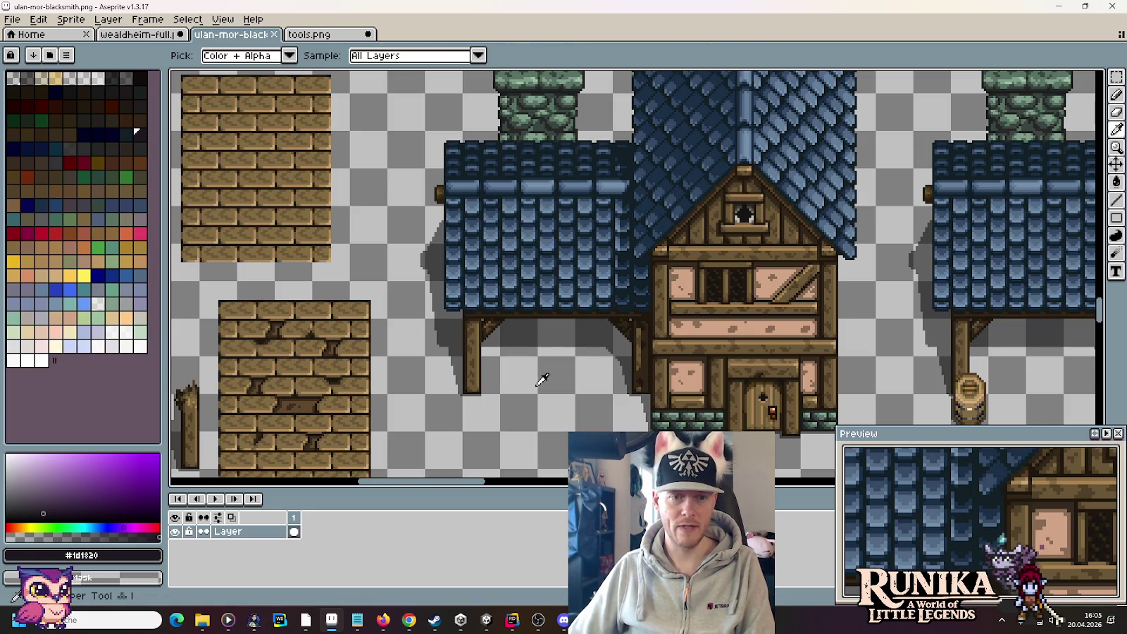
click(533, 331)
key(b)
key(ctrl+Tab)
scroll(740, 297, up, 4)
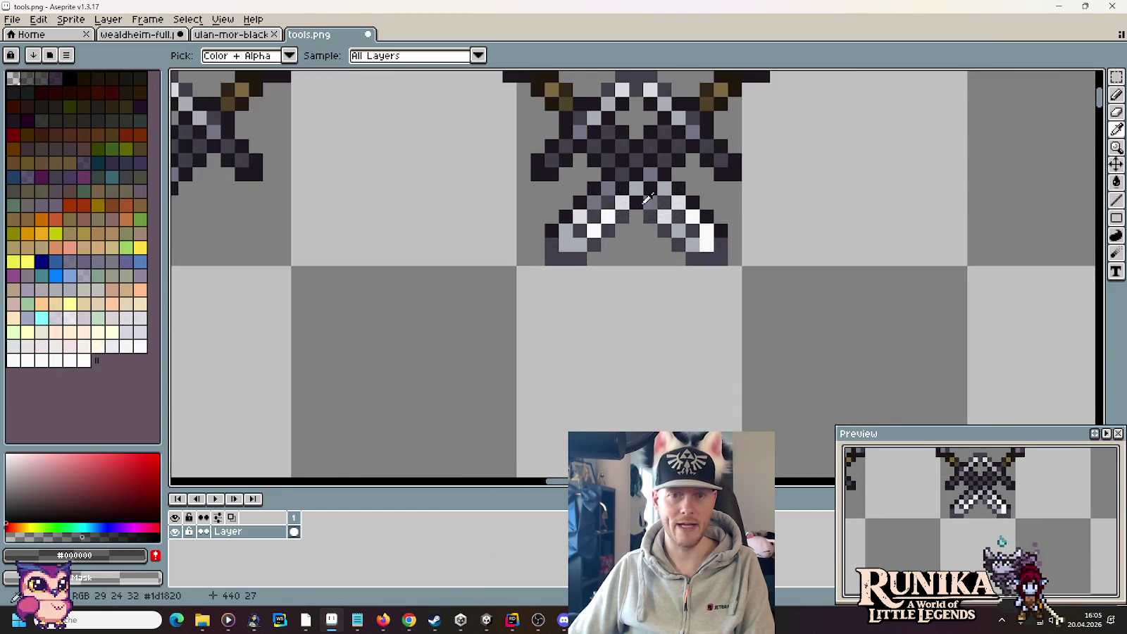
Step: Paint dark pixels over the blade intersection, outlines and top-right hilt, plus one beside the left blade
mouse_move(740, 297)
mouse_down()
mouse_move(692, 286)
mouse_move(637, 241)
mouse_move(613, 243)
mouse_move(577, 276)
mouse_move(503, 276)
mouse_move(503, 258)
mouse_up()
mouse_move(559, 160)
mouse_down()
mouse_move(560, 145)
mouse_move(521, 182)
mouse_move(492, 182)
mouse_up()
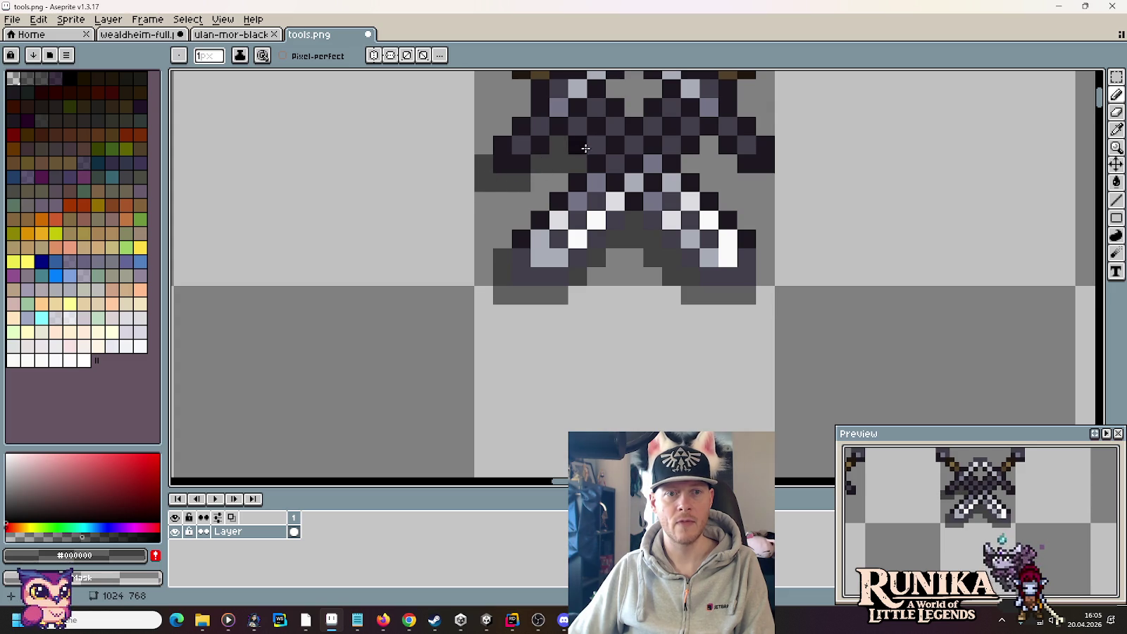
scroll(773, 301, up, 3)
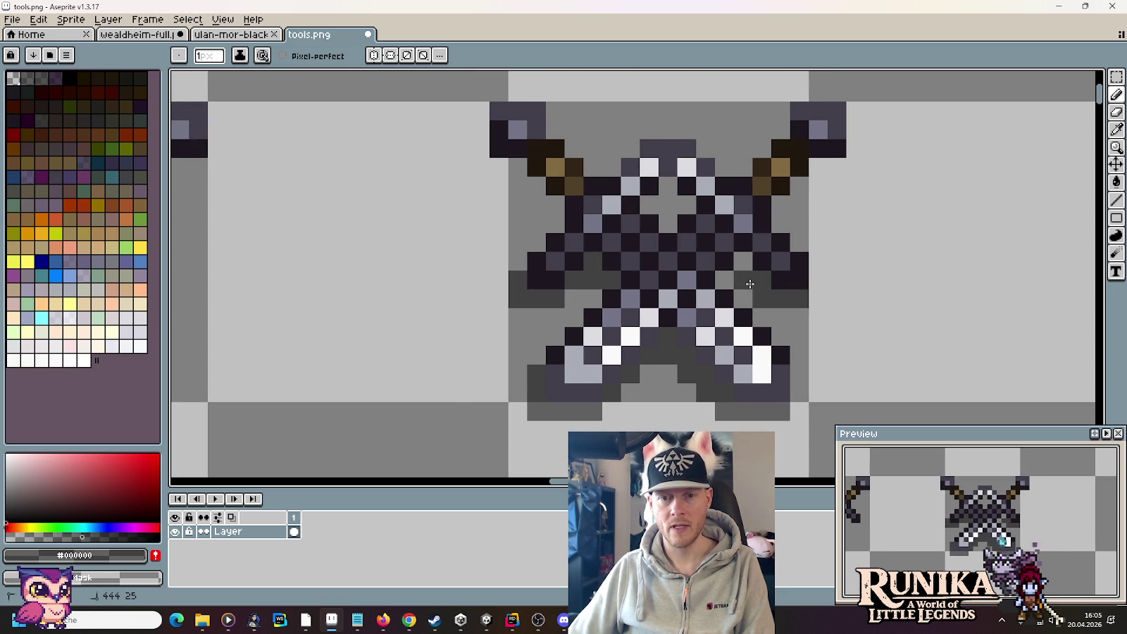
drag(818, 167, 837, 167)
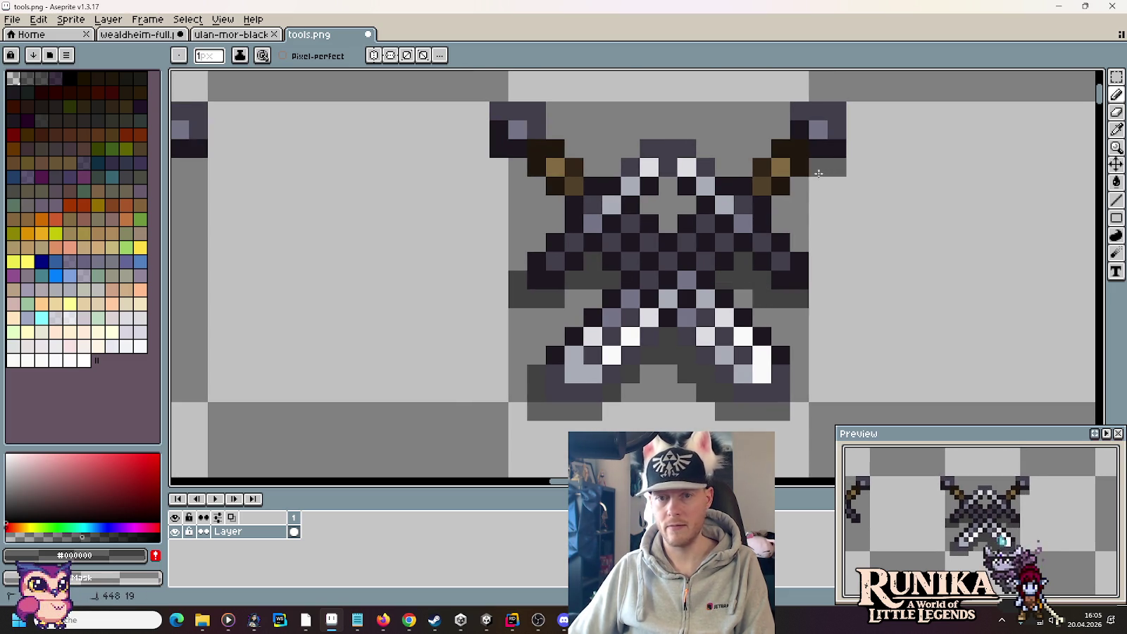
click(687, 205)
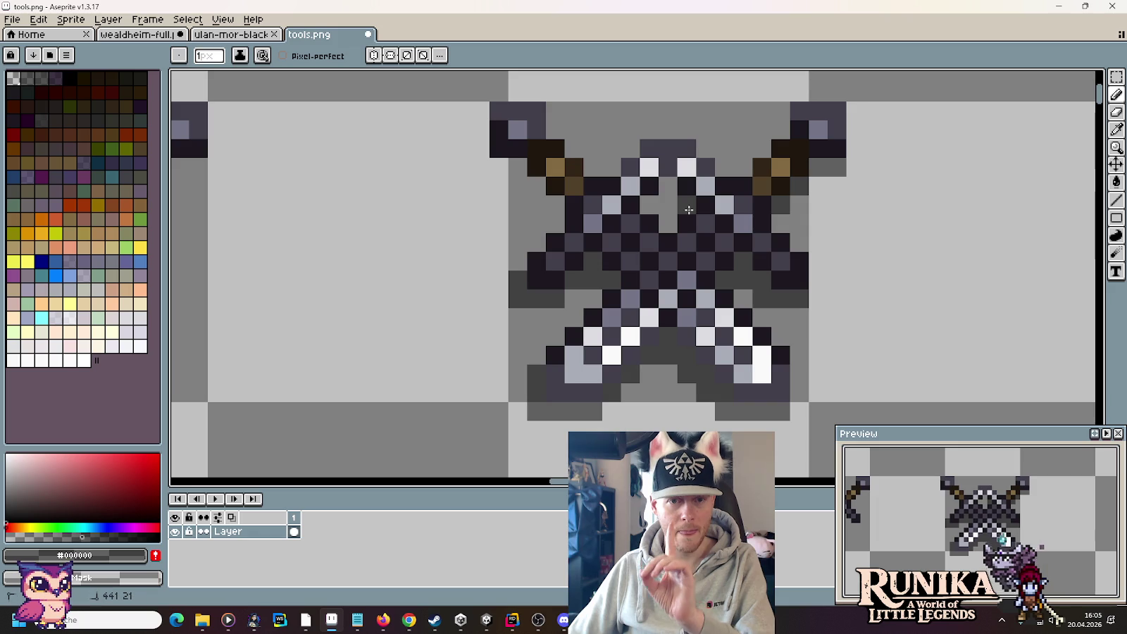
click(668, 205)
drag(669, 204, 649, 204)
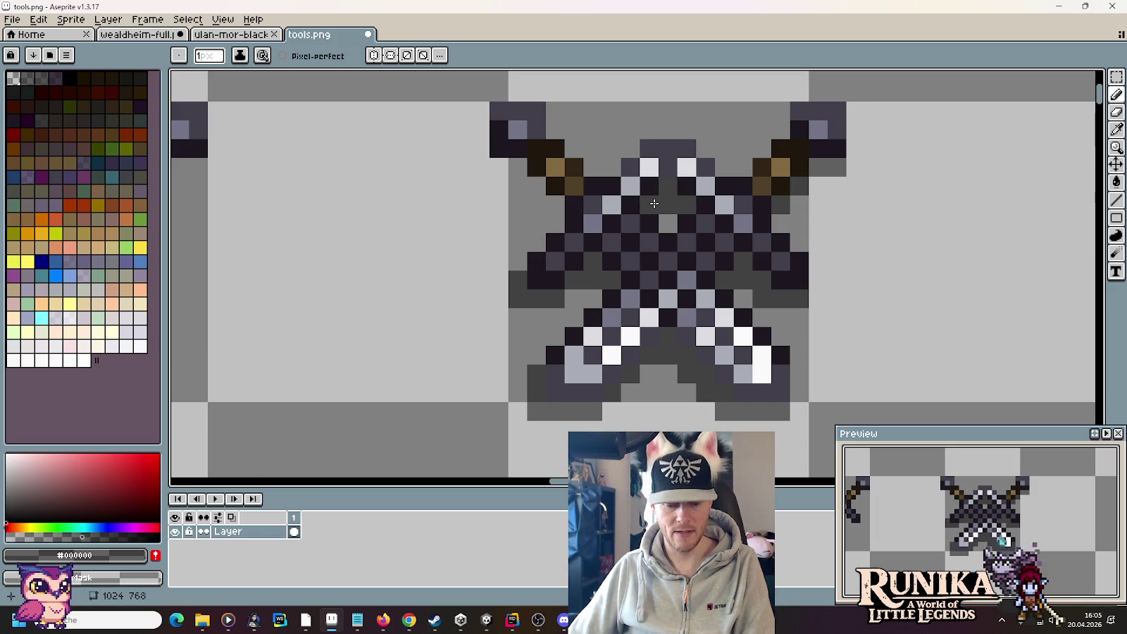
click(557, 207)
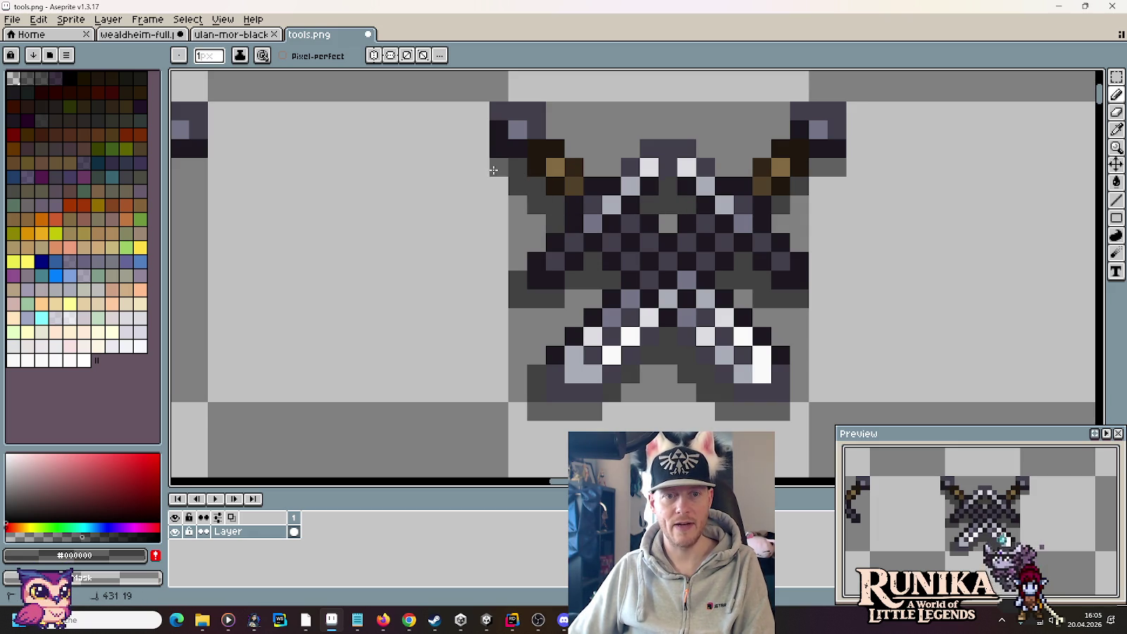
Step: Shift the crossed swords right to centre them in their 32×32 cell, then select that cell
key(m)
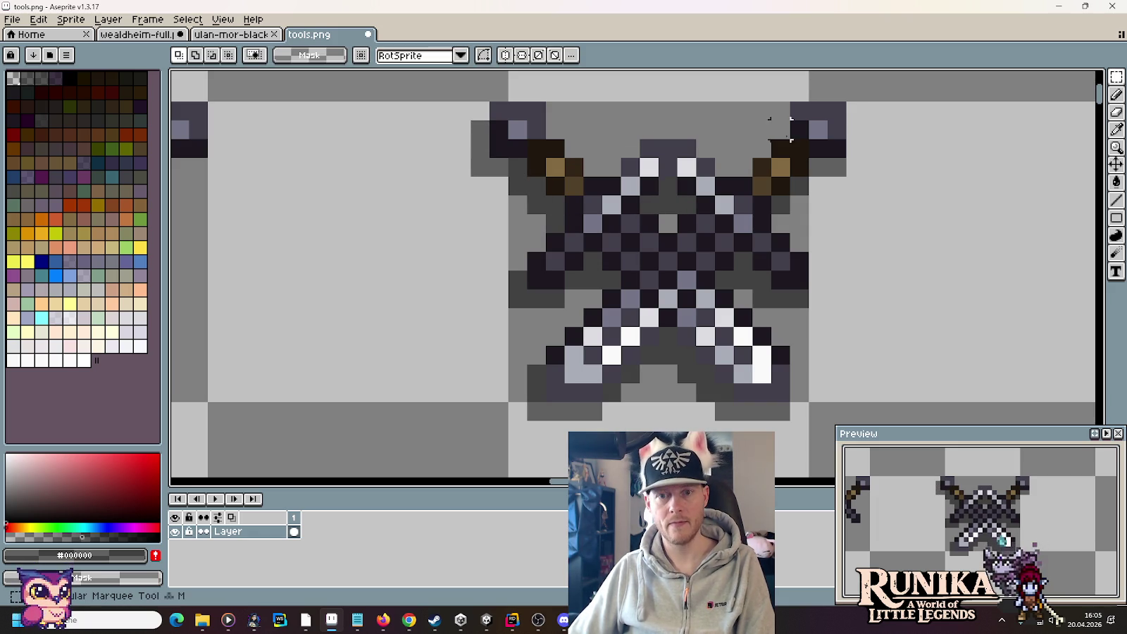
mouse_move(846, 103)
mouse_down()
mouse_move(453, 282)
mouse_move(471, 286)
mouse_up()
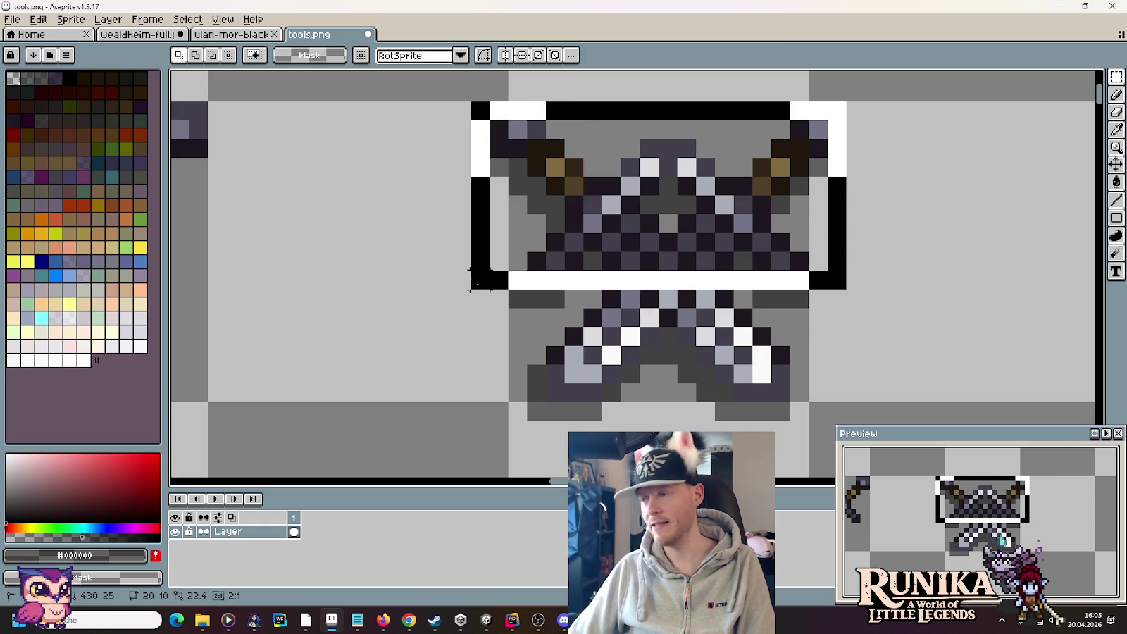
scroll(348, 256, down, 3)
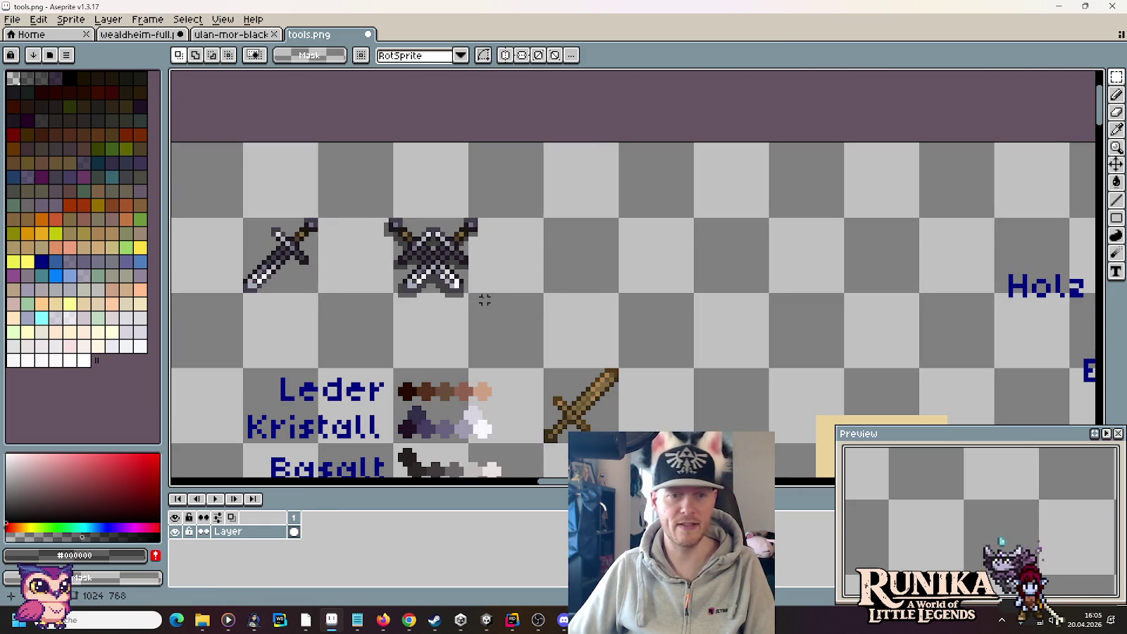
mouse_move(372, 224)
mouse_down()
mouse_move(515, 309)
mouse_move(554, 296)
mouse_up()
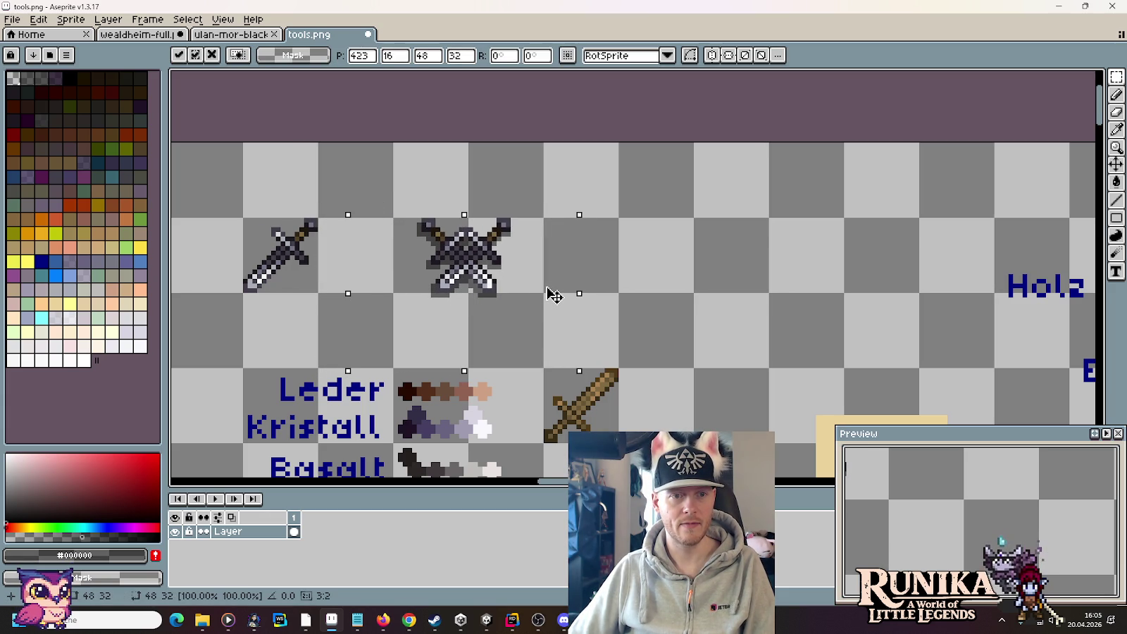
key(Right)
key(Return)
key(ctrl+d)
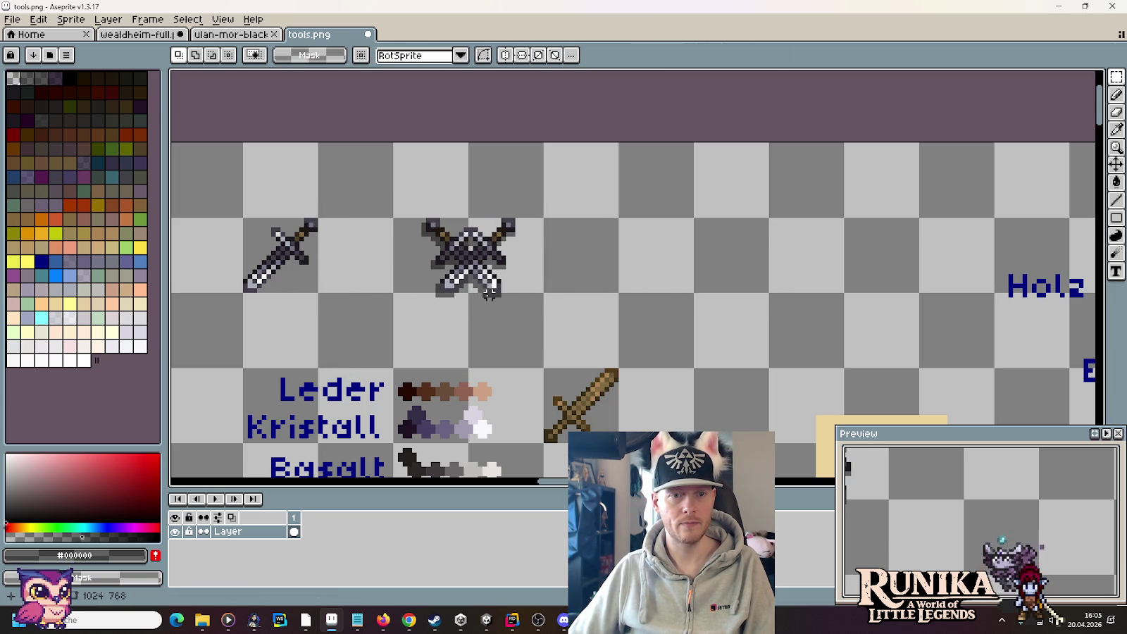
drag(517, 310, 416, 233)
right_click(524, 260)
key(Escape)
Step: Create a new 32×32 sprite and paste the crossed swords into it
click(12, 19)
click(21, 32)
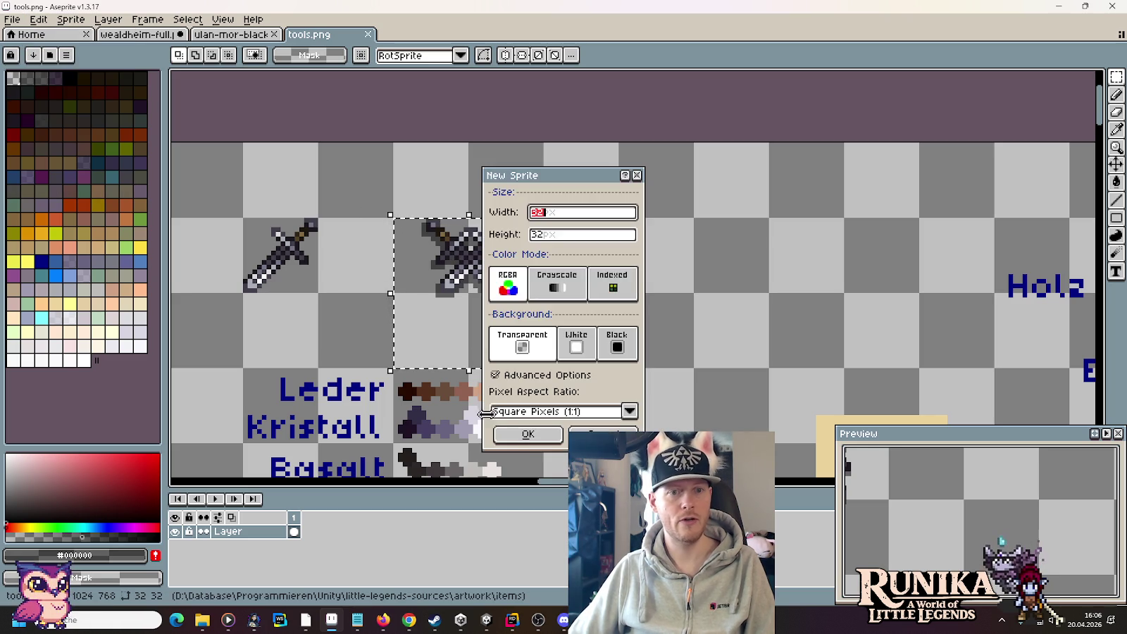
click(526, 433)
key(ctrl+v)
Step: Save the sprite as DecorativeSwords.png in images/entities/buildings/blacksmith
key(ctrl+s)
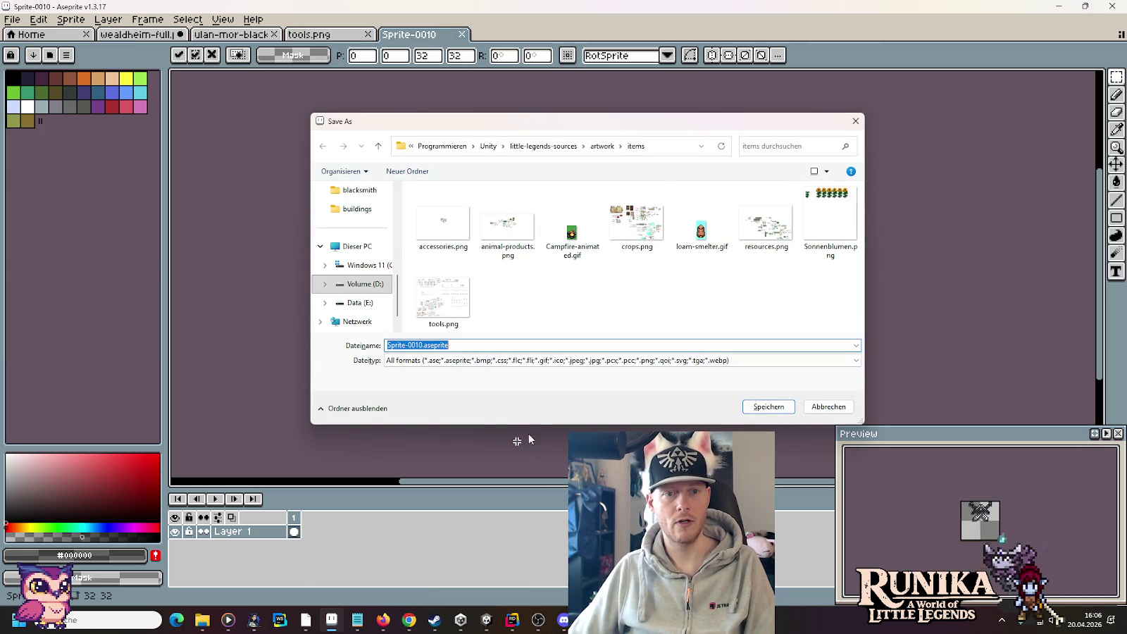
click(543, 146)
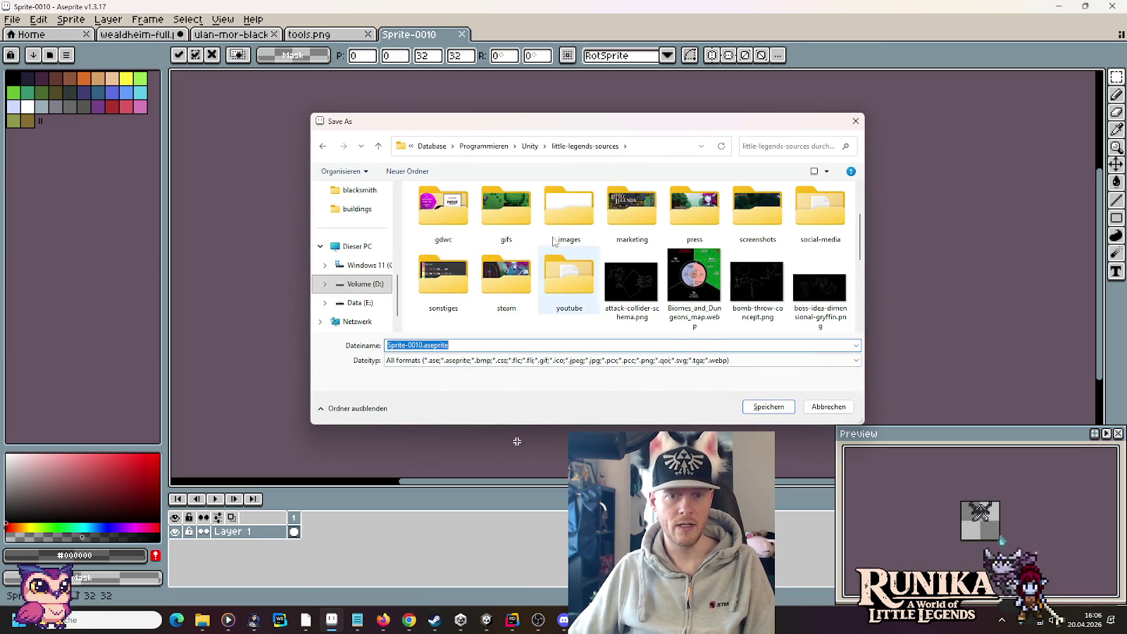
double_click(557, 217)
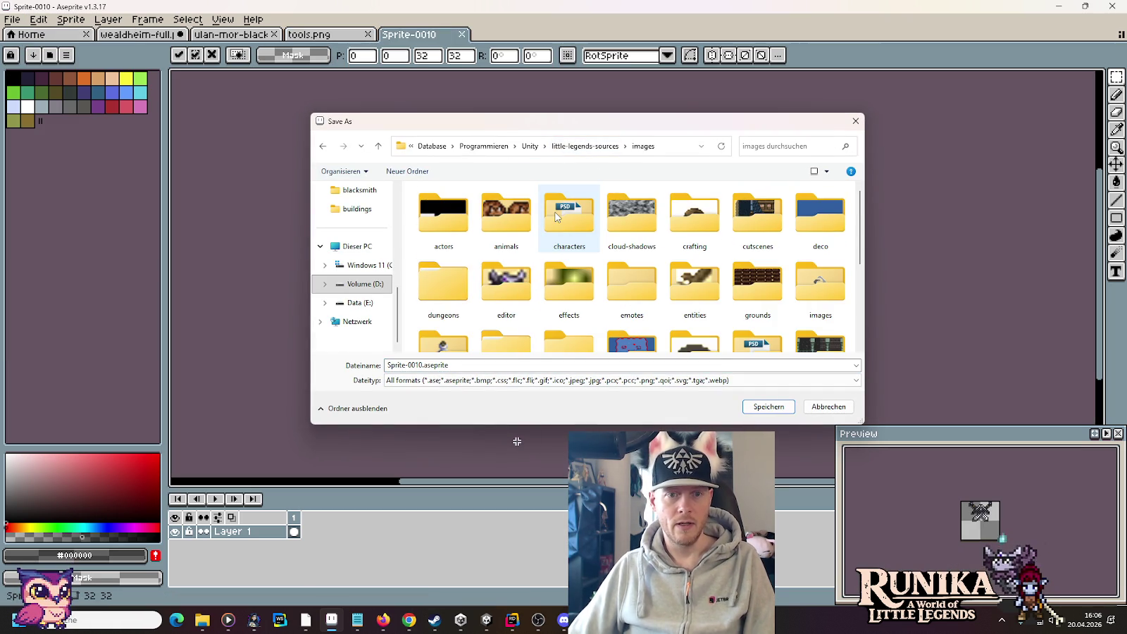
double_click(696, 285)
double_click(441, 239)
key(BackSpace)
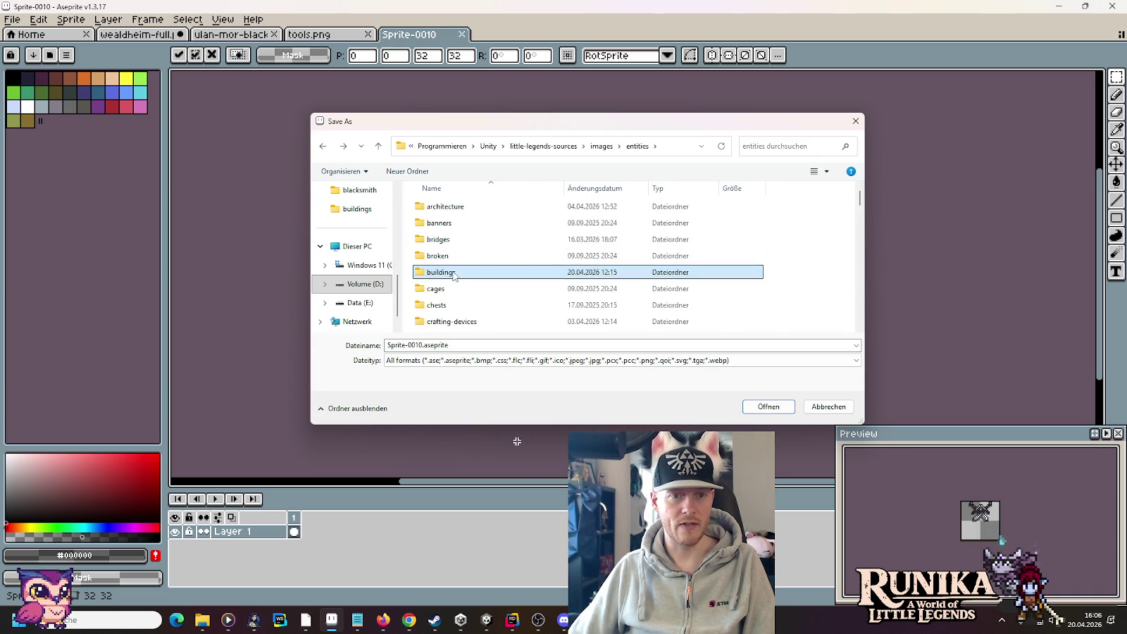
double_click(465, 273)
double_click(506, 229)
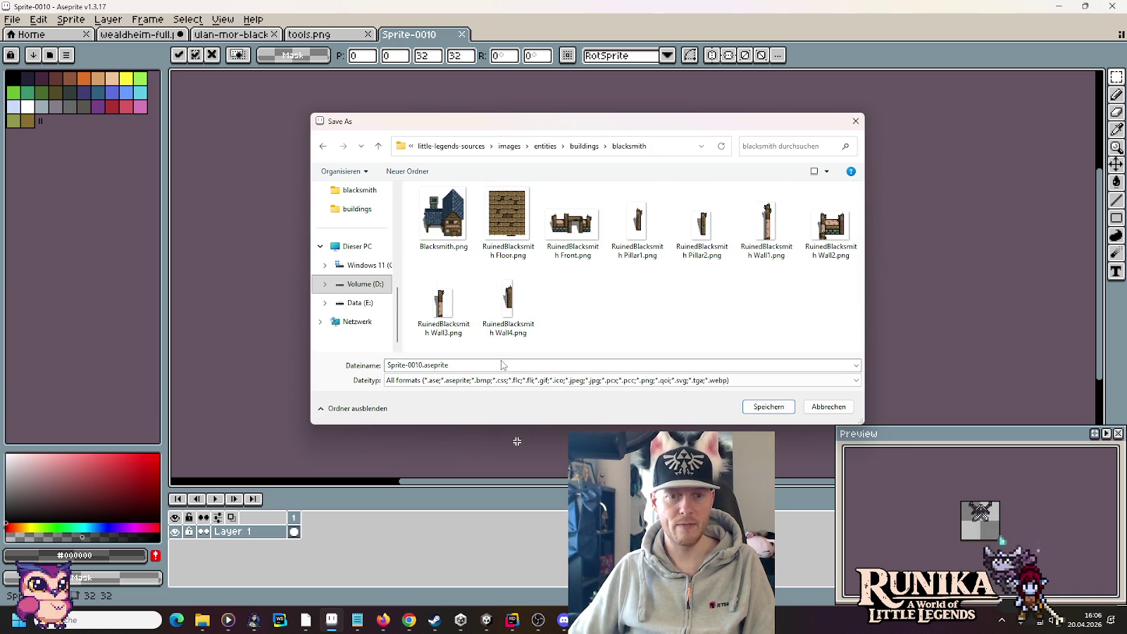
click(503, 364)
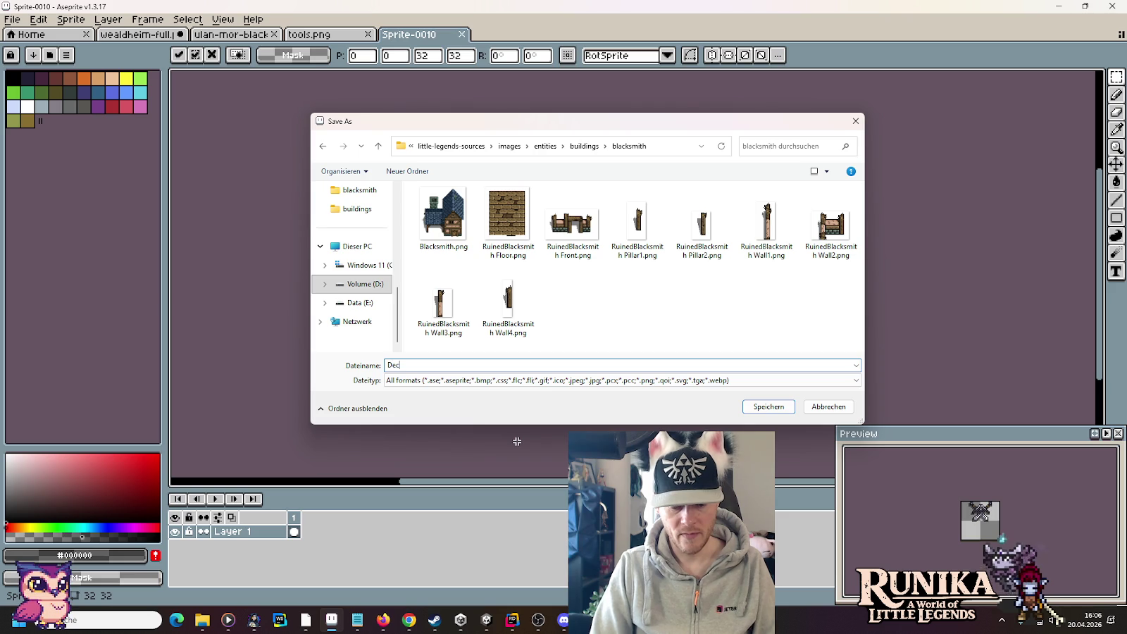
text(DecorativeSwords.png)
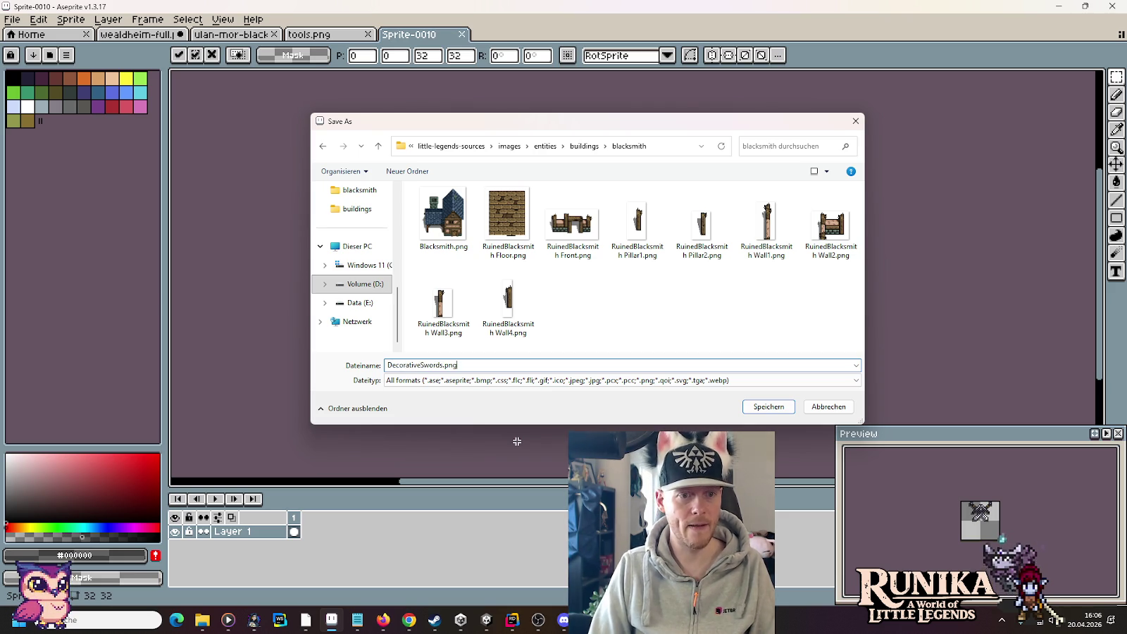
key(Return)
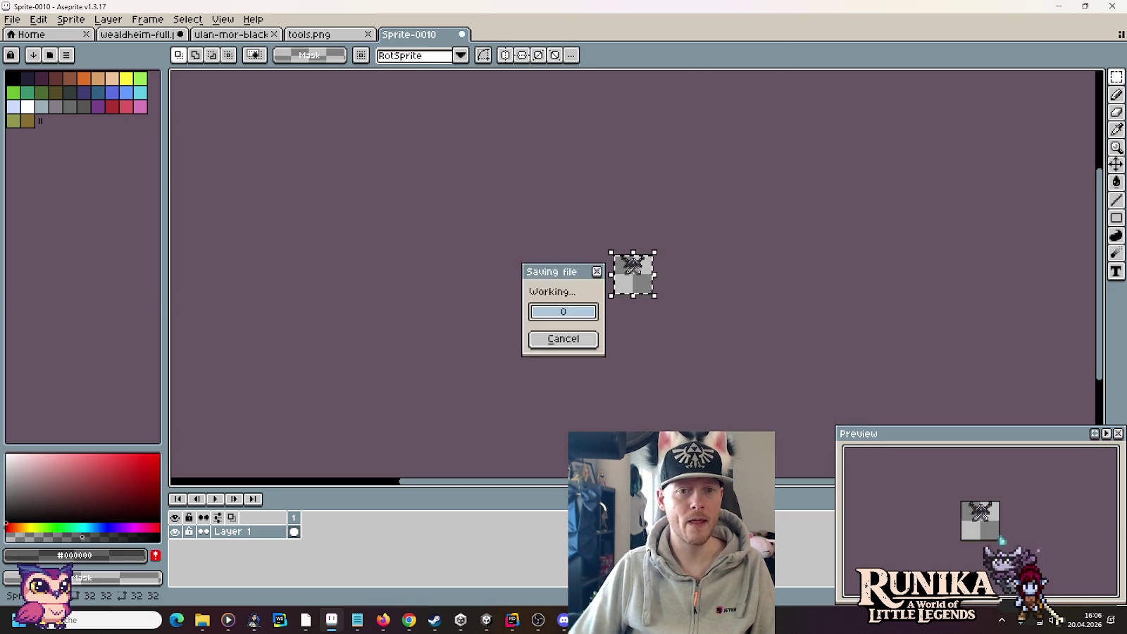
Step: Find and select DecorativeSwords.png in the source images/entities/buildings/blacksmith folder
mouse_move(200, 625)
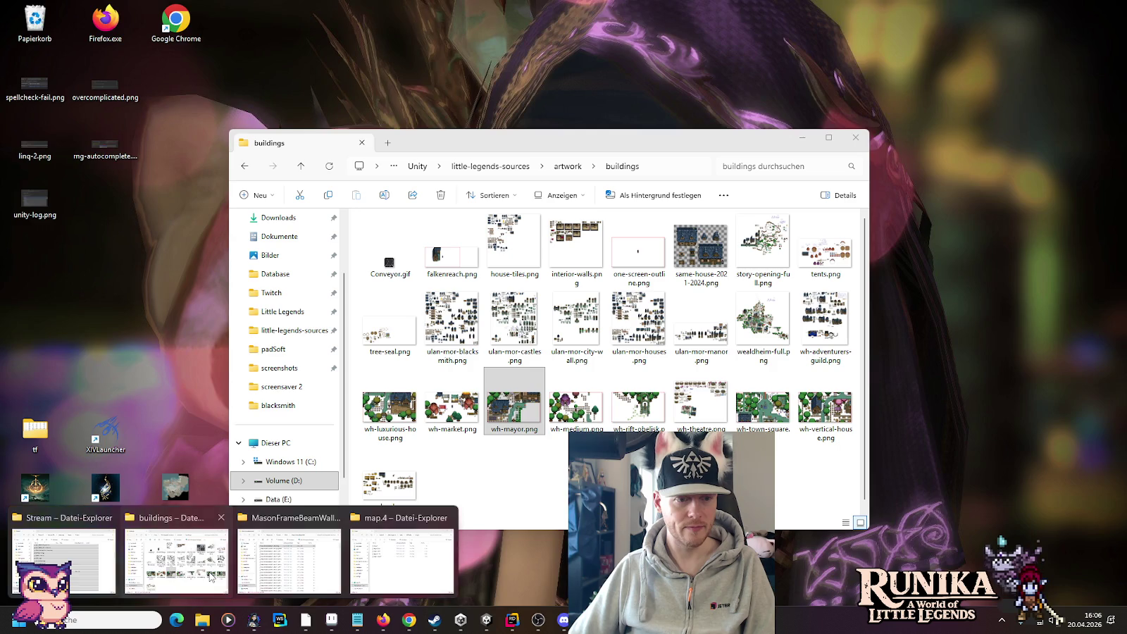
click(176, 560)
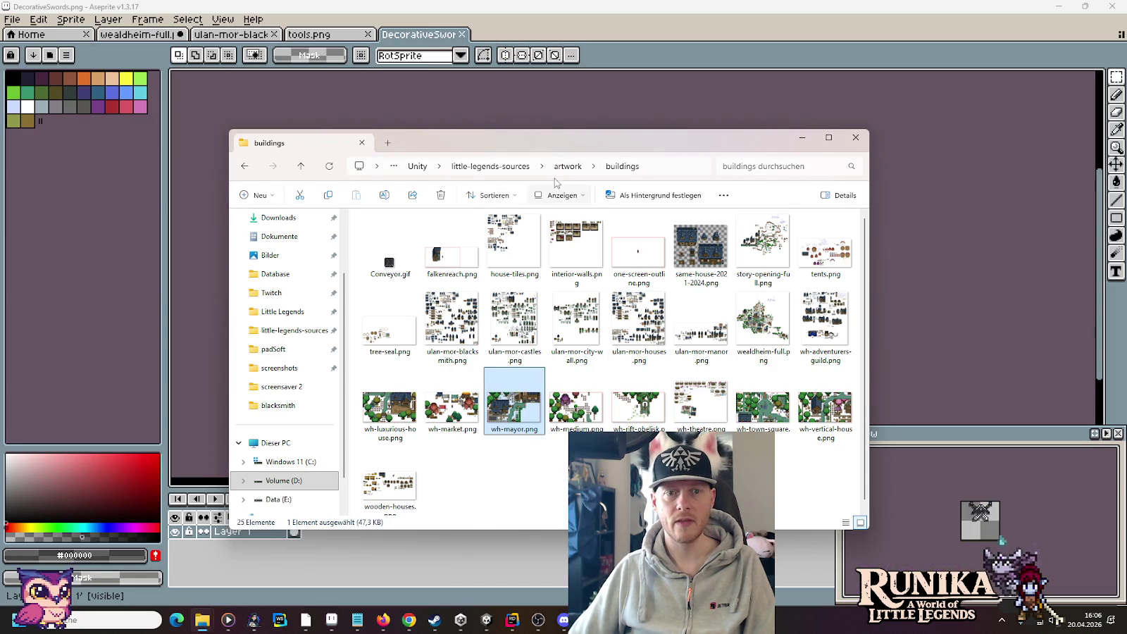
click(490, 166)
double_click(520, 303)
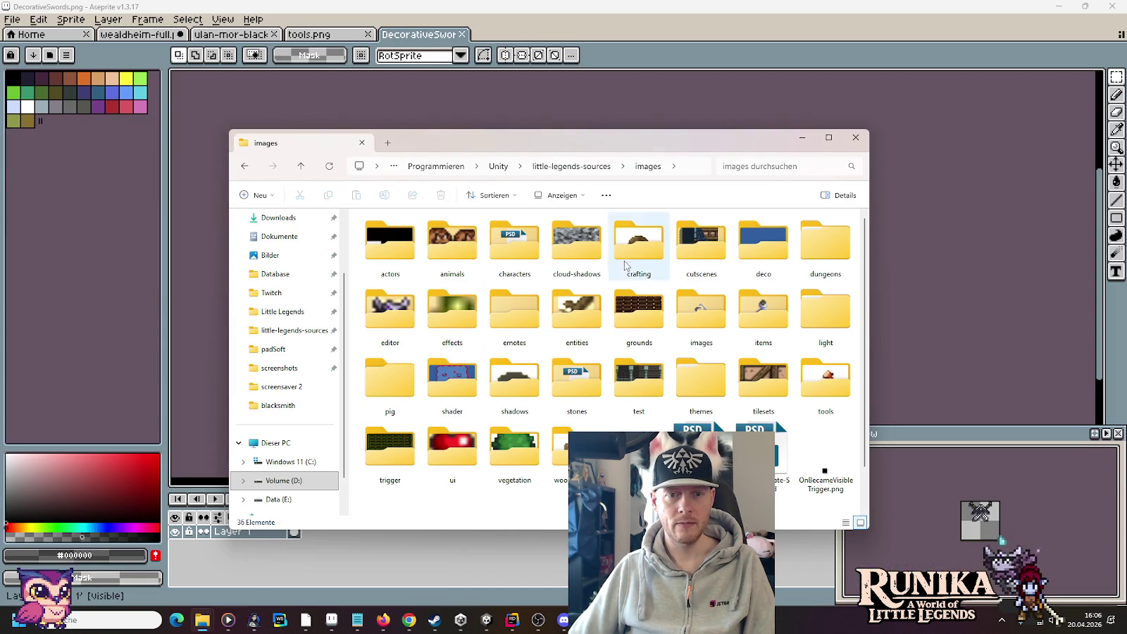
double_click(584, 318)
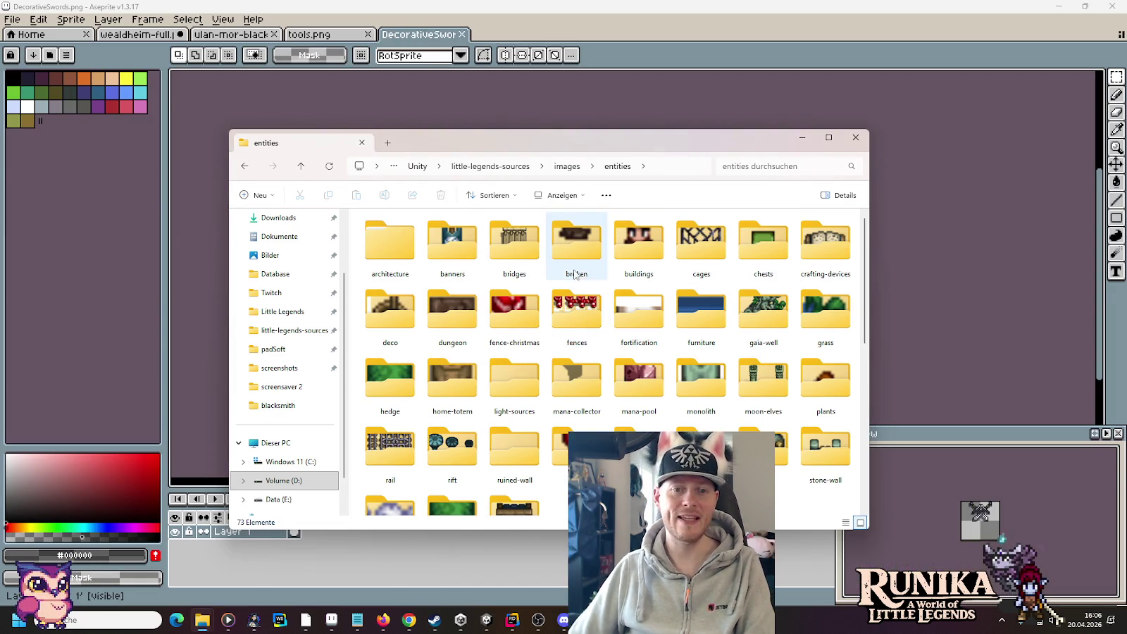
double_click(621, 257)
double_click(465, 254)
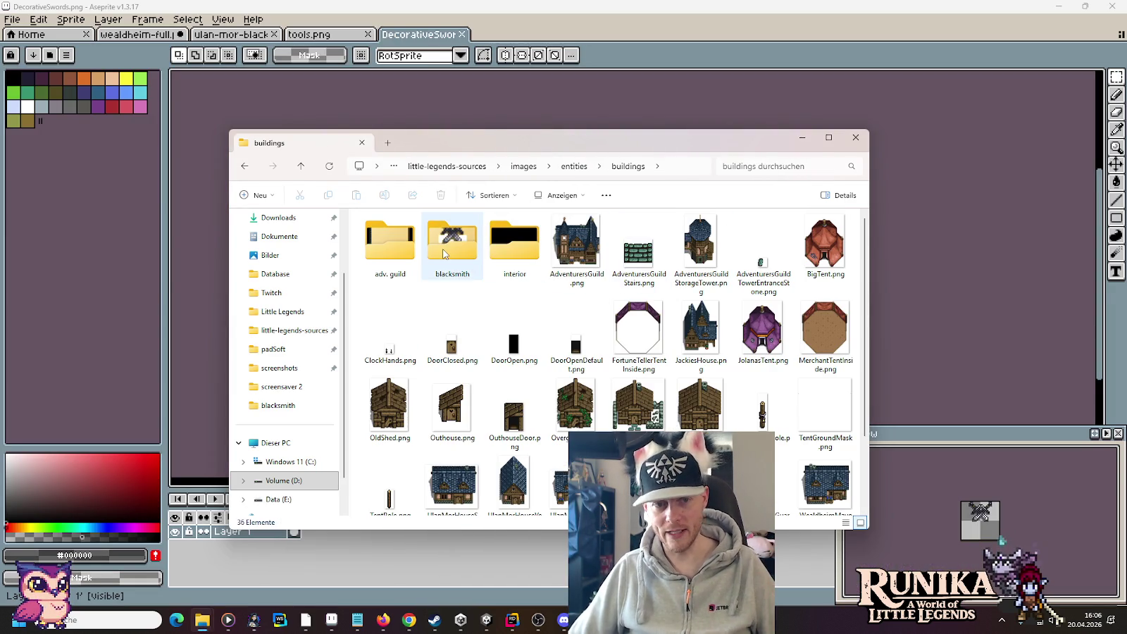
click(458, 269)
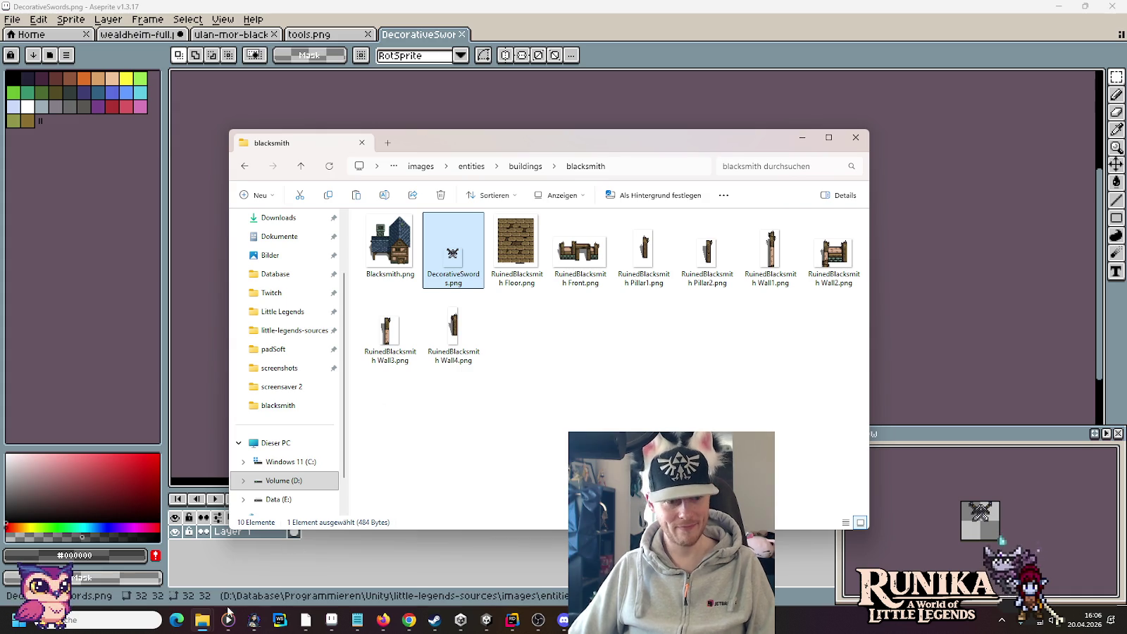
Step: Open Assets/Resources/Entities/Buildings/Wealdheim/Blacksmith in the project's Explorer window, then return to Unity
mouse_move(202, 620)
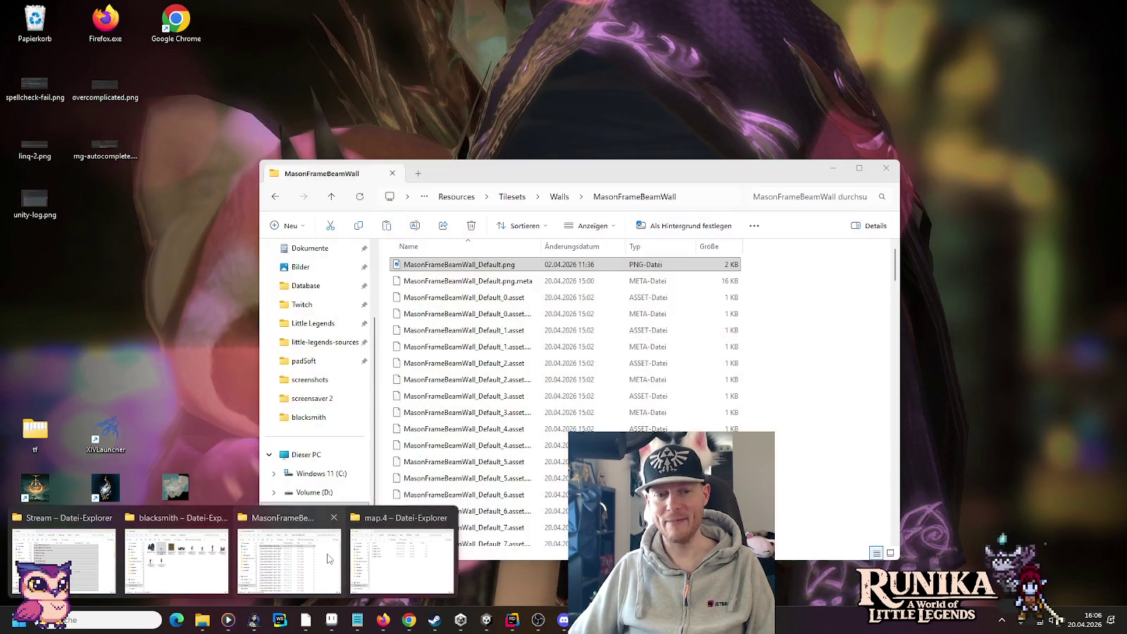
click(327, 558)
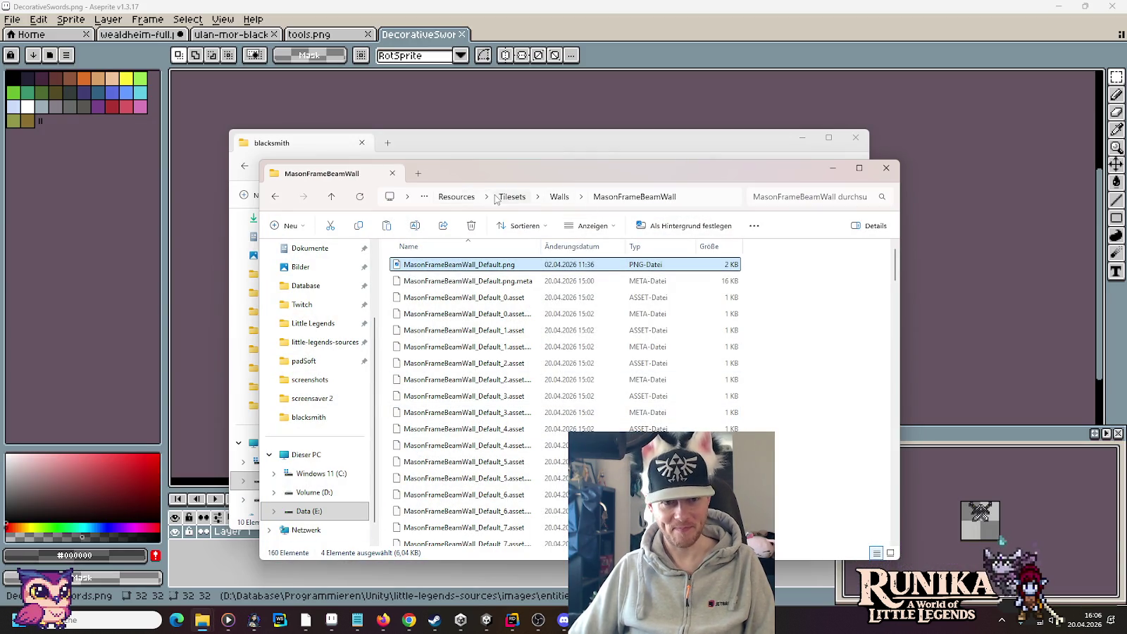
click(466, 199)
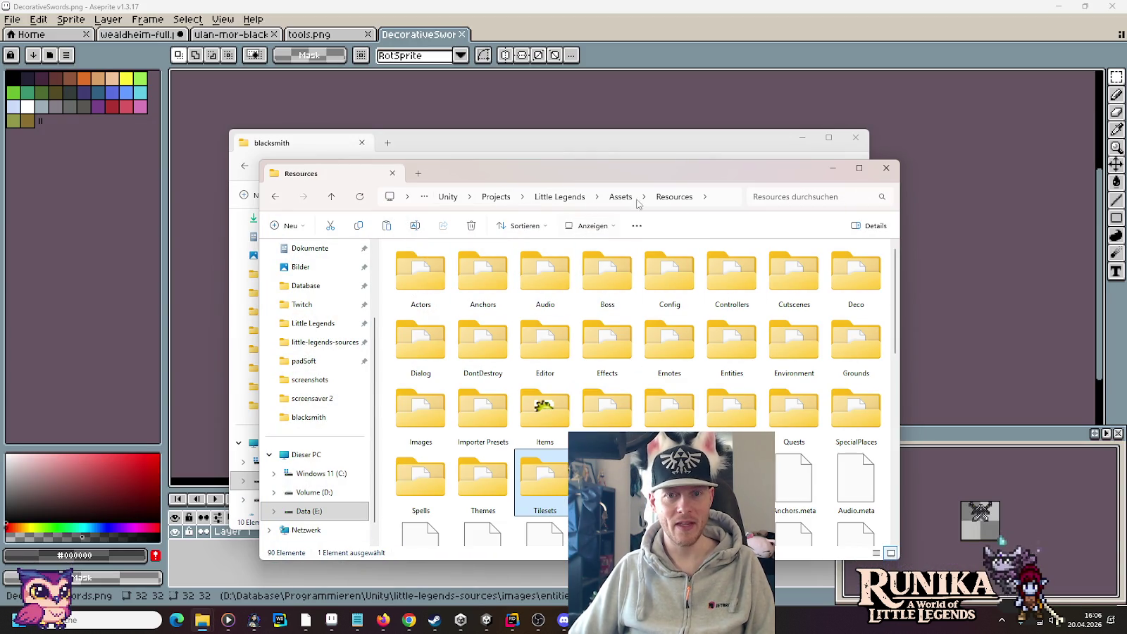
double_click(732, 340)
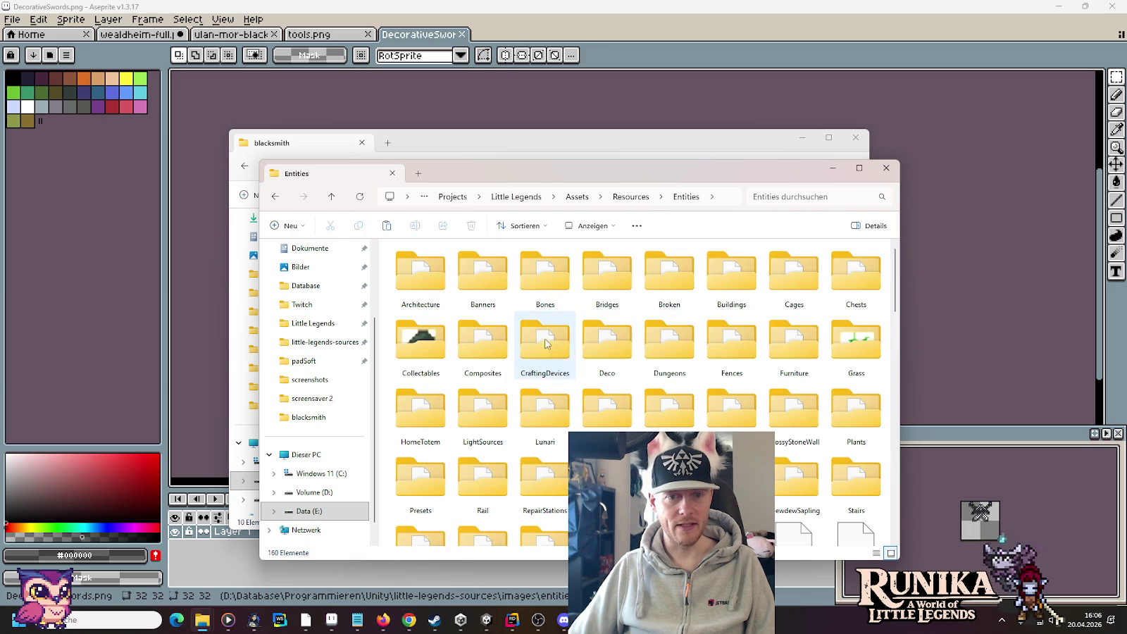
double_click(732, 273)
click(872, 285)
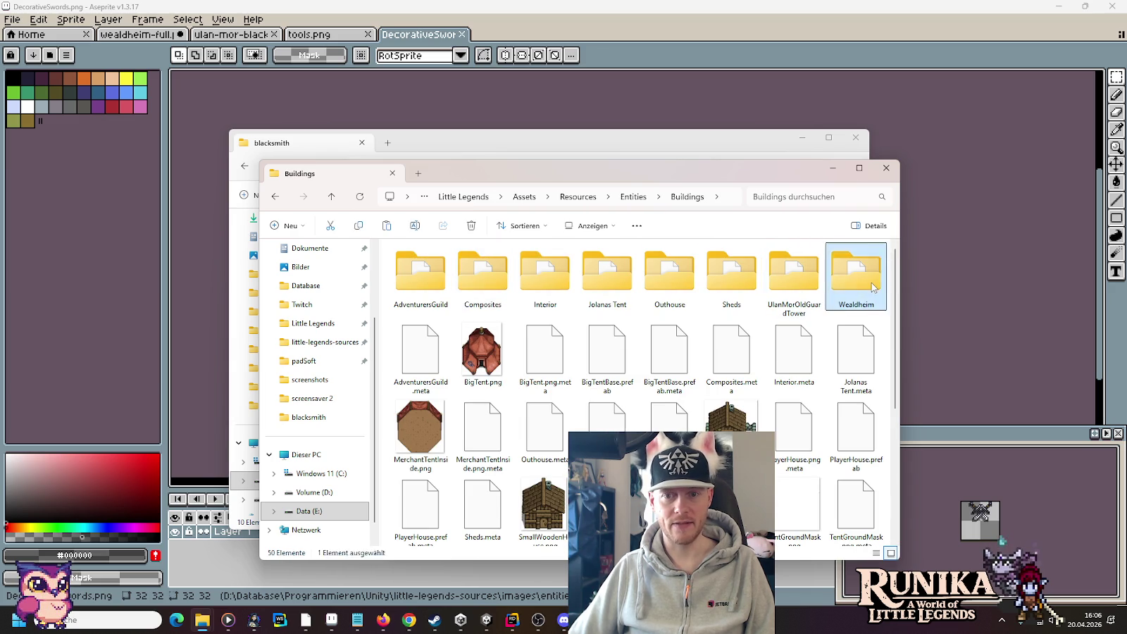
double_click(873, 285)
double_click(421, 275)
scroll(880, 315, down, 1)
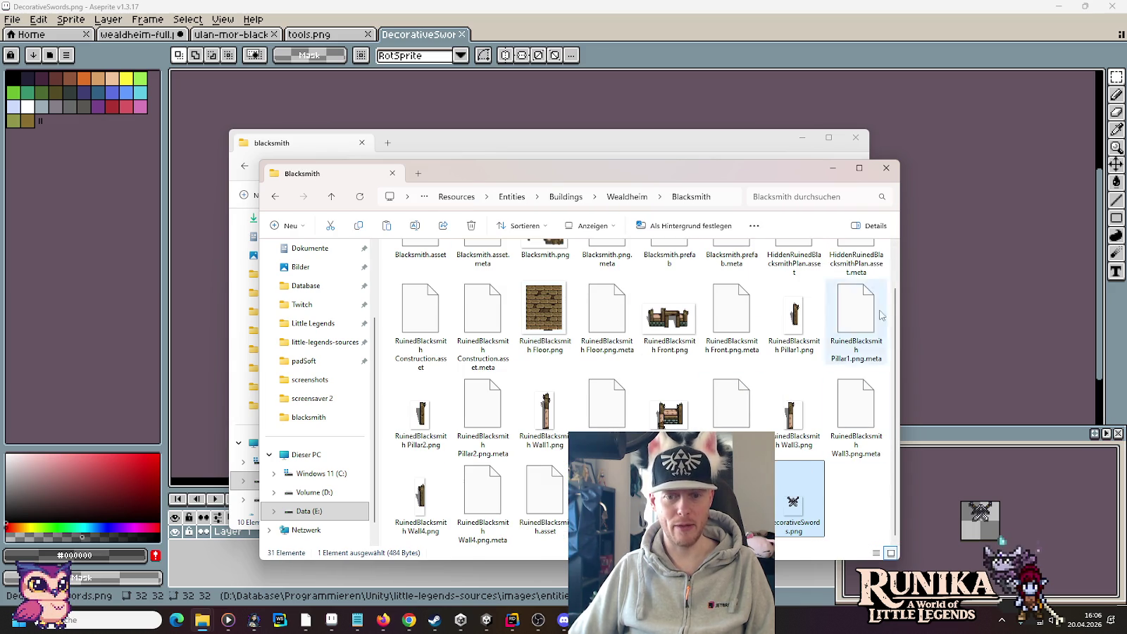
click(485, 619)
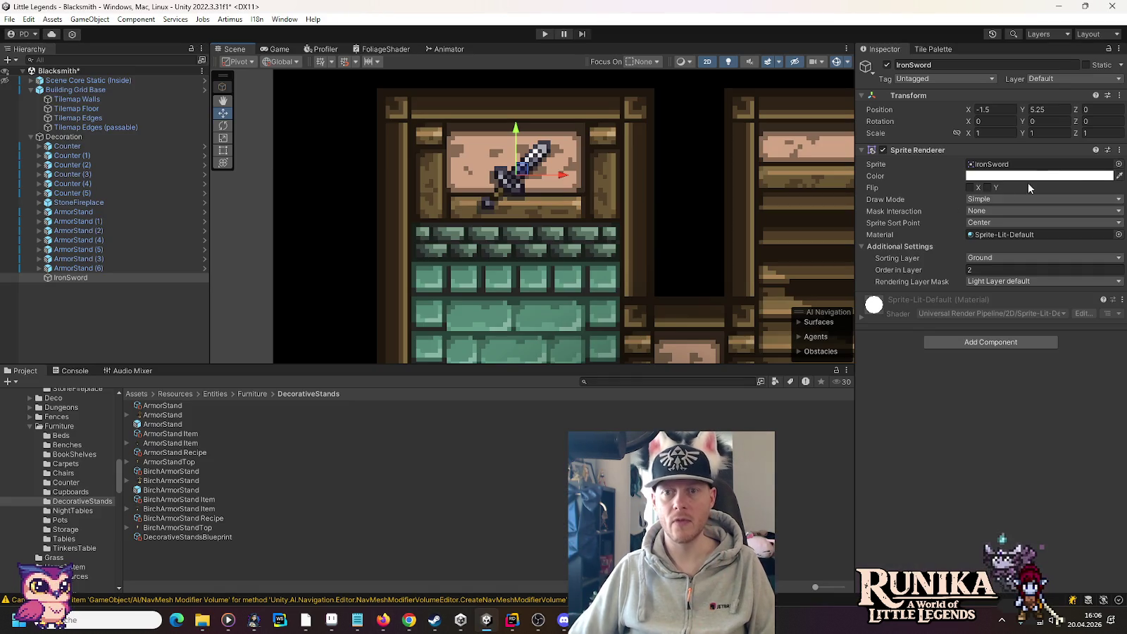
Step: Give IronSword the DecorativeSwords sprite and lower it slightly on the wall to -1.5, 5
click(1118, 164)
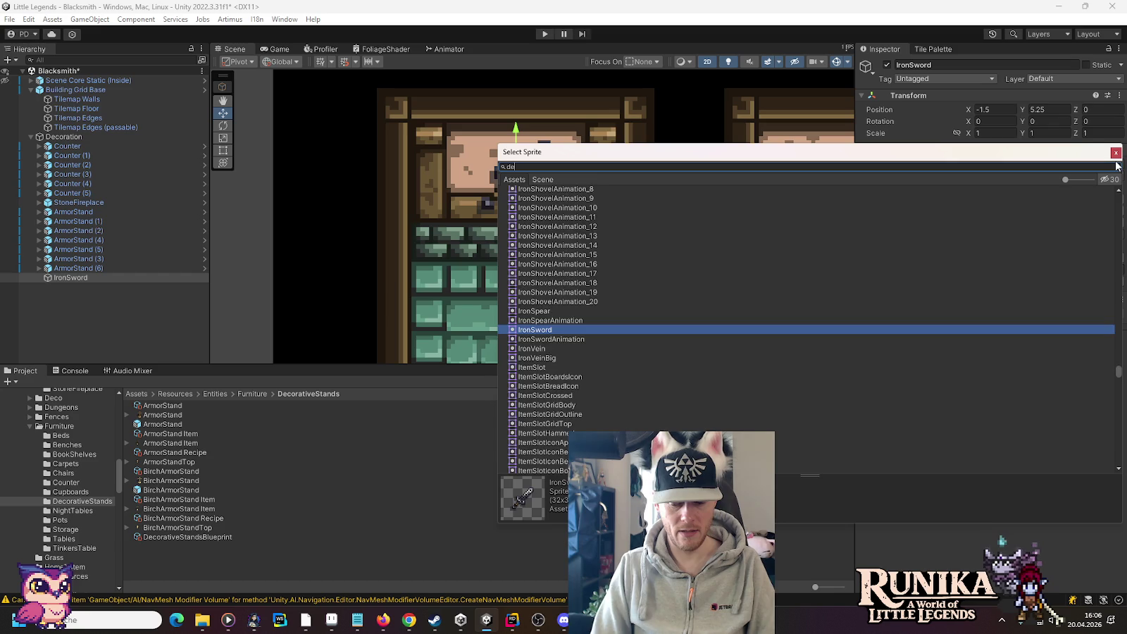
text(cora)
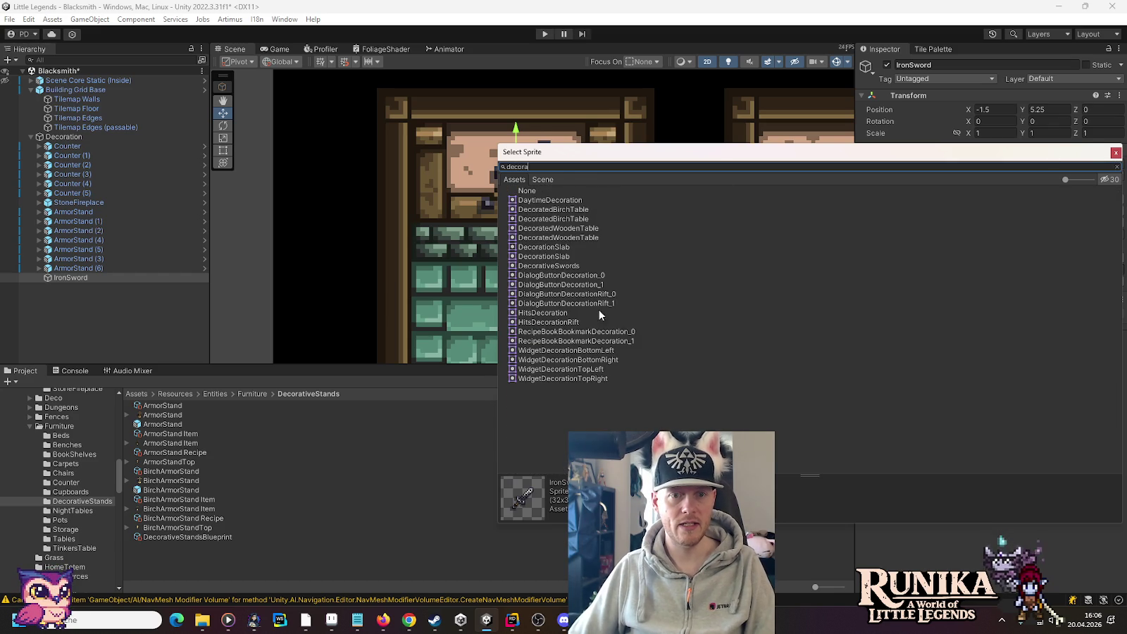
double_click(572, 266)
mouse_move(517, 129)
mouse_down()
mouse_move(518, 160)
mouse_move(519, 150)
mouse_up()
scroll(499, 241, down, 8)
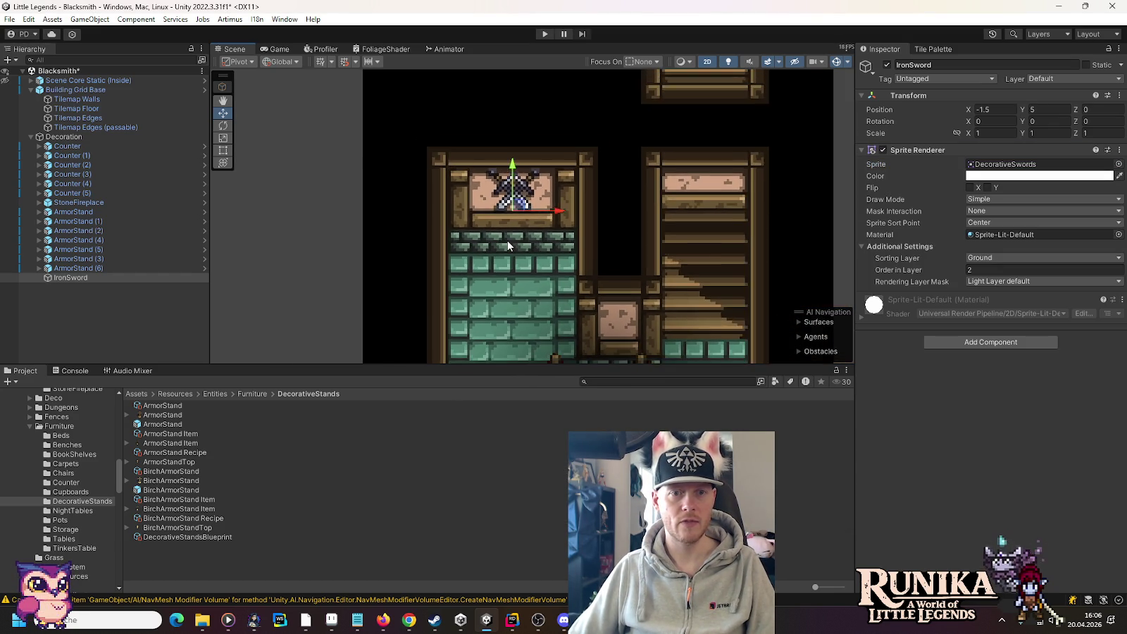
click(322, 282)
key(Down)
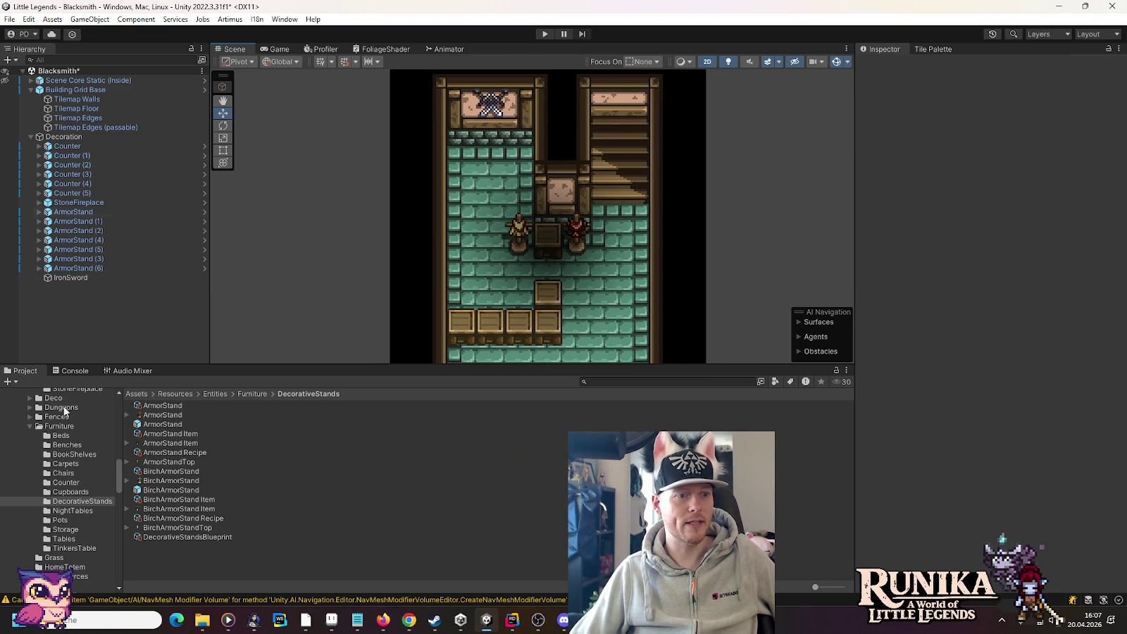
Step: Collapse the Furniture, CraftingDevices, Buildings and Architecture folders in the Project window
click(69, 431)
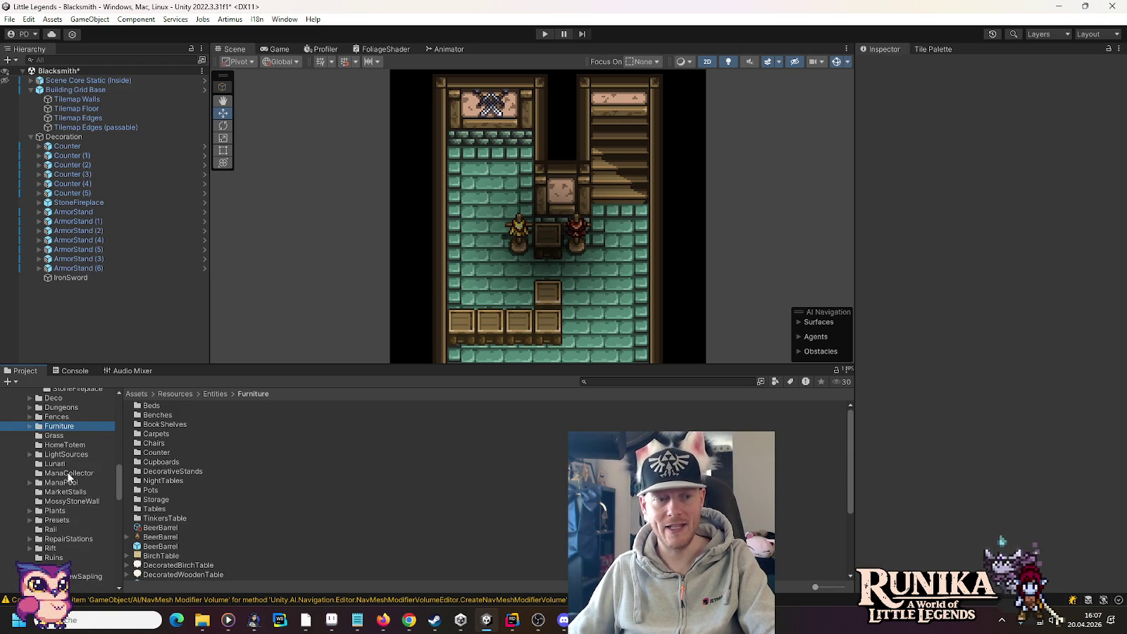
key(Left)
click(30, 441)
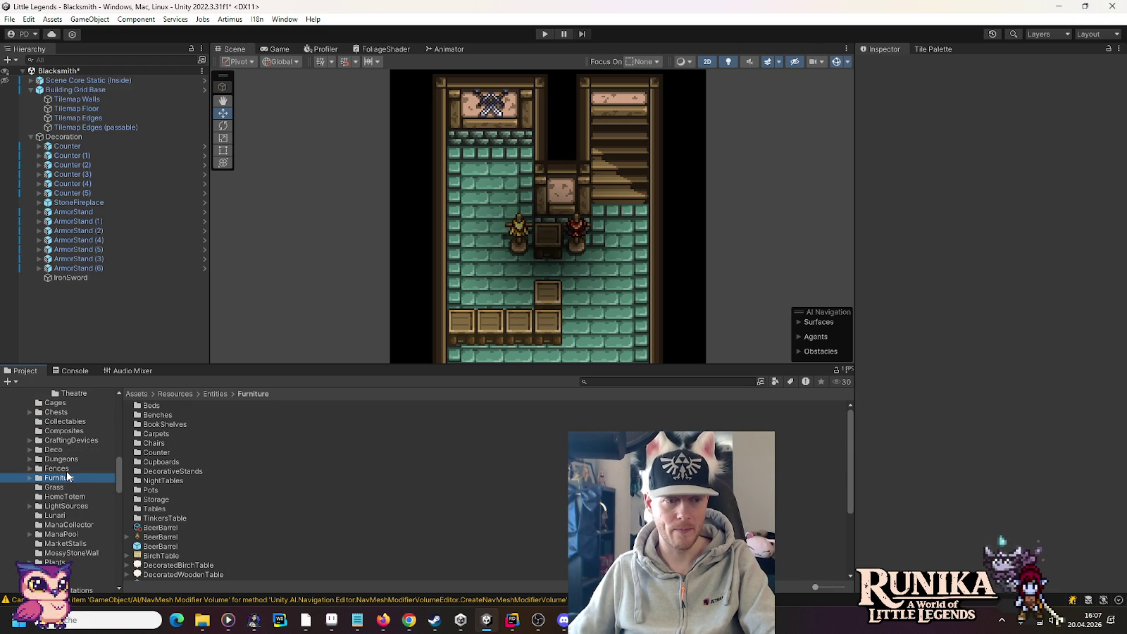
scroll(67, 475, up, 3)
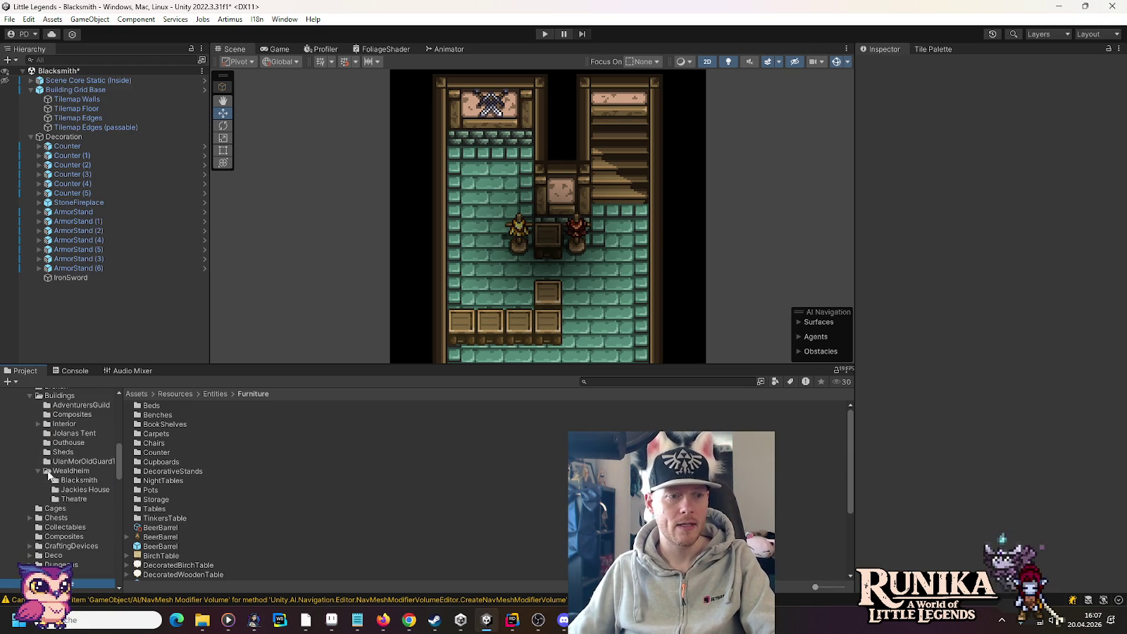
click(30, 396)
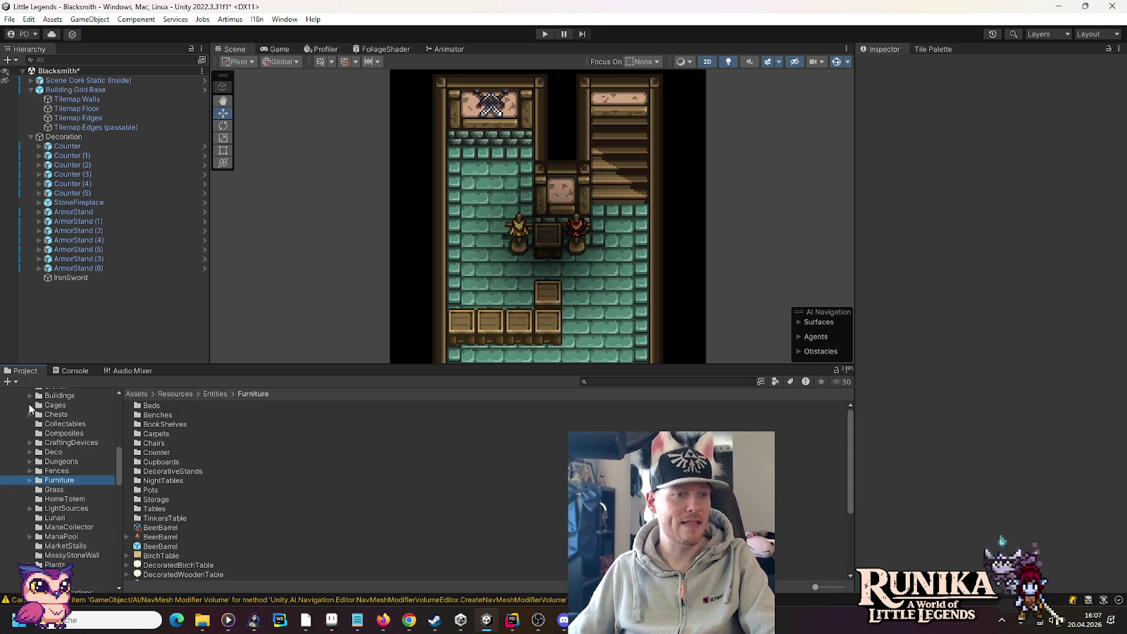
scroll(59, 460, up, 3)
scroll(60, 465, up, 3)
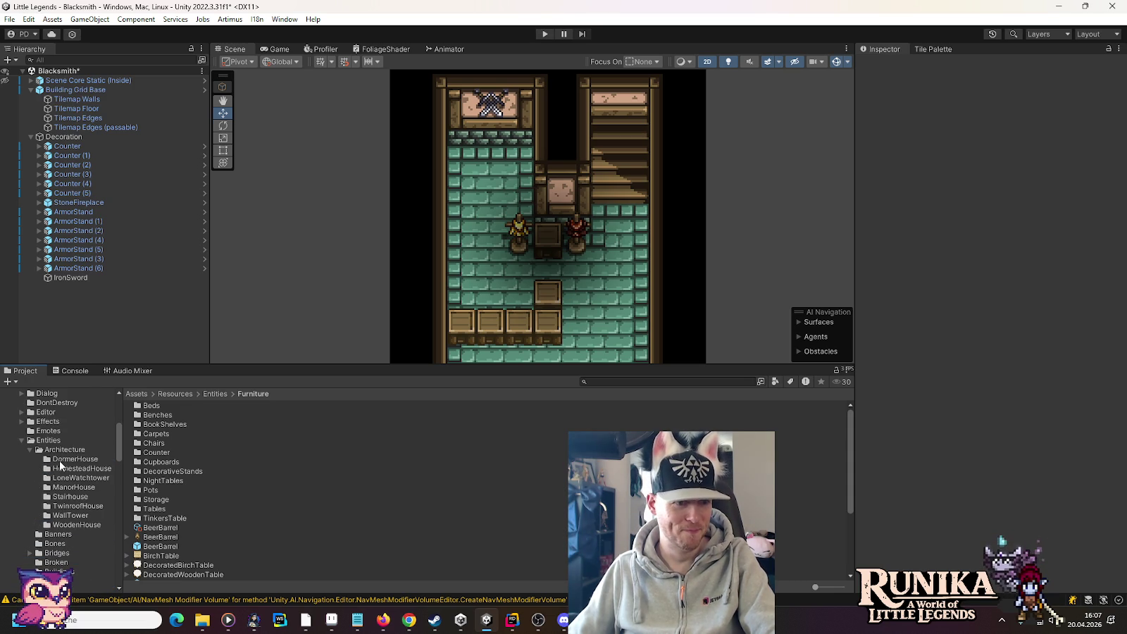
click(29, 450)
scroll(62, 480, down, 1)
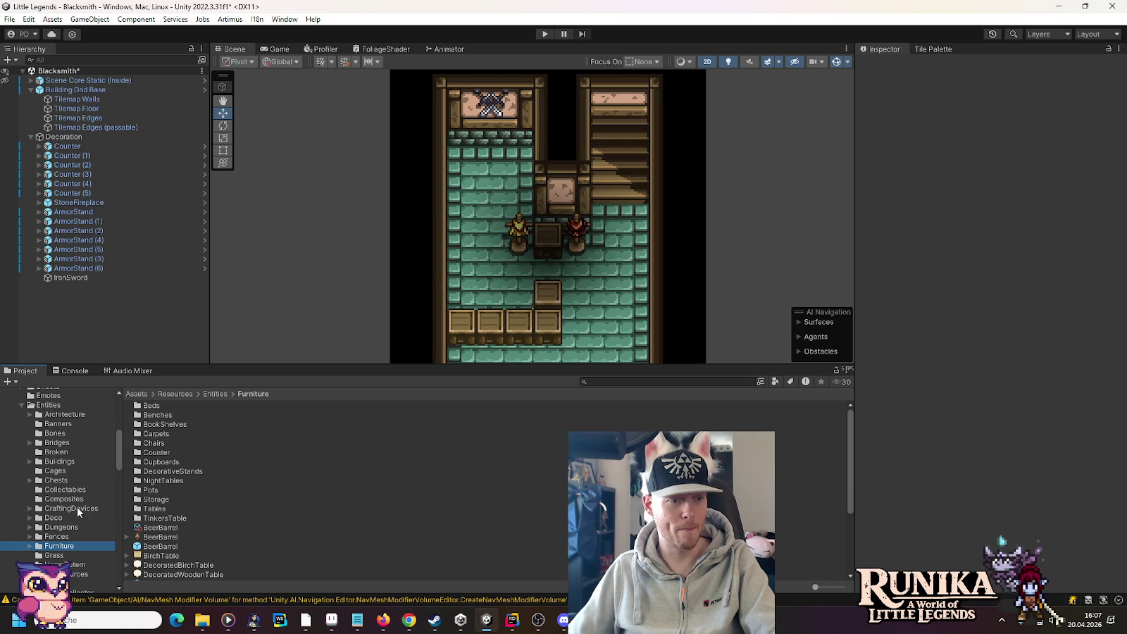
scroll(32, 535, down, 1)
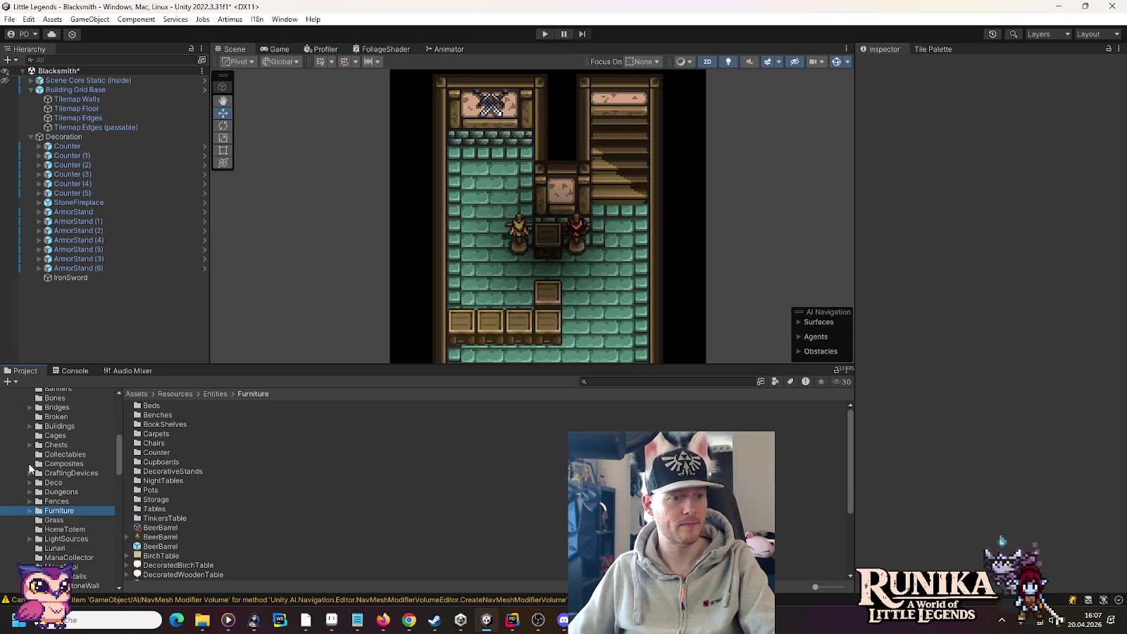
scroll(39, 474, up, 2)
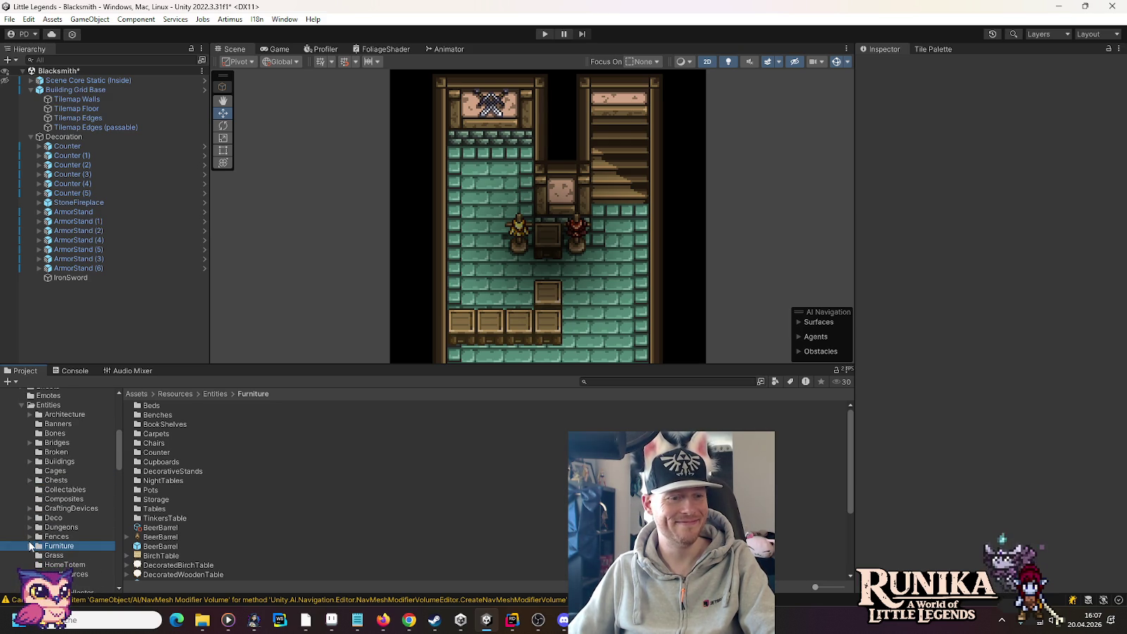
Step: List the Chests folder's assets, such as BirchChest, BlarghsSlimeChest and BoneChest
click(30, 546)
scroll(65, 438, down, 5)
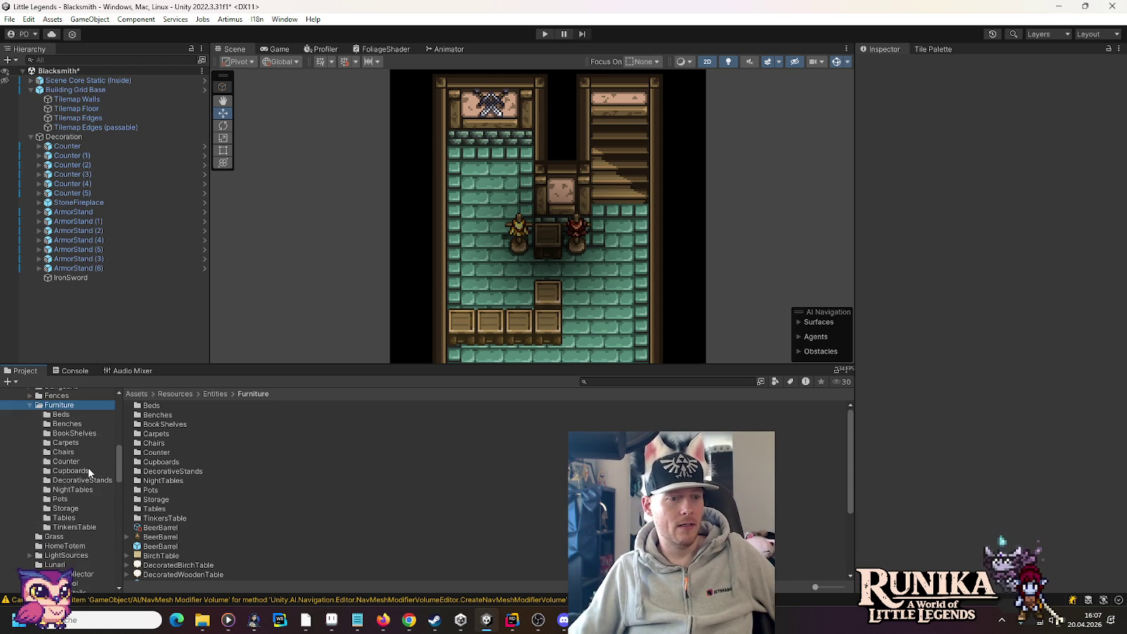
scroll(90, 473, up, 3)
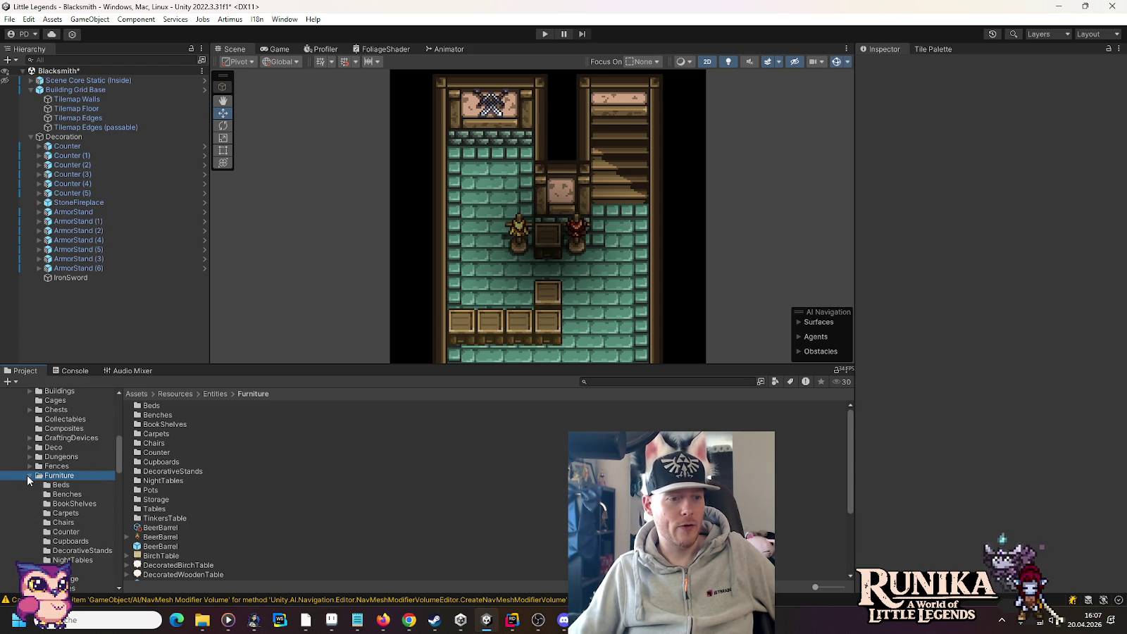
click(31, 476)
click(30, 409)
click(54, 410)
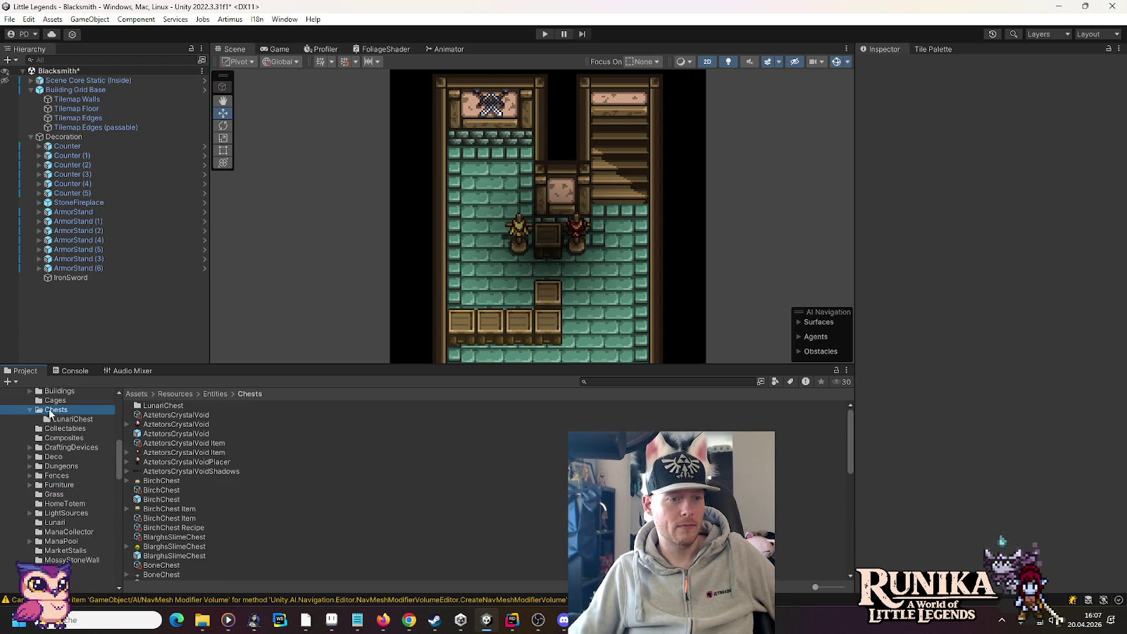
scroll(226, 472, down, 2)
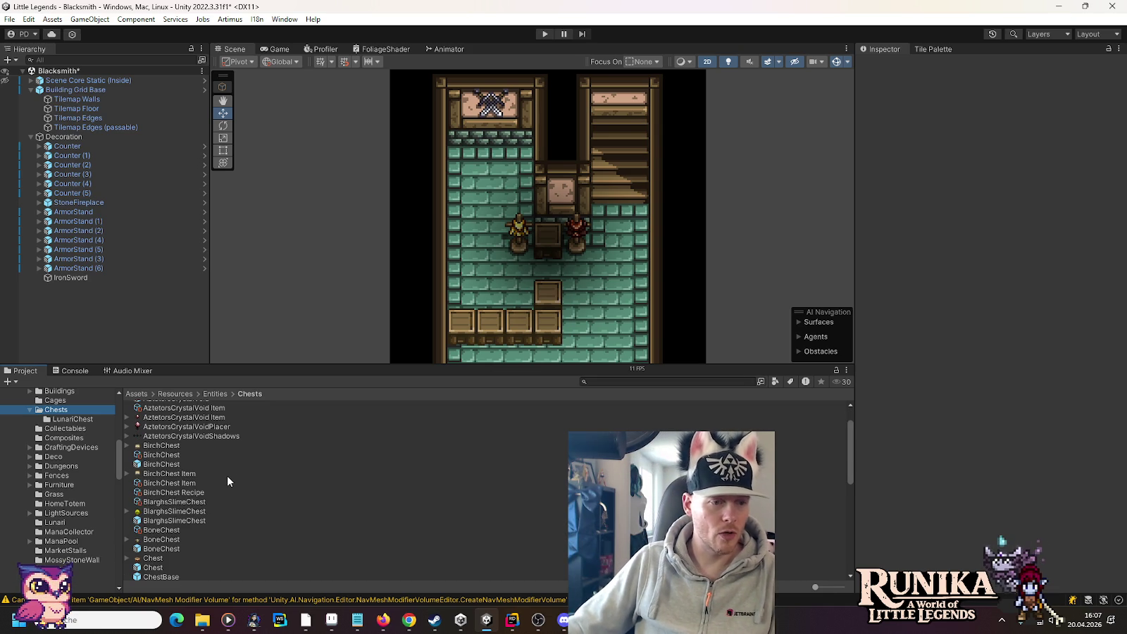
Step: Place a Chest prefab in the room's upper-left, then delete it
scroll(227, 476, down, 2)
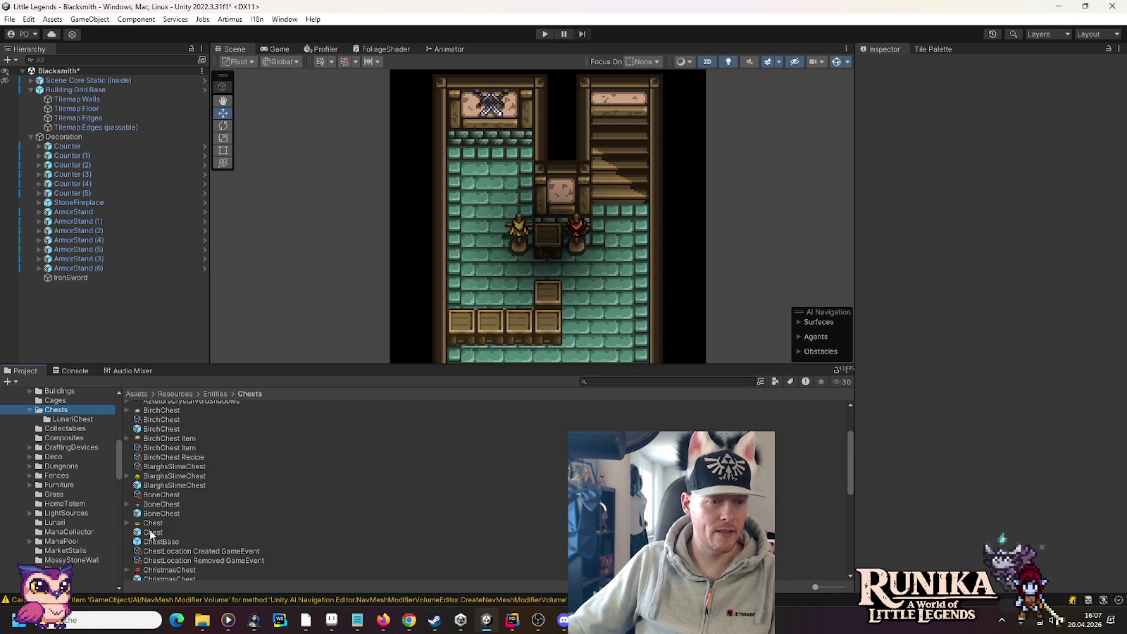
mouse_move(159, 541)
mouse_down()
mouse_move(120, 395)
mouse_move(78, 132)
mouse_move(106, 141)
mouse_move(67, 146)
mouse_up()
mouse_move(554, 250)
mouse_down()
mouse_move(514, 167)
mouse_move(476, 156)
mouse_up()
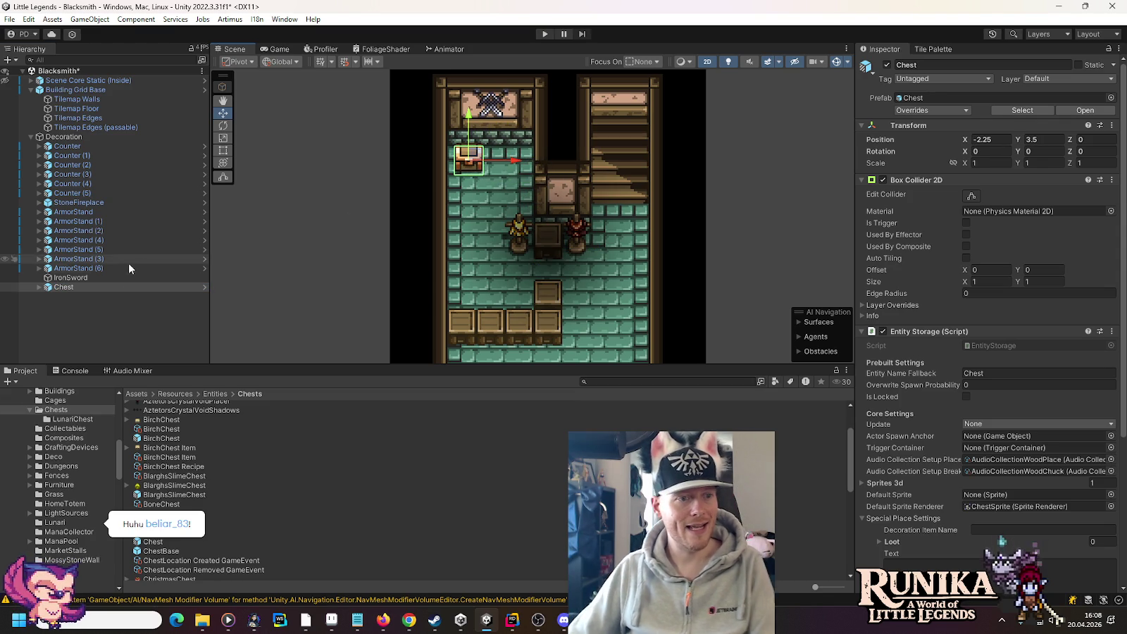
click(60, 278)
click(58, 288)
key(Delete)
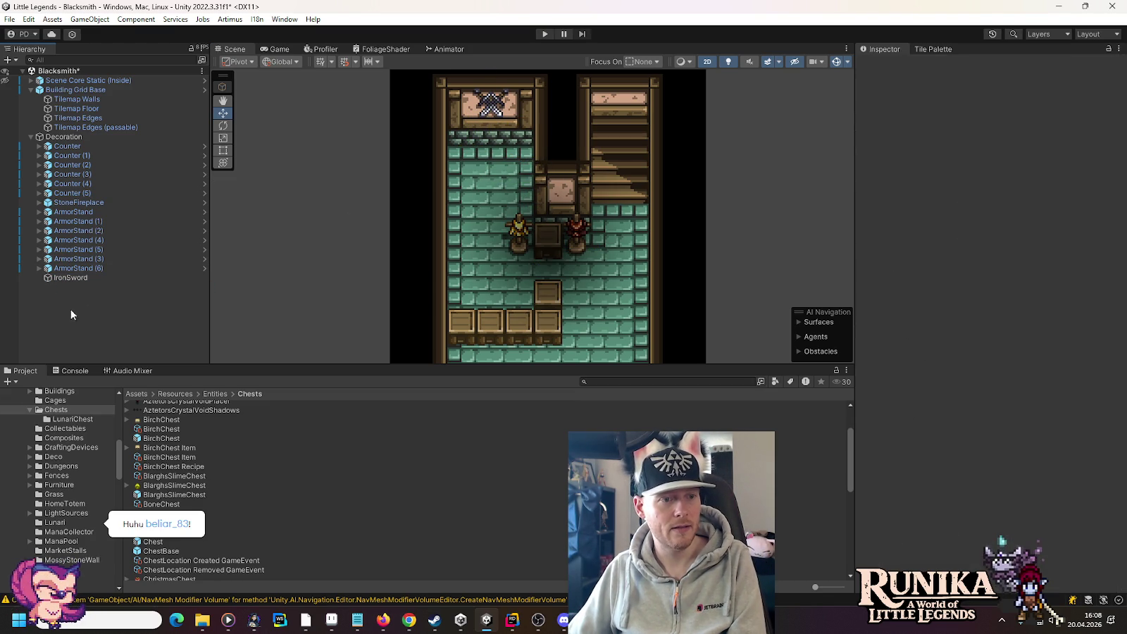
Step: Add a WoodenChest under Decoration in the room's top-left corner at -2.5, 3.5
scroll(213, 510, down, 10)
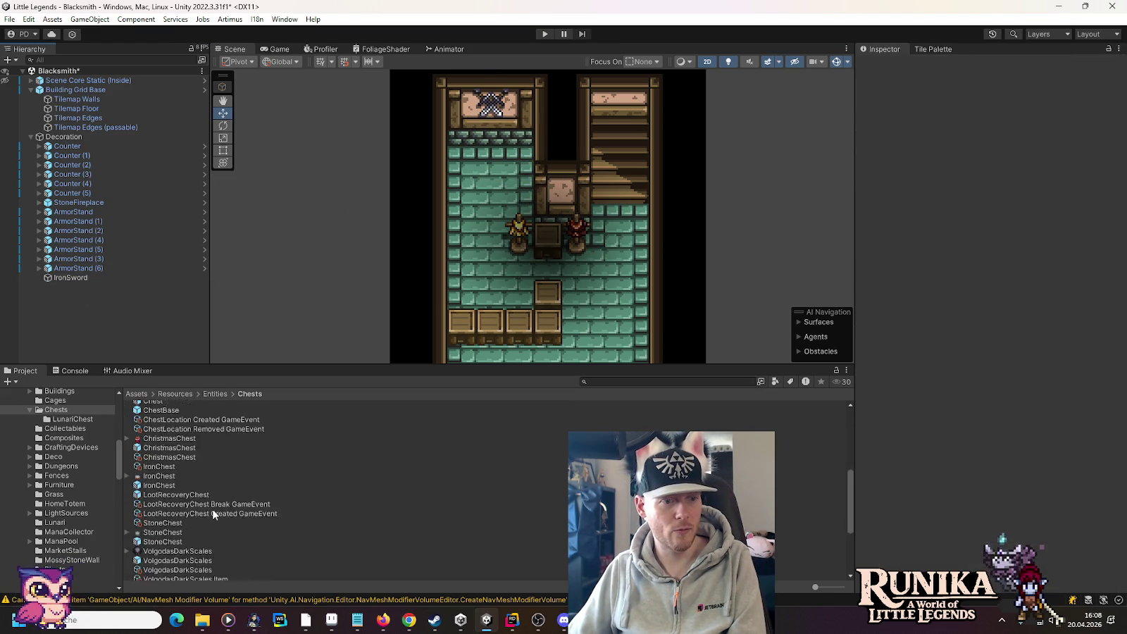
drag(166, 538, 53, 137)
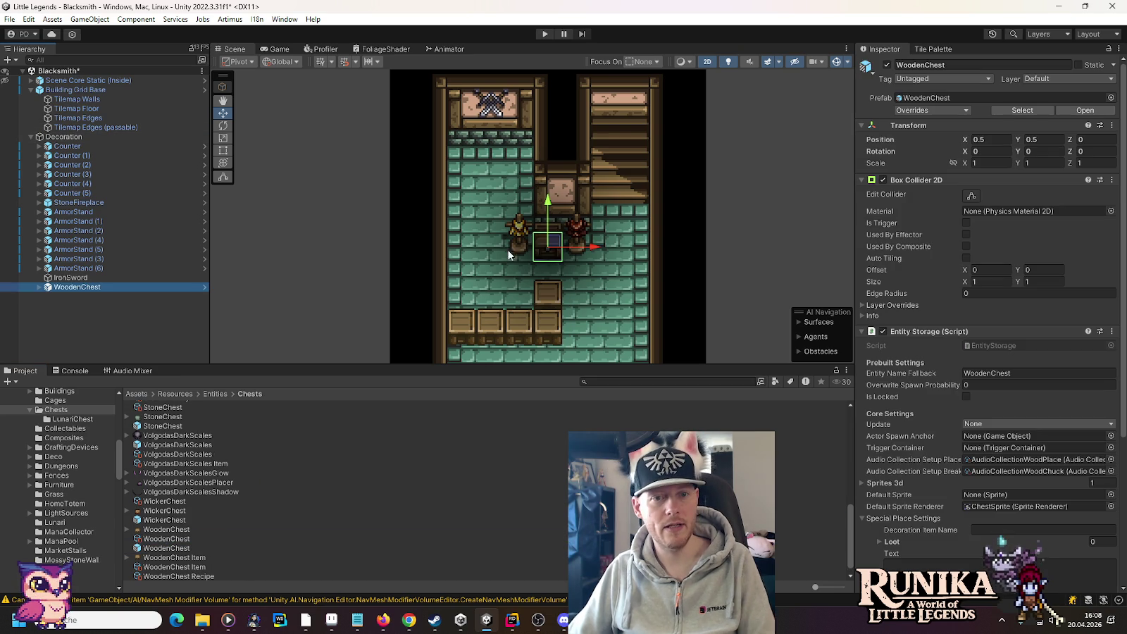
drag(538, 239, 465, 158)
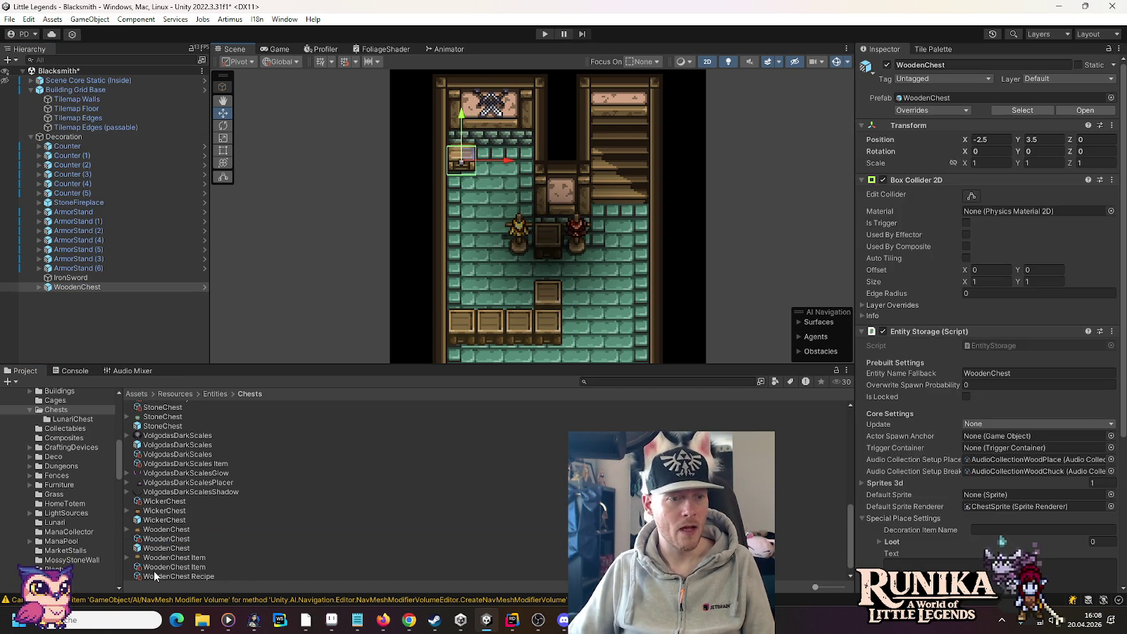
Step: Show the Furniture > Storage folder's assets with its crates and barrels
click(30, 485)
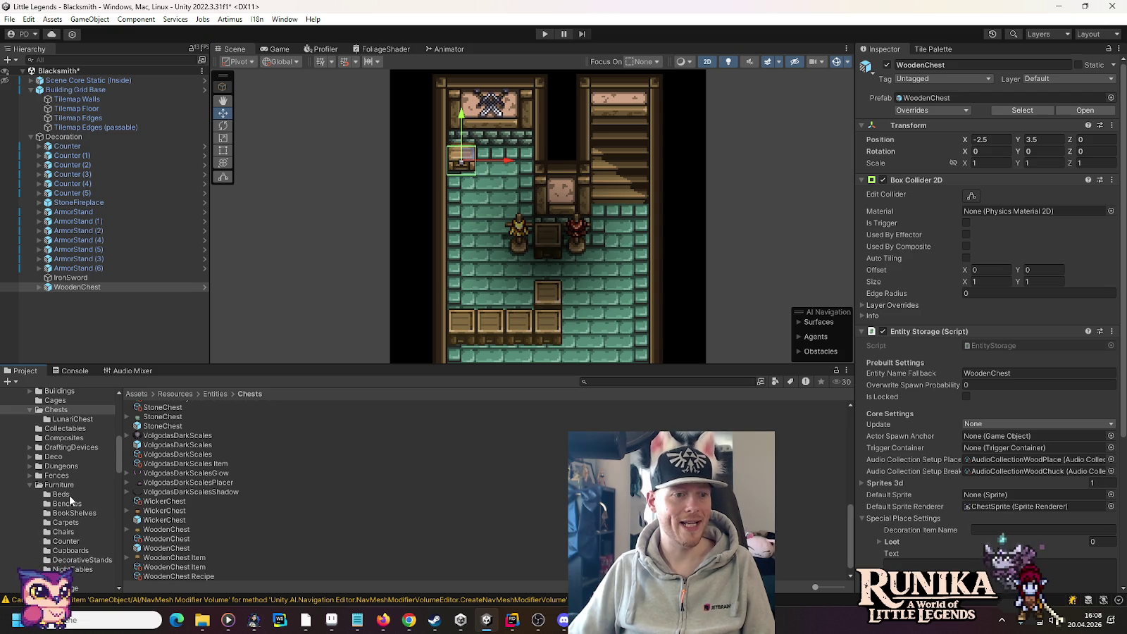
scroll(69, 495, down, 1)
click(81, 555)
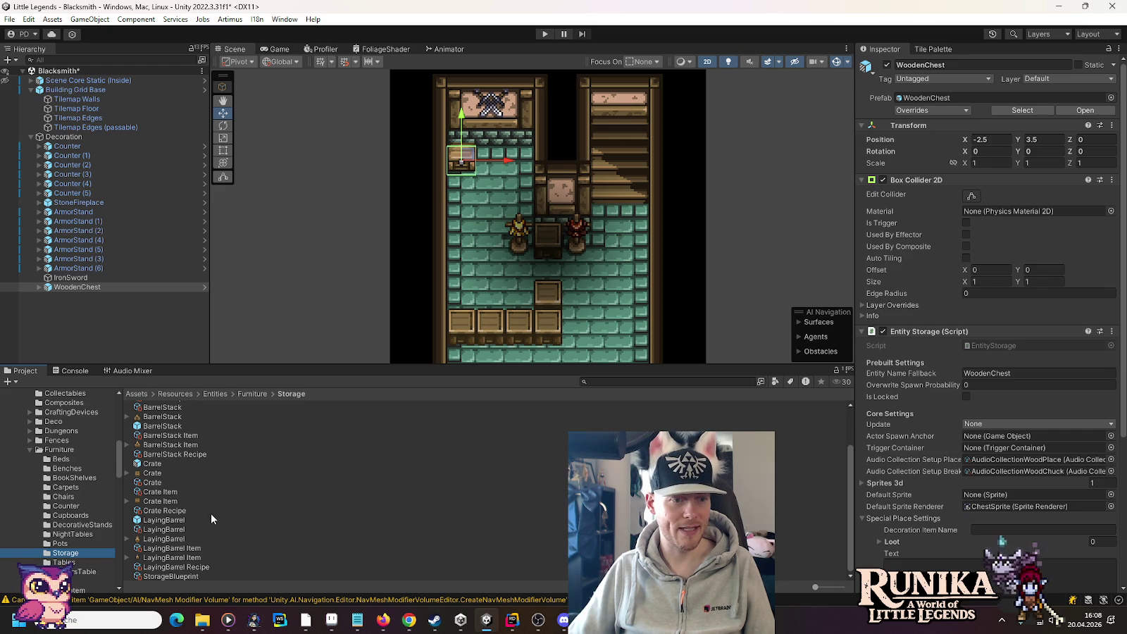
Step: Add a Crate under Decoration beside the chest on the back wall
scroll(70, 486, up, 1)
drag(72, 142, 73, 143)
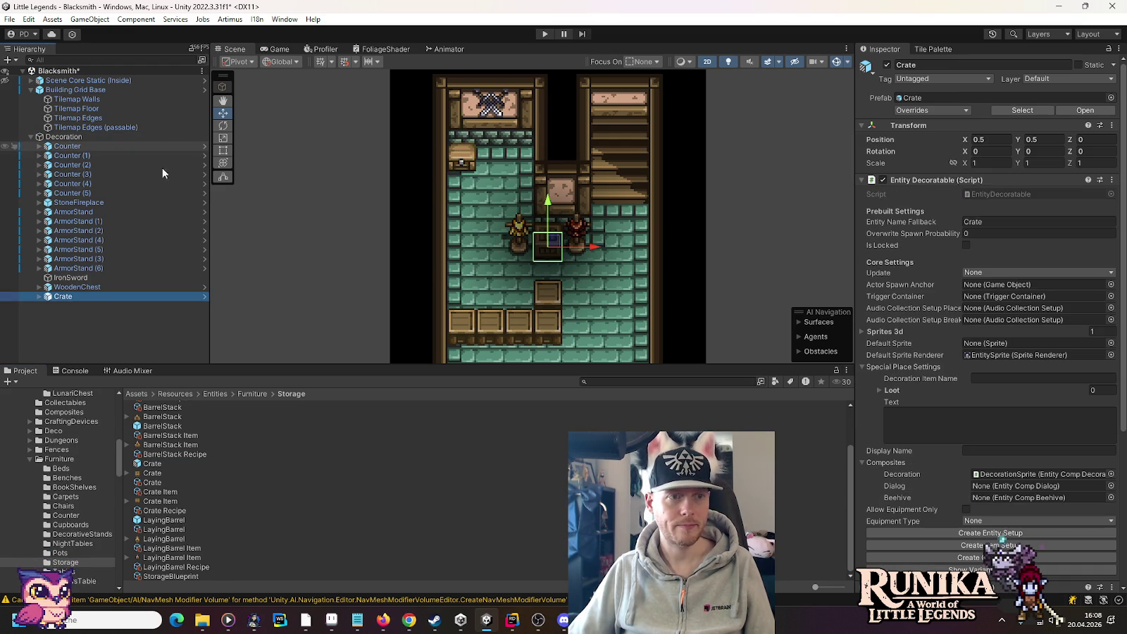
click(967, 246)
mouse_move(556, 247)
mouse_down()
mouse_move(546, 169)
mouse_move(527, 149)
mouse_up()
Step: Turn on Is Locked for the WoodenChest
click(461, 159)
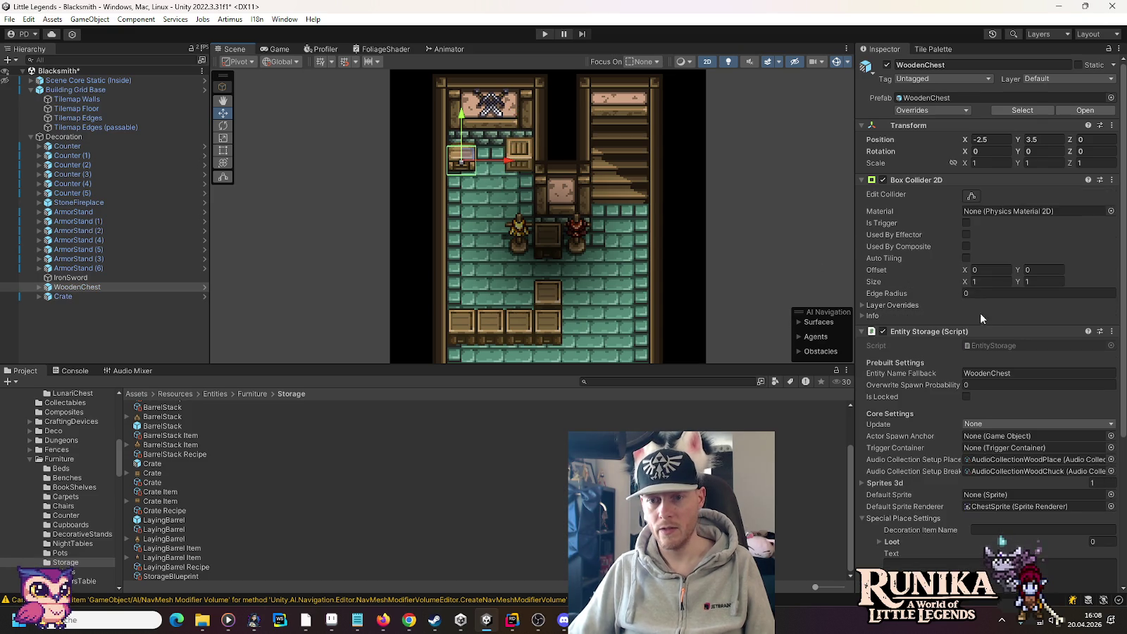
click(967, 397)
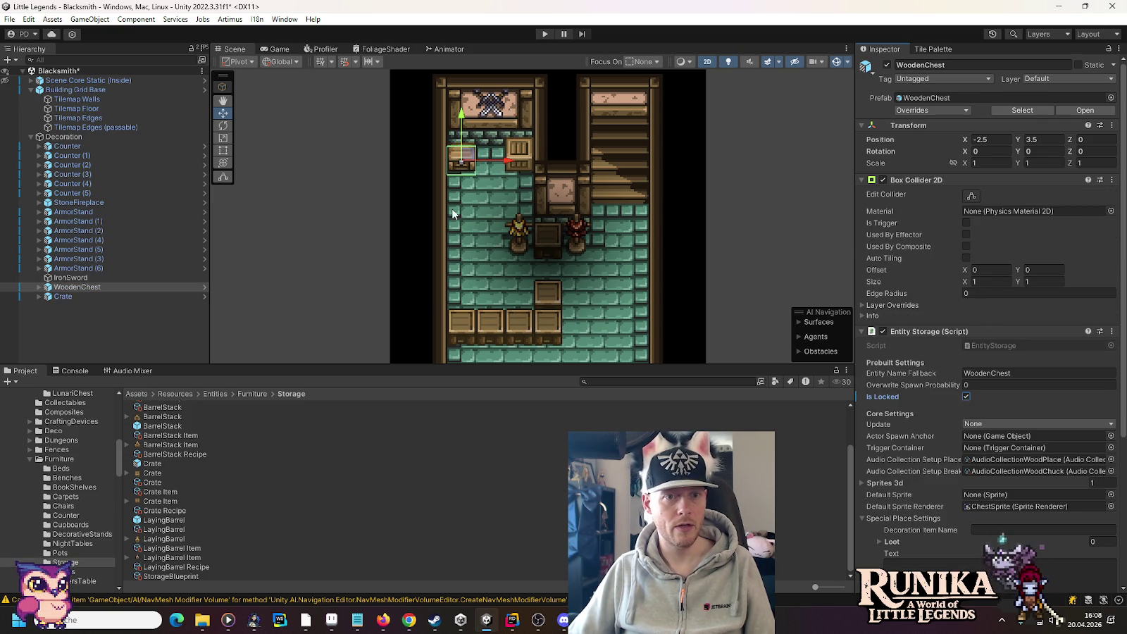
click(510, 165)
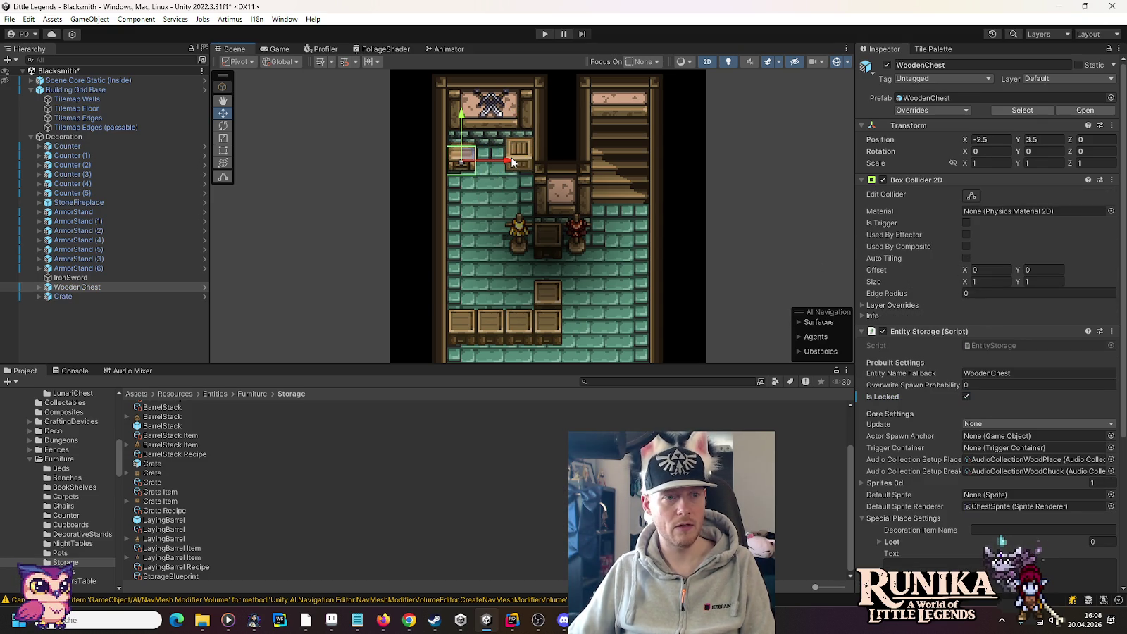
Step: Duplicate the WoodenChest twice to its right, raising the third copy to -0.5, 4.25
click(126, 287)
key(ctrl+d)
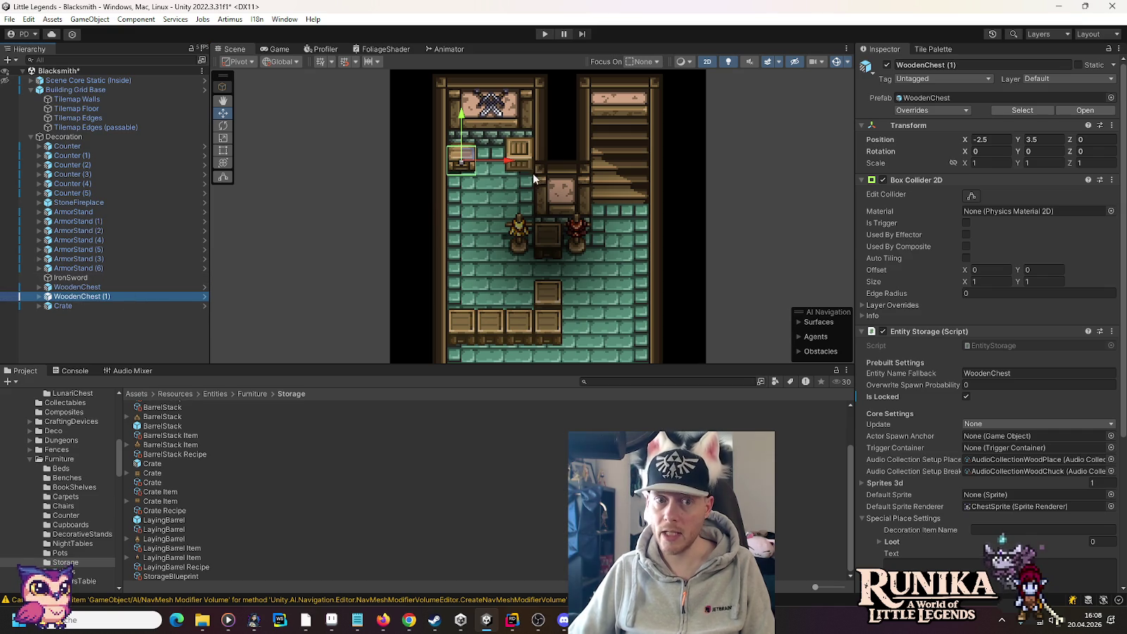
drag(510, 164, 536, 163)
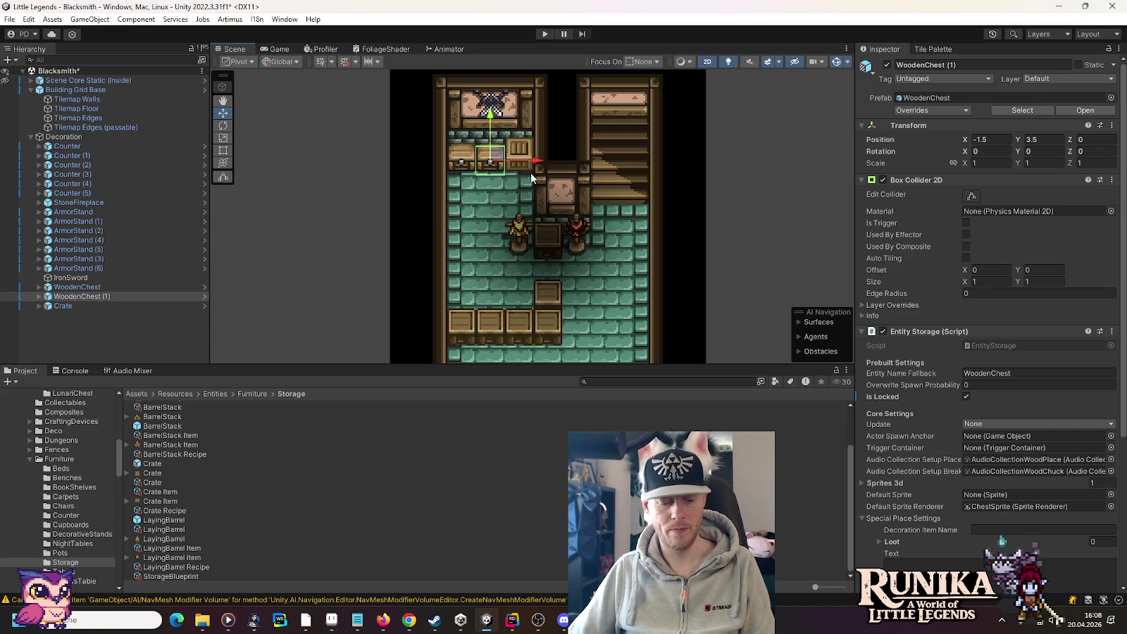
key(ctrl+d)
drag(533, 158, 567, 162)
drag(524, 114, 522, 97)
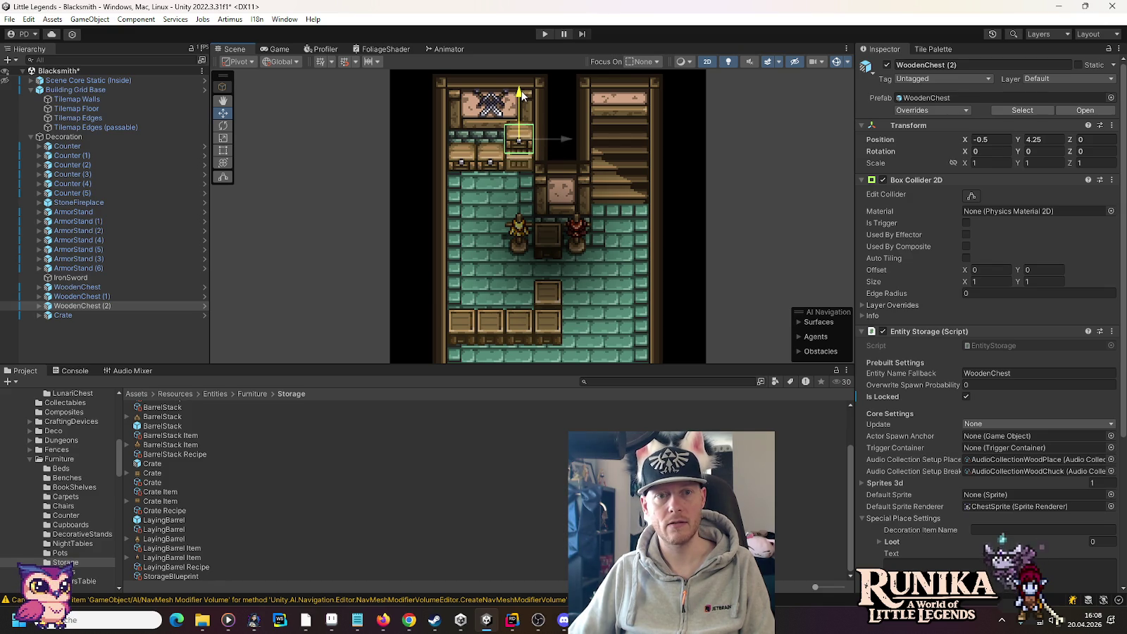
drag(520, 101, 521, 111)
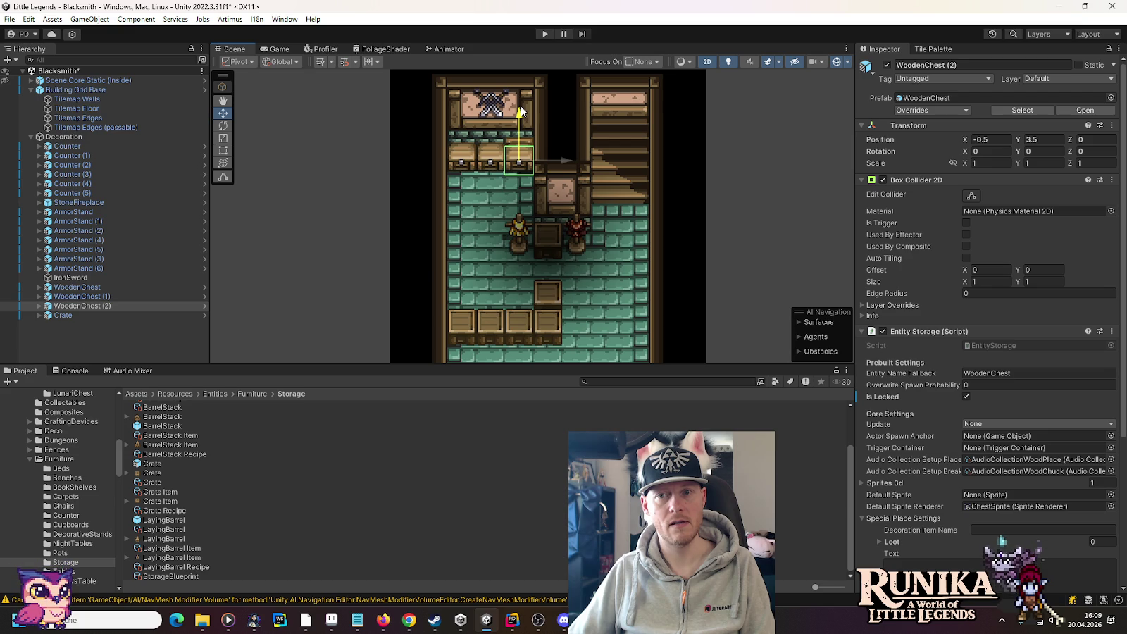
drag(521, 106, 524, 91)
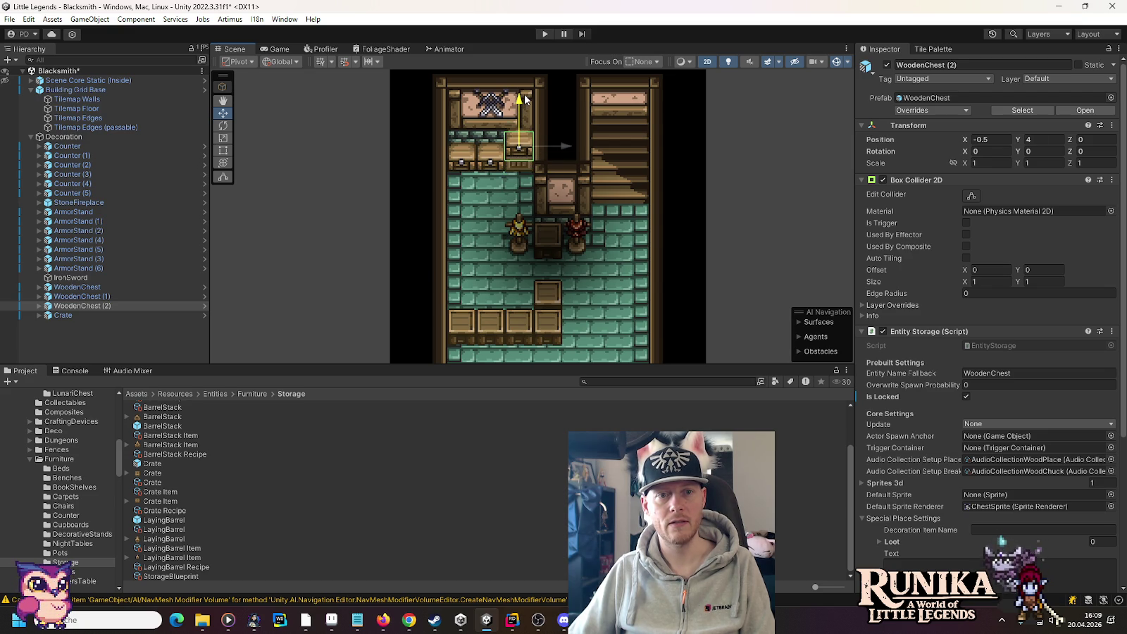
drag(525, 95, 525, 95)
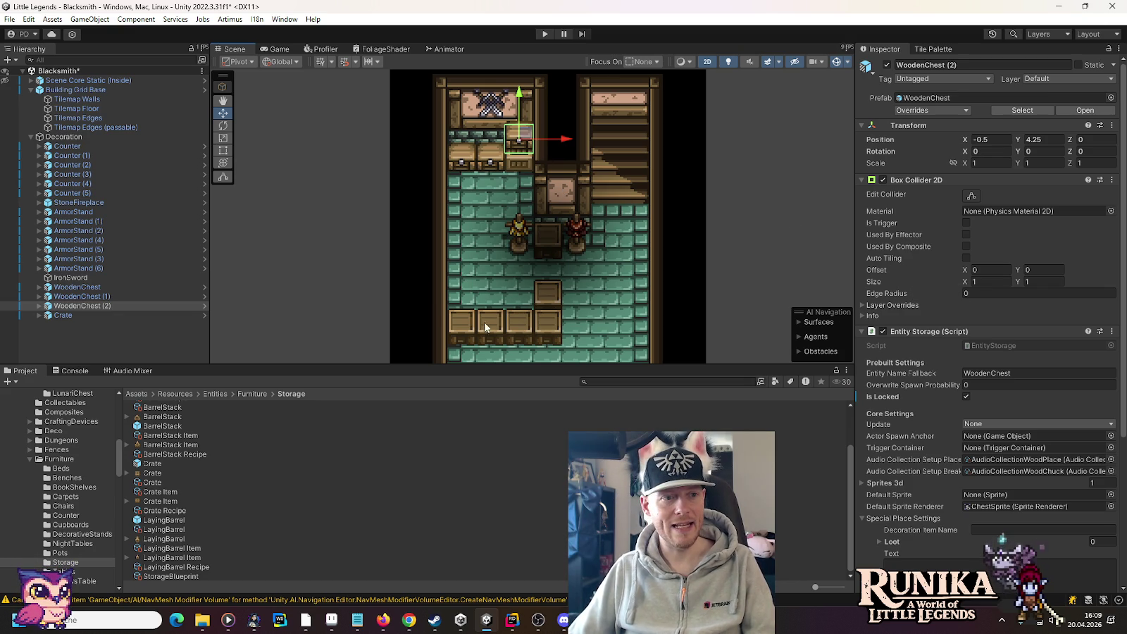
right_click(78, 310)
Step: Fully unpack WoodenChest (2), then delete it from the Decoration group
mouse_move(186, 278)
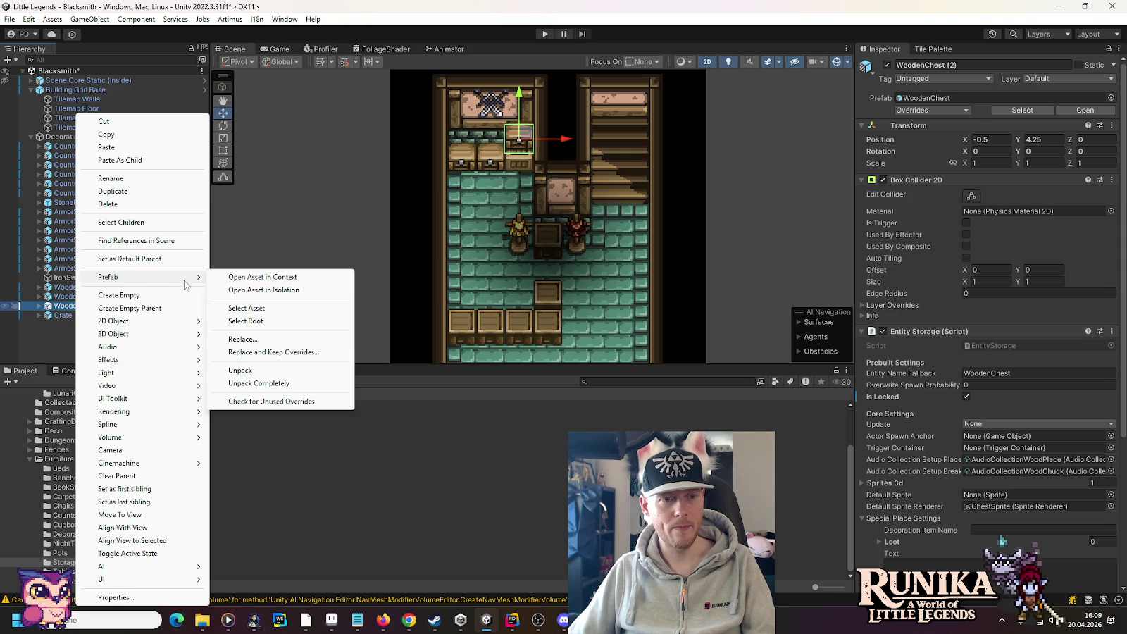
click(287, 379)
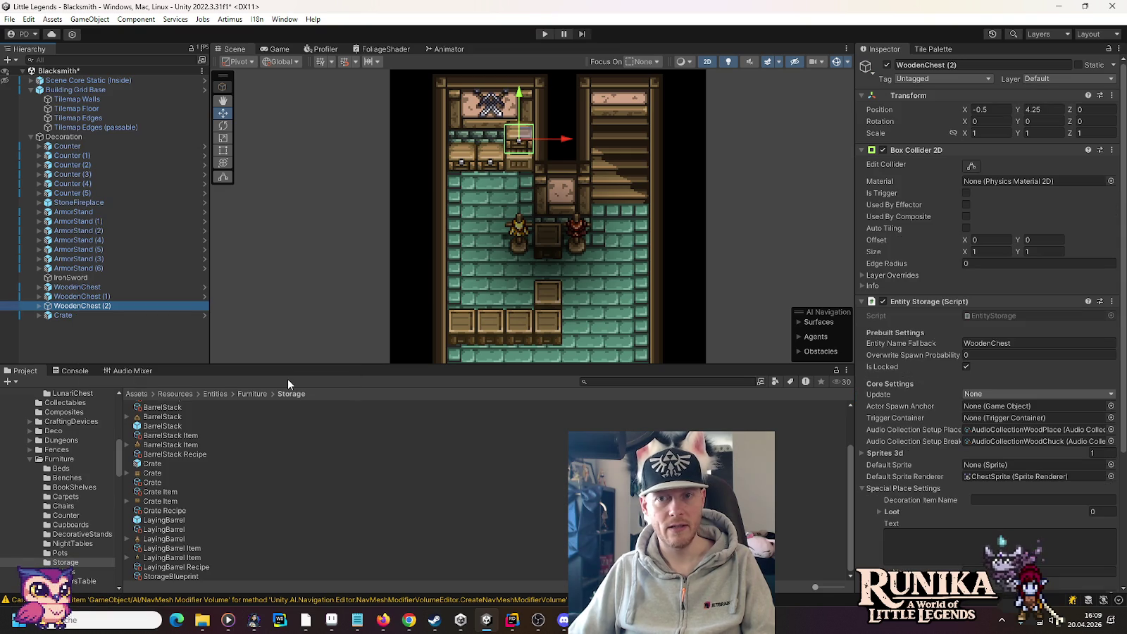
click(1112, 303)
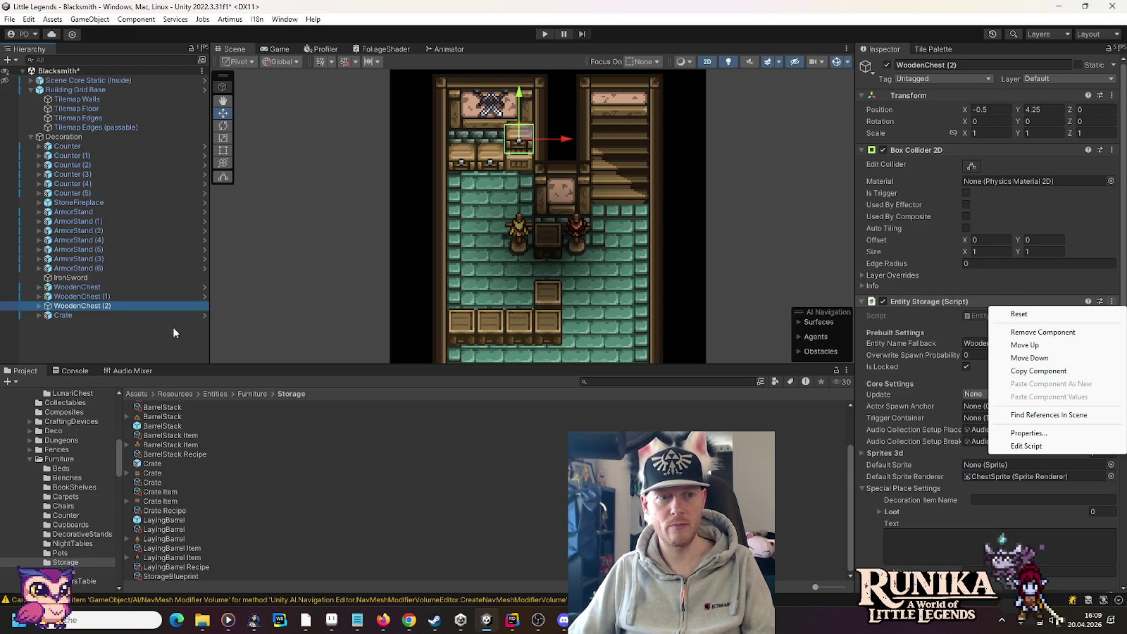
click(68, 312)
click(83, 297)
click(85, 306)
key(Delete)
Step: Select the Crate's DecorationSprite child and bring the lower room into view
click(39, 306)
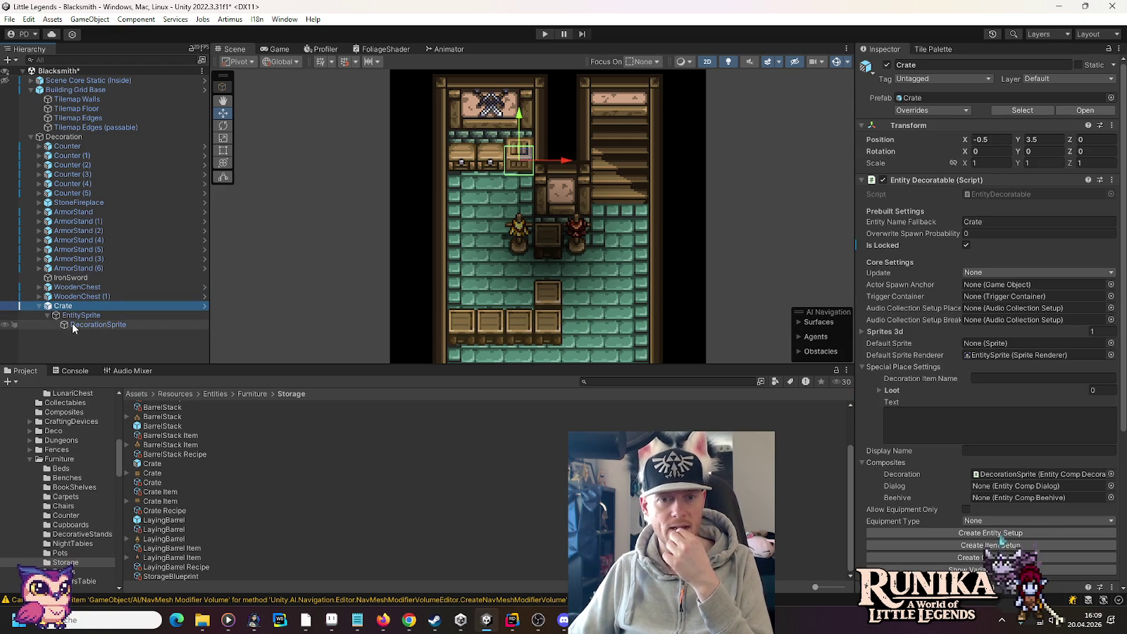
click(72, 325)
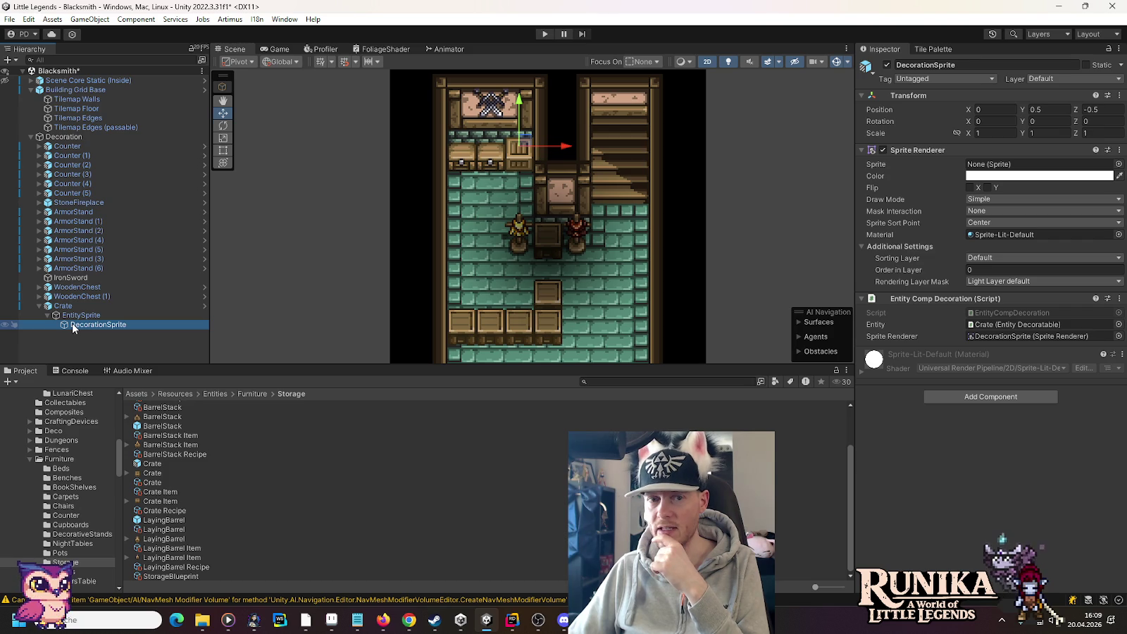
mouse_move(613, 301)
mouse_down()
mouse_move(598, 184)
mouse_move(598, 291)
mouse_up()
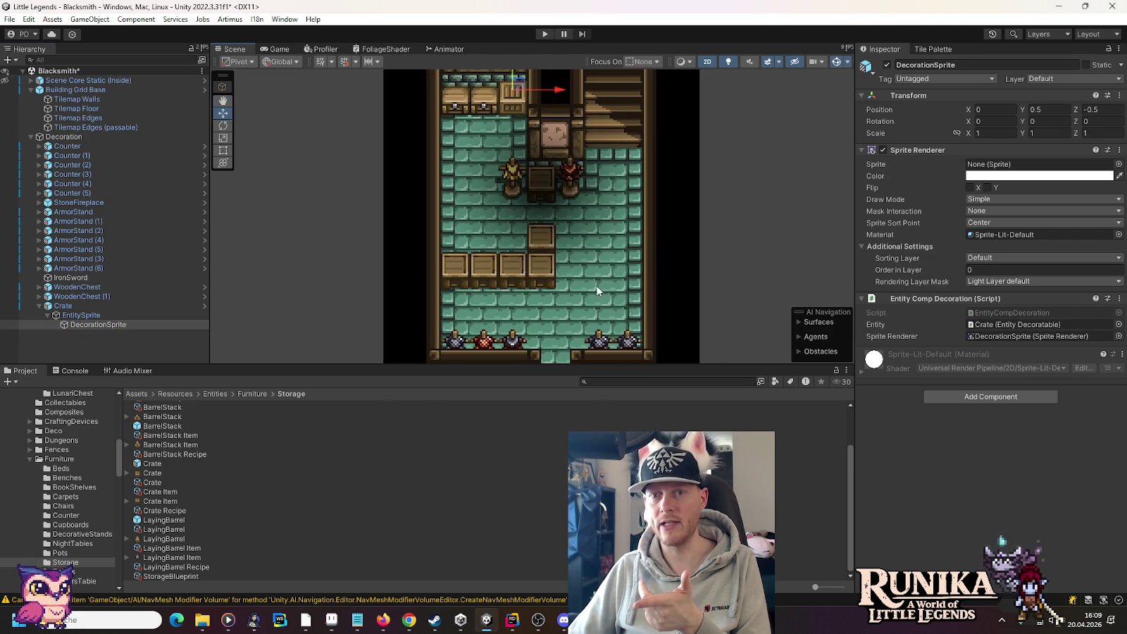
Step: Assign the WoodenChest Item sprite to the Crate's DecorationSprite, found by searching 'woodenche'
click(1118, 164)
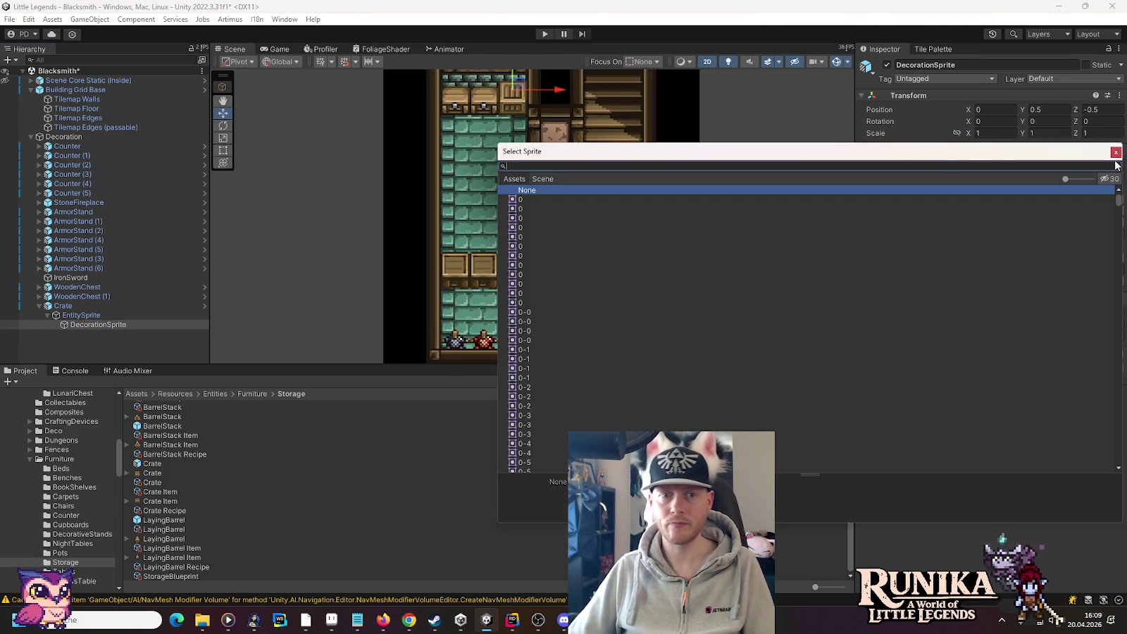
text(wo)
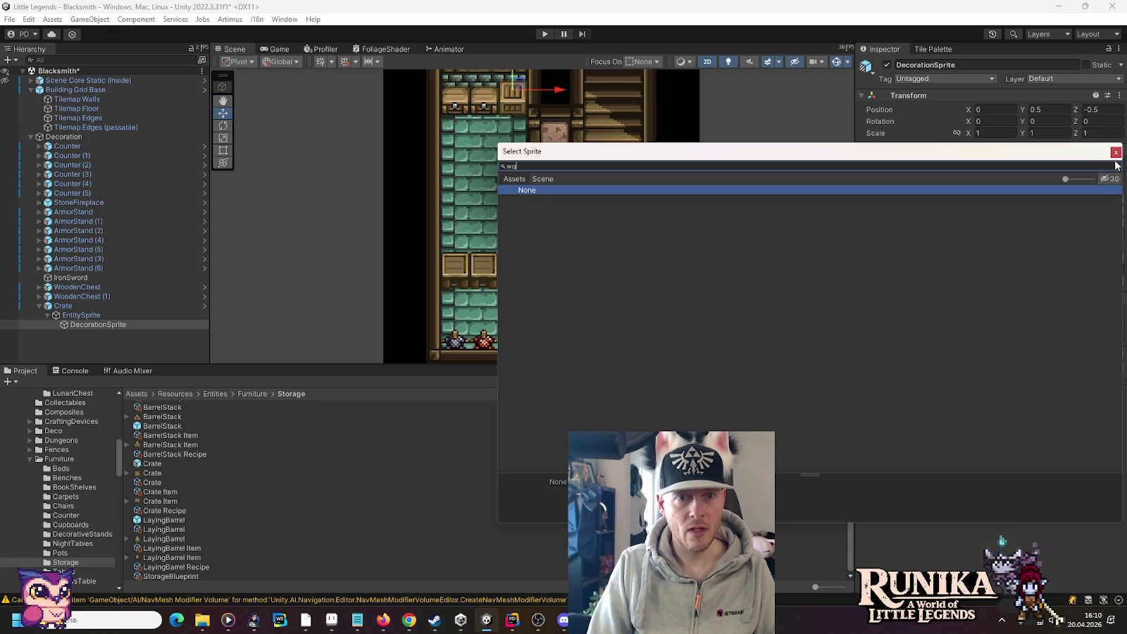
text(oden)
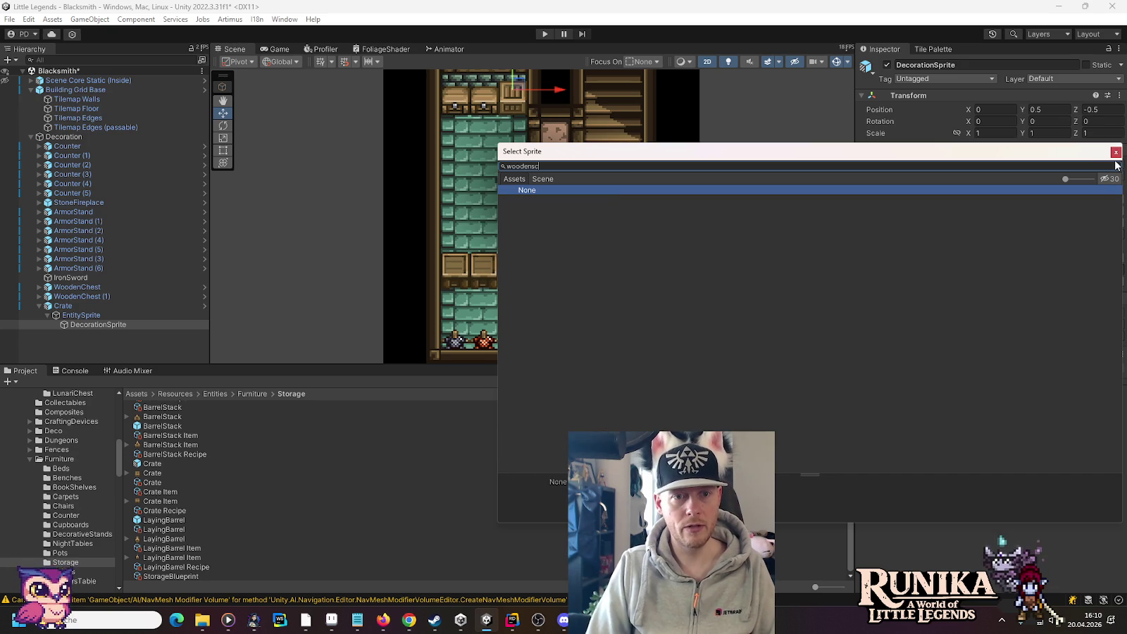
text(che)
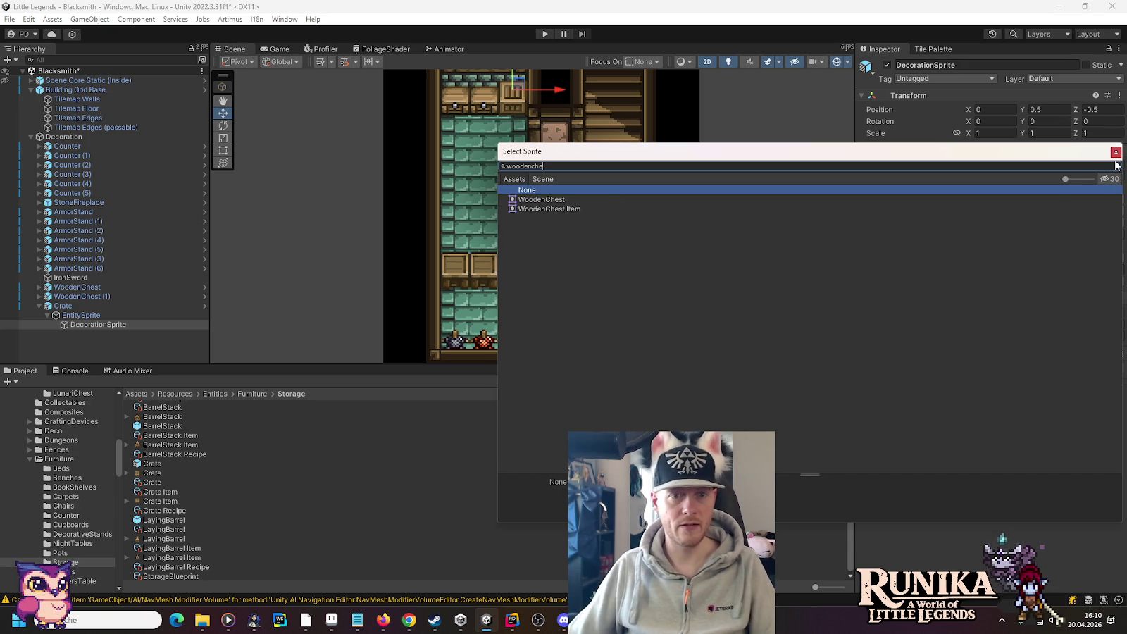
click(569, 201)
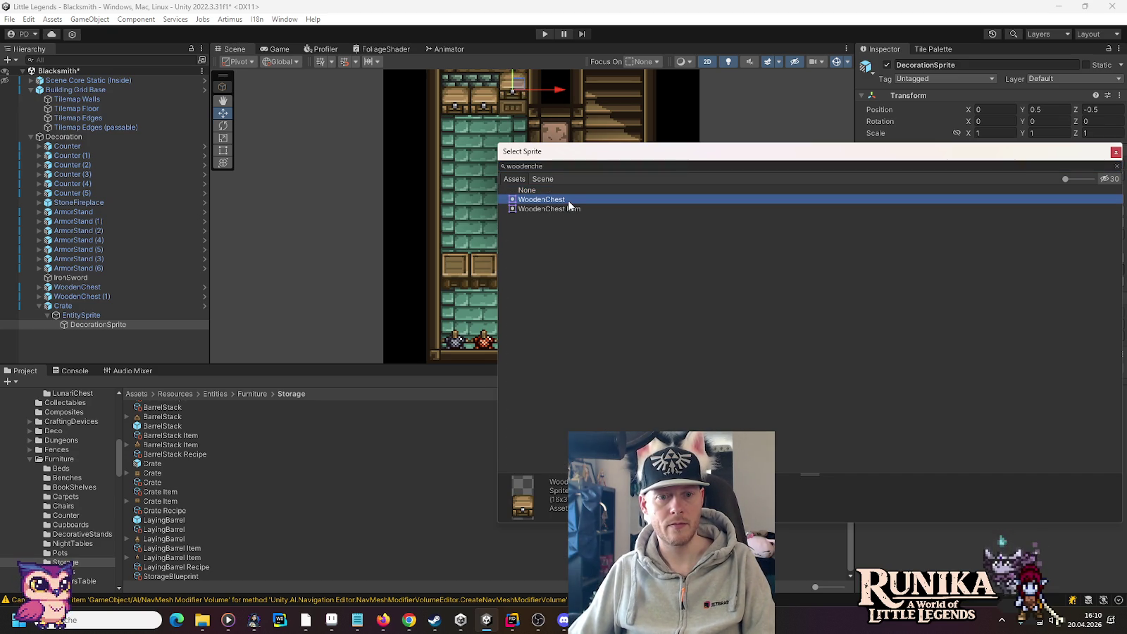
double_click(563, 209)
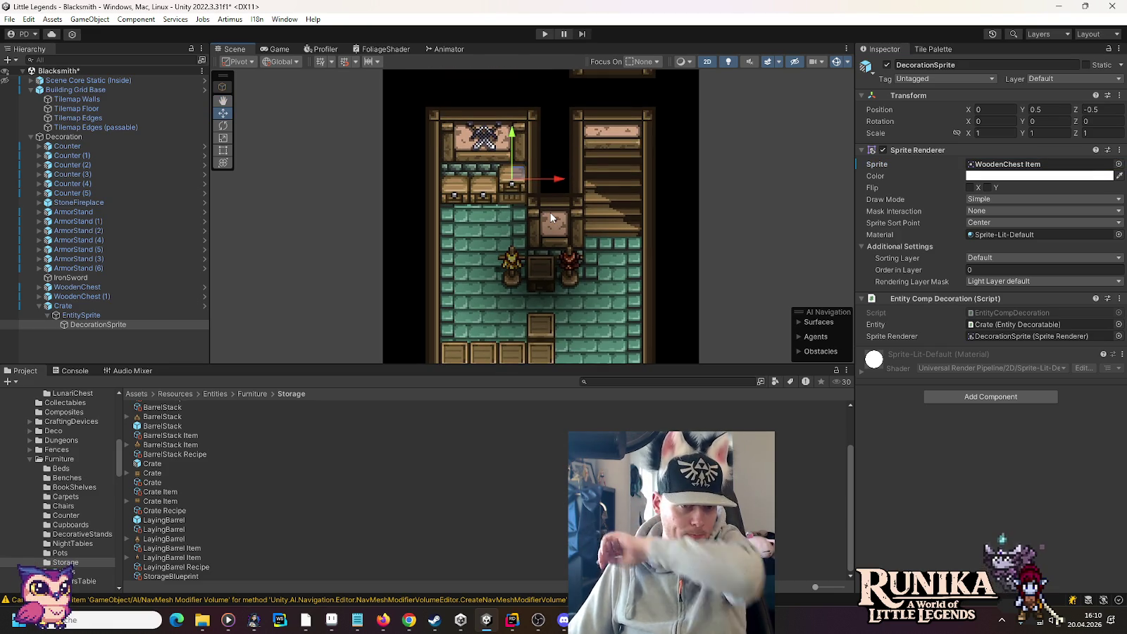
scroll(514, 155, up, 3)
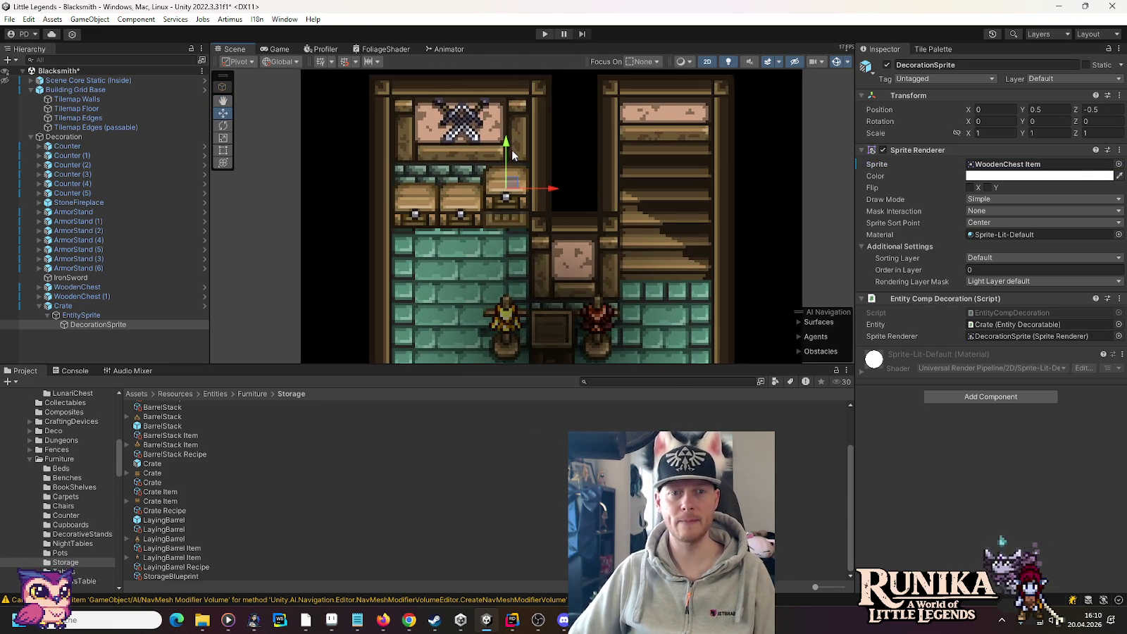
drag(506, 148, 510, 134)
Step: Set the decoration's Y position to 0.75-1/16, giving 0.6875
click(1062, 110)
text(-1/8)
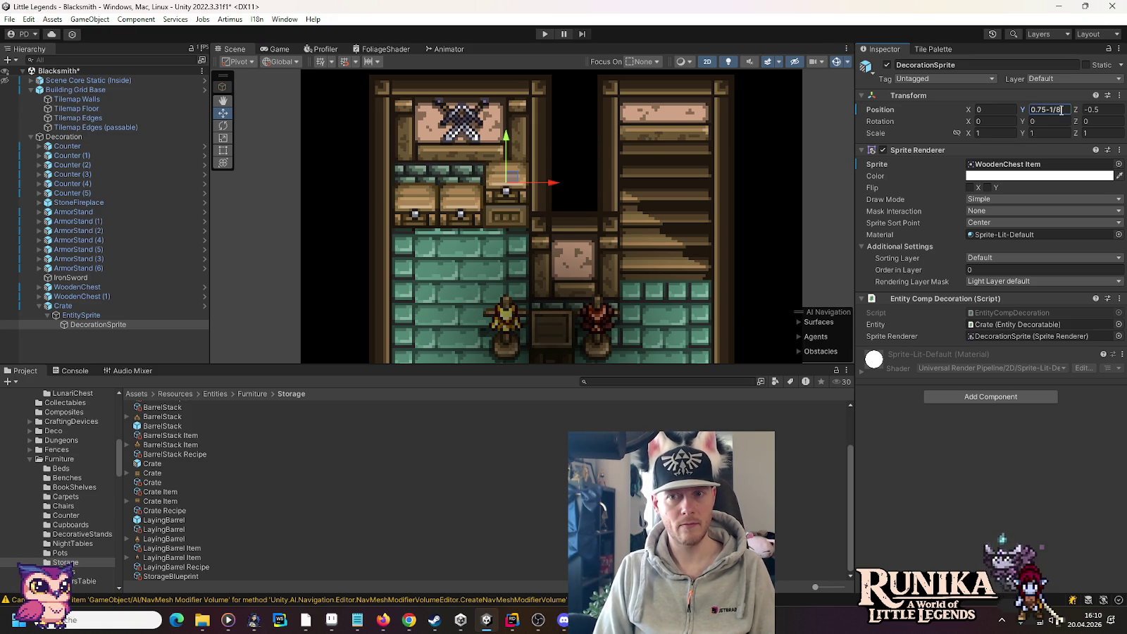
key(BackSpace)
text(16)
key(Return)
scroll(619, 226, down, 2)
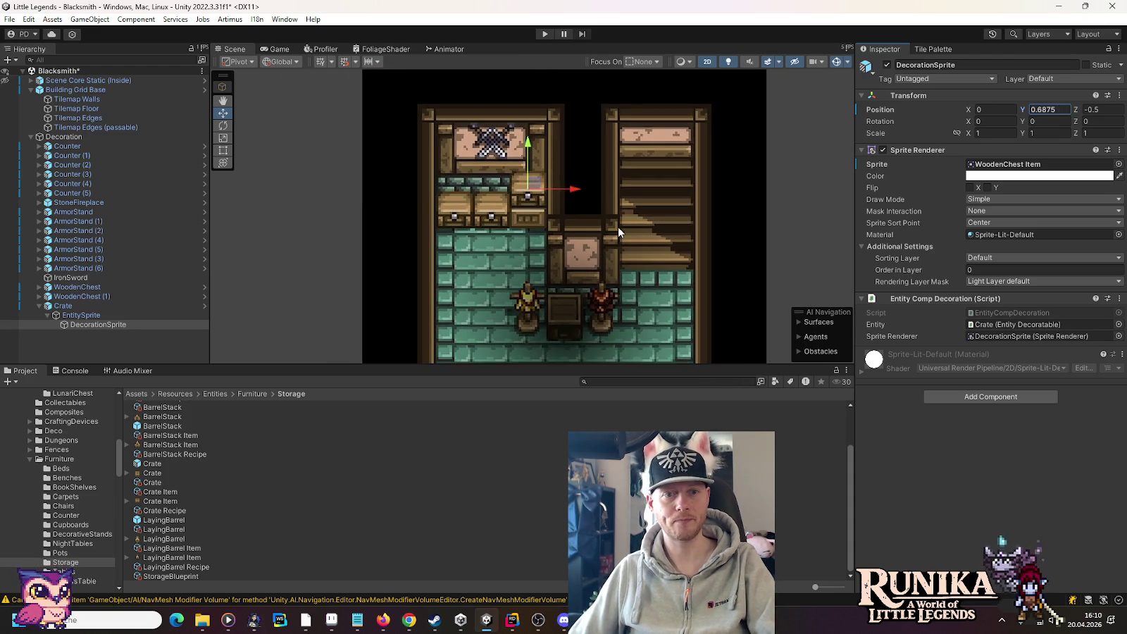
scroll(619, 226, down, 2)
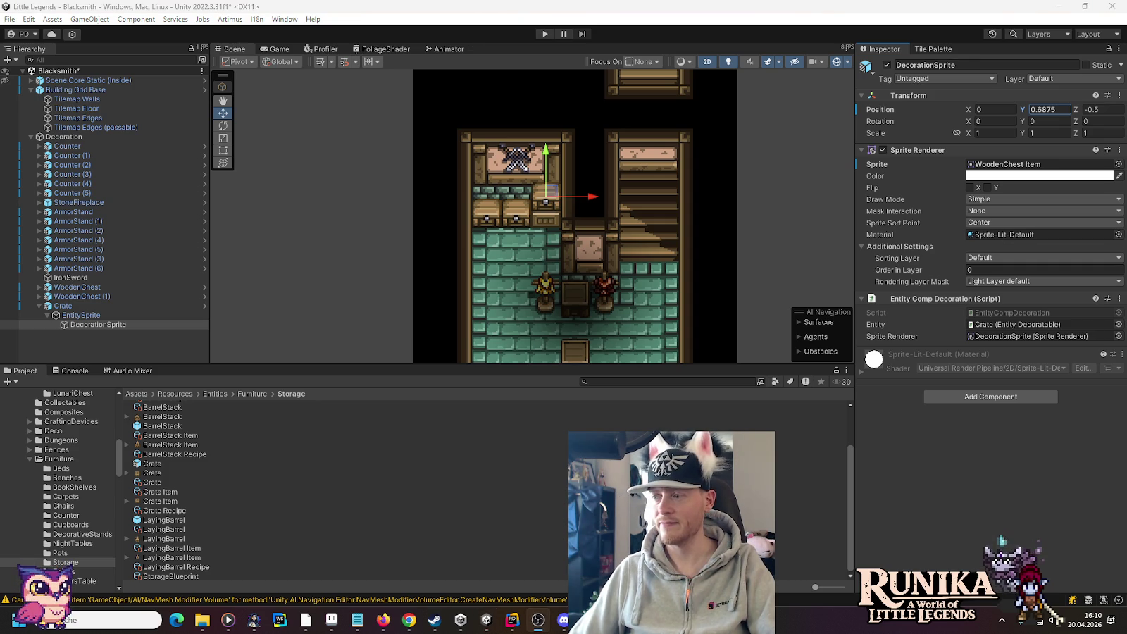
scroll(567, 267, down, 3)
scroll(572, 203, down, 3)
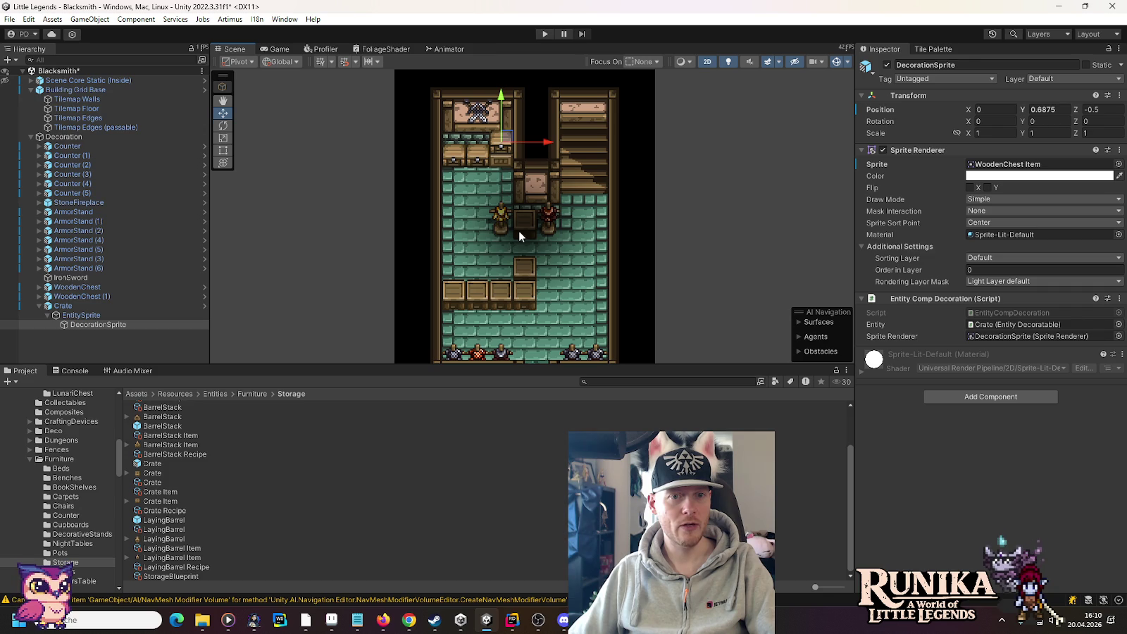
click(40, 307)
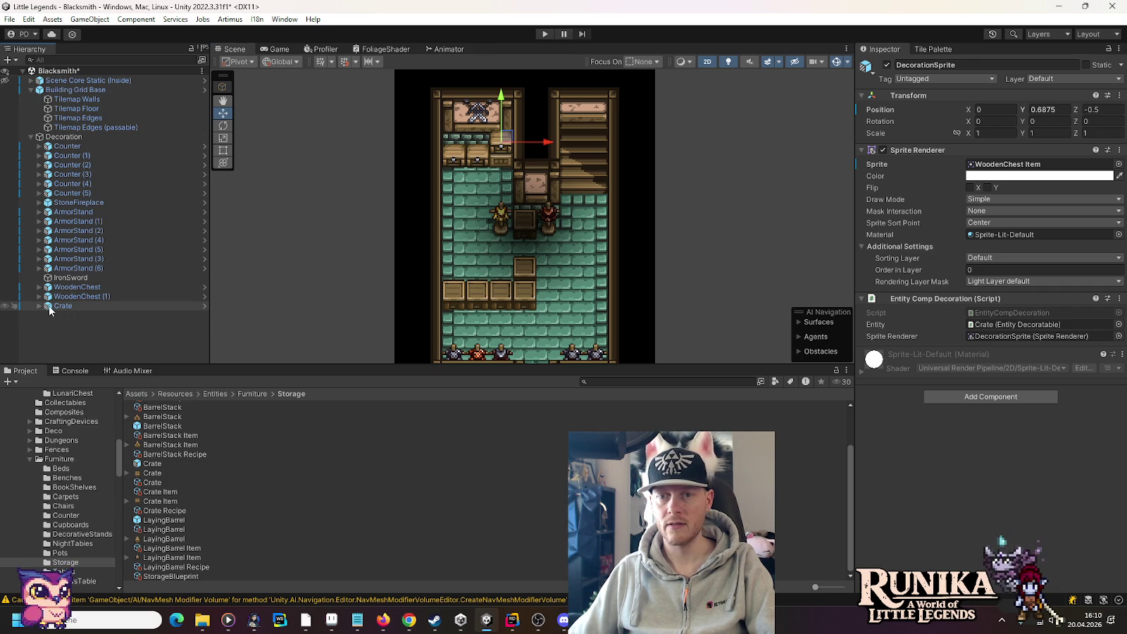
Step: Compare Counters (3) to (5), then select Counter (3)'s EntitySprite > DecorationSprite
drag(522, 311, 527, 250)
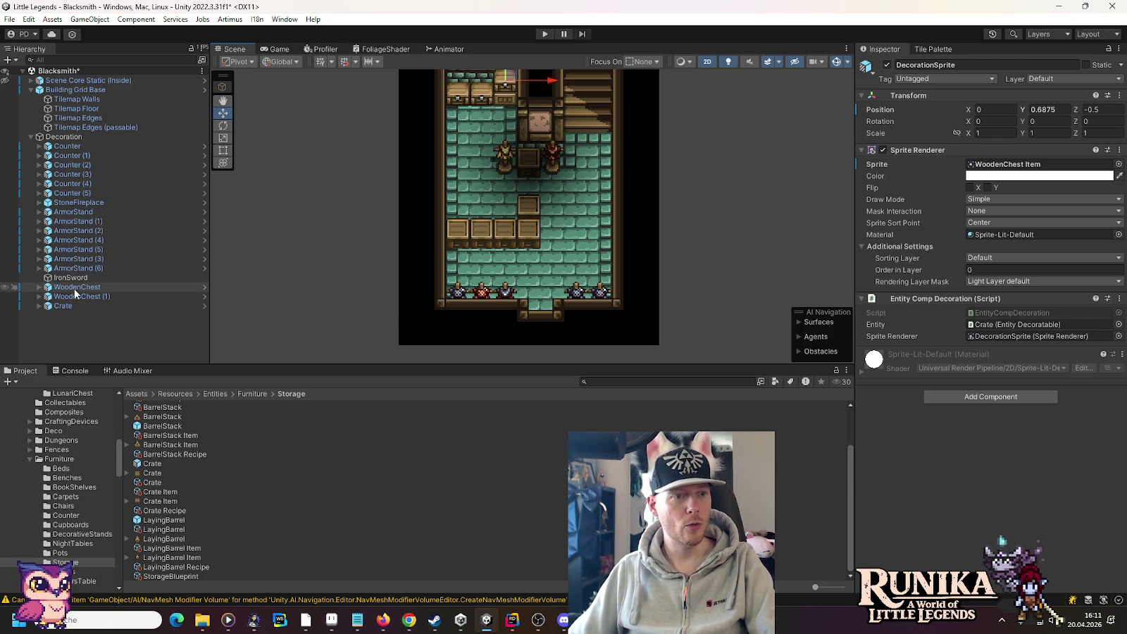
click(93, 174)
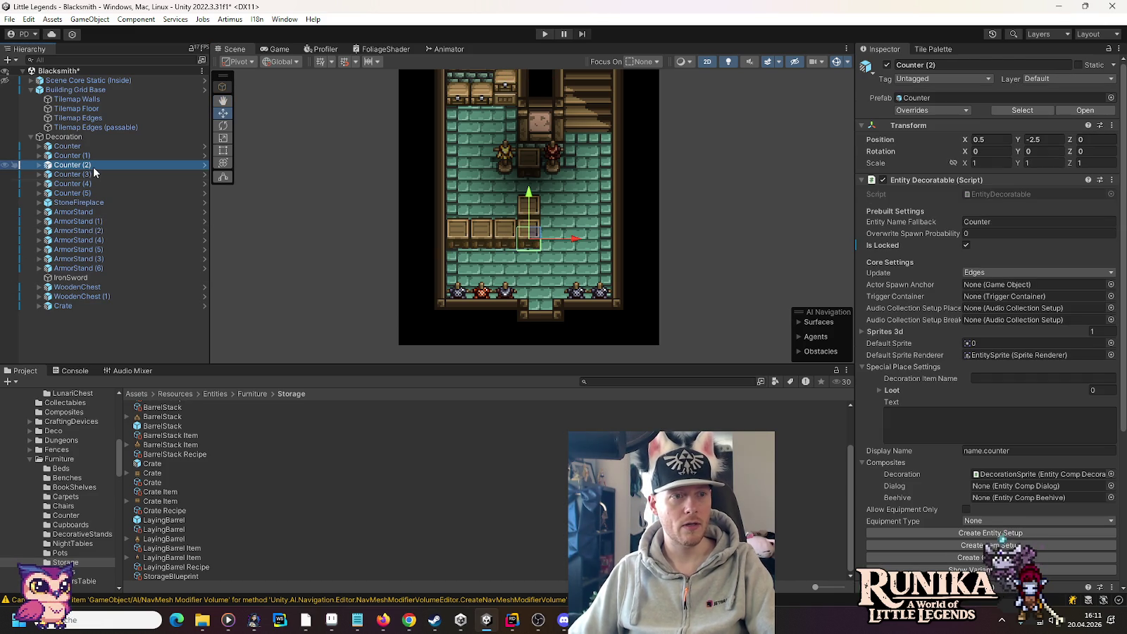
click(88, 184)
click(85, 195)
click(86, 184)
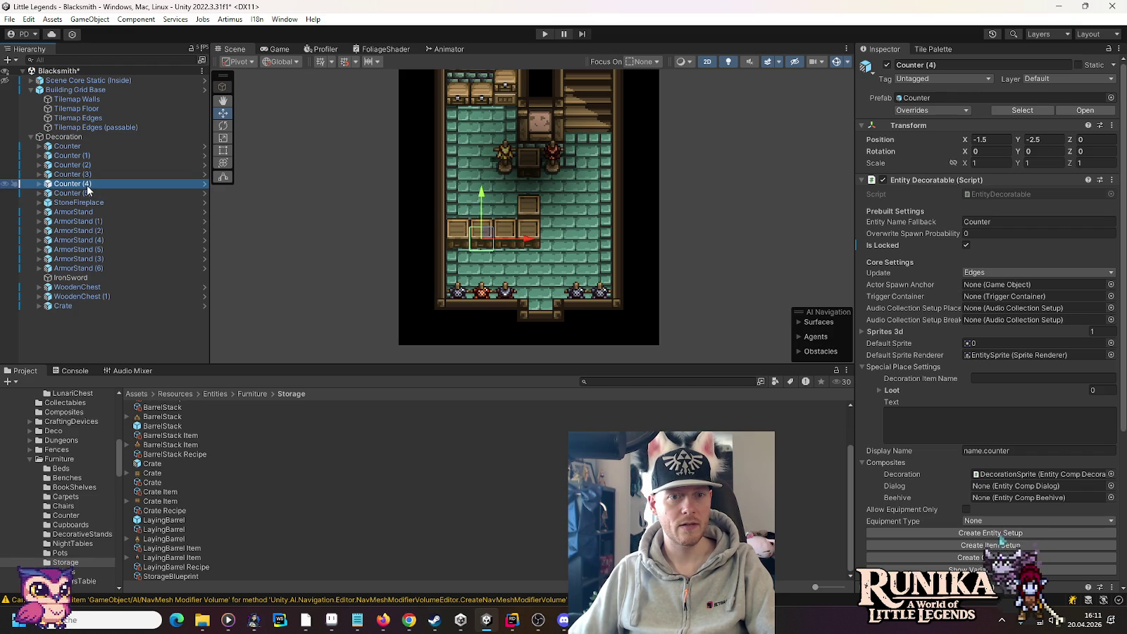
click(89, 176)
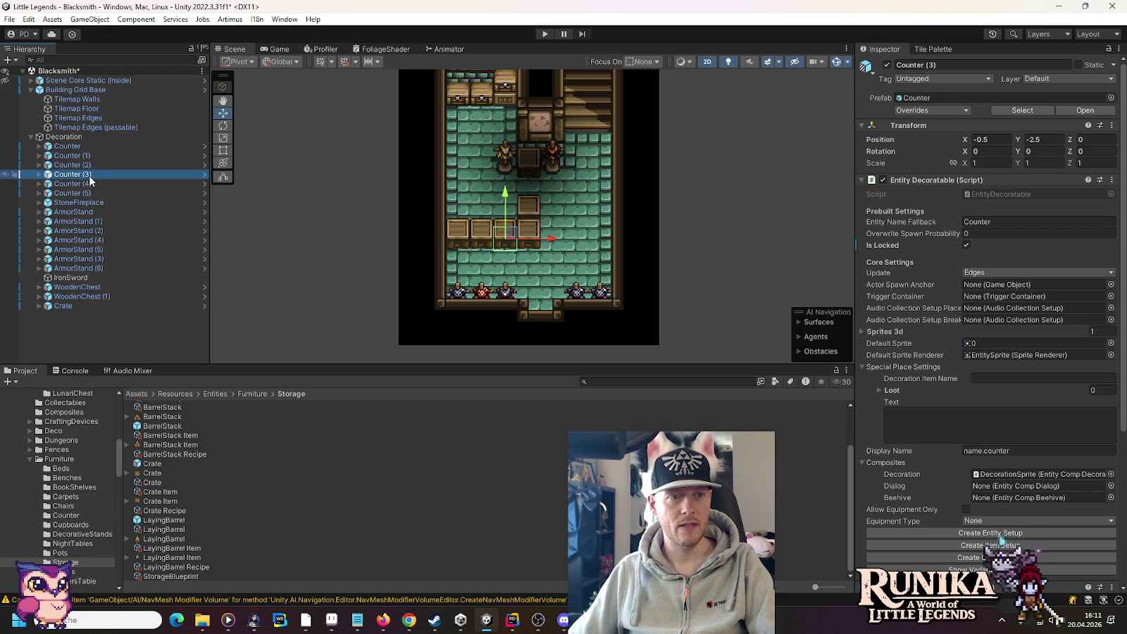
click(39, 174)
click(78, 184)
click(47, 184)
click(98, 193)
Step: Assign the CoinBag sprite to the decoration and raise it to Y 0.6875
click(1118, 163)
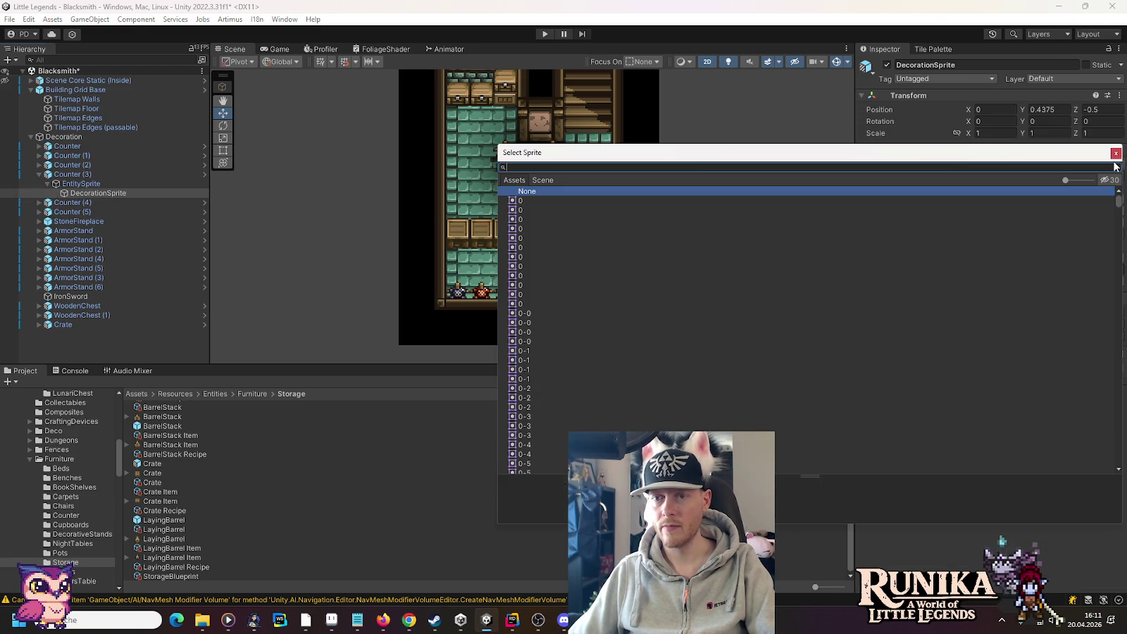
text(purse)
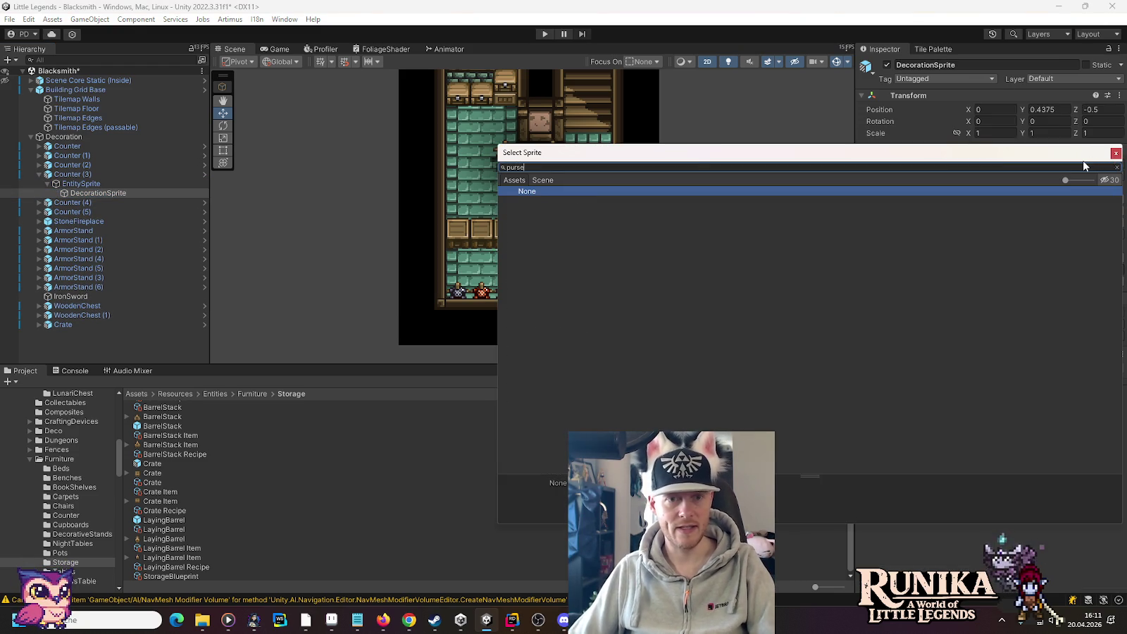
key(BackSpace)
key(BackSpace)
key(BackSpace)
text(coin)
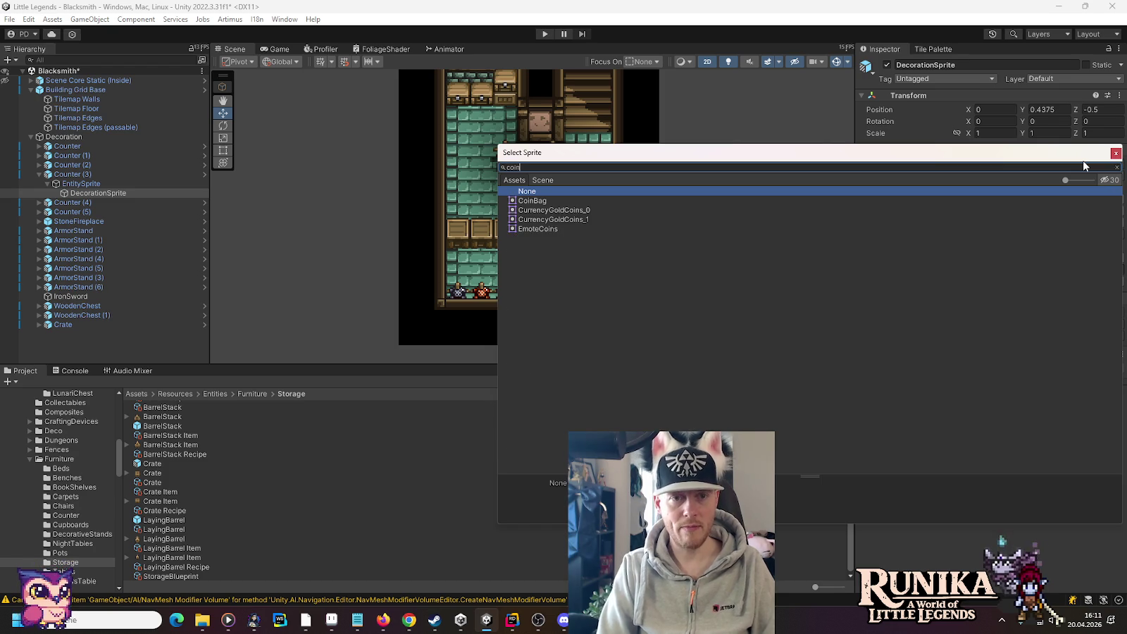
click(541, 201)
double_click(541, 203)
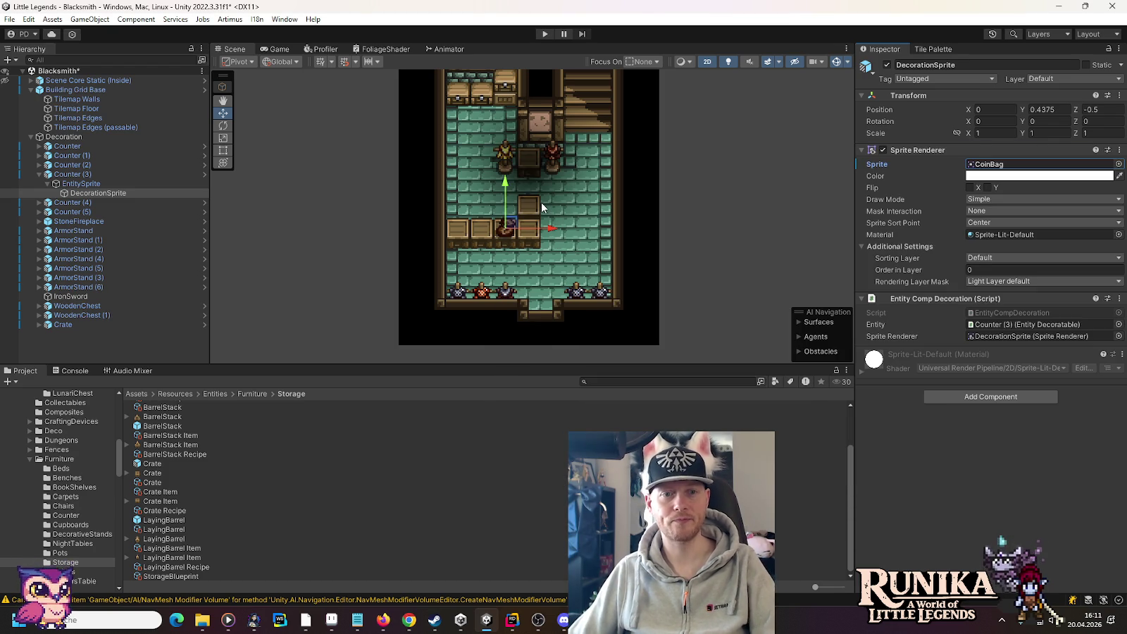
scroll(577, 229, up, 2)
scroll(577, 230, up, 3)
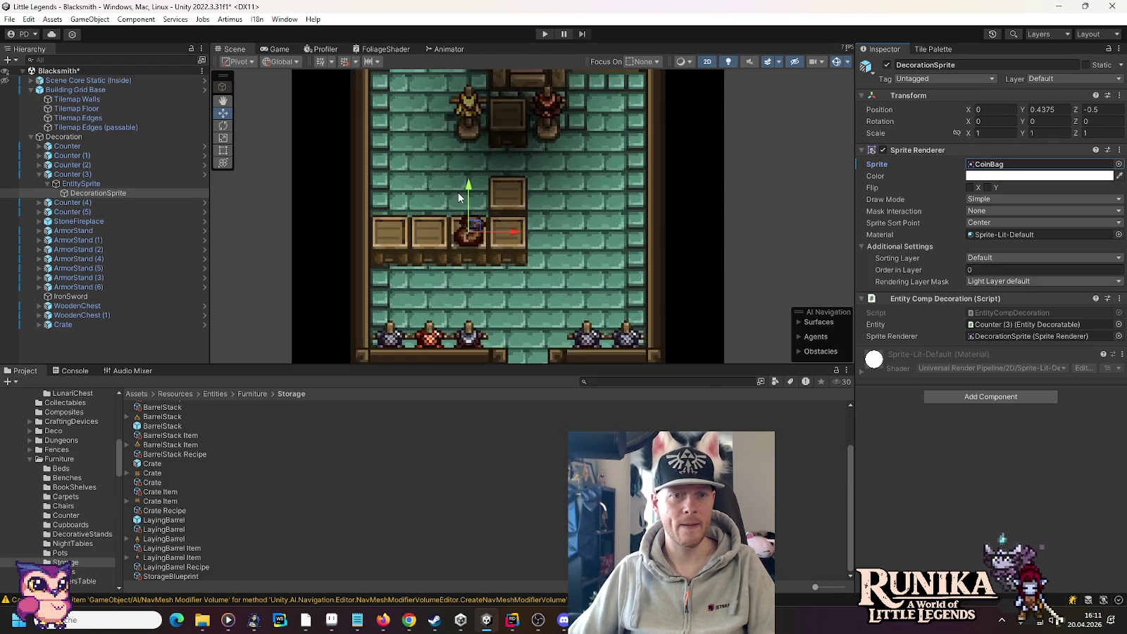
drag(471, 196, 472, 184)
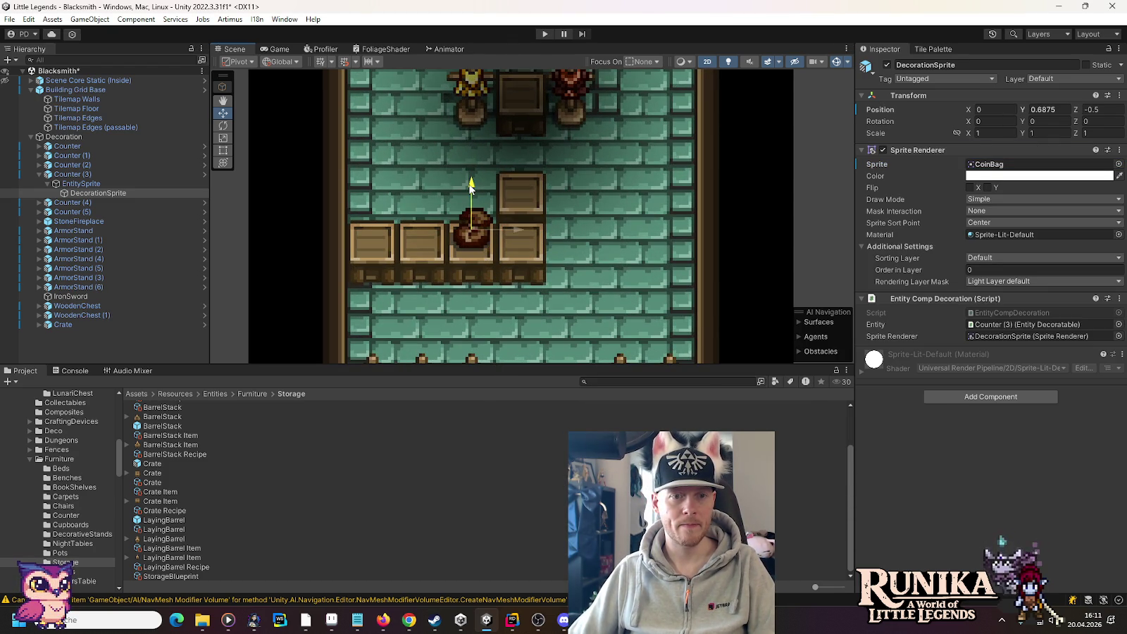
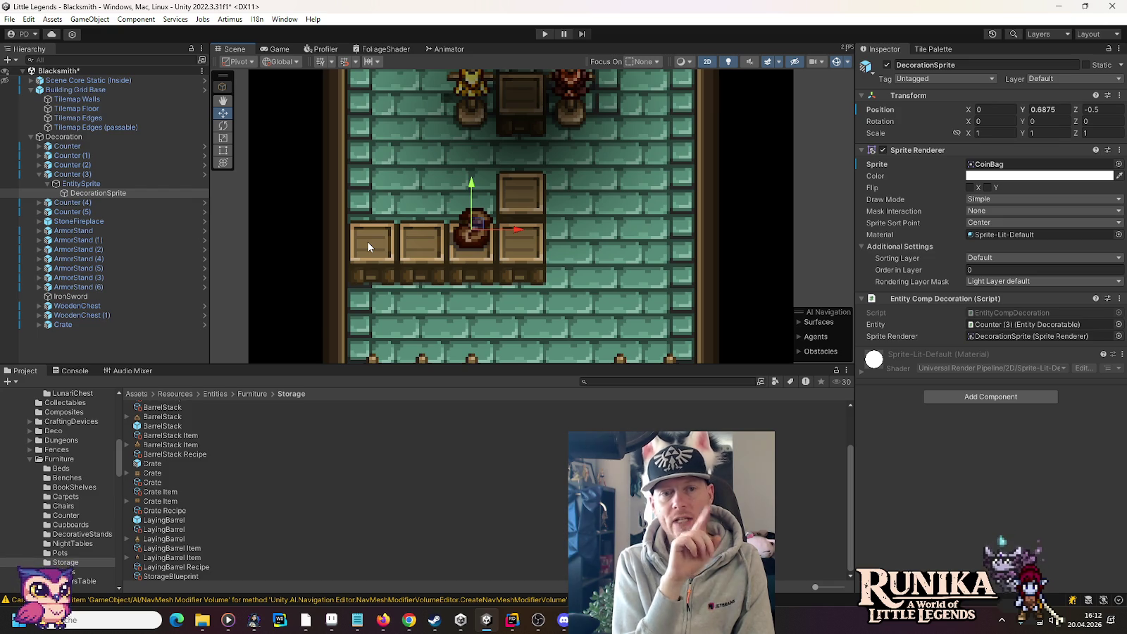
Step: Revert the decoration's Y position to 0.4375 and swap its sprite to IronBroadSword
right_click(1023, 114)
click(1010, 191)
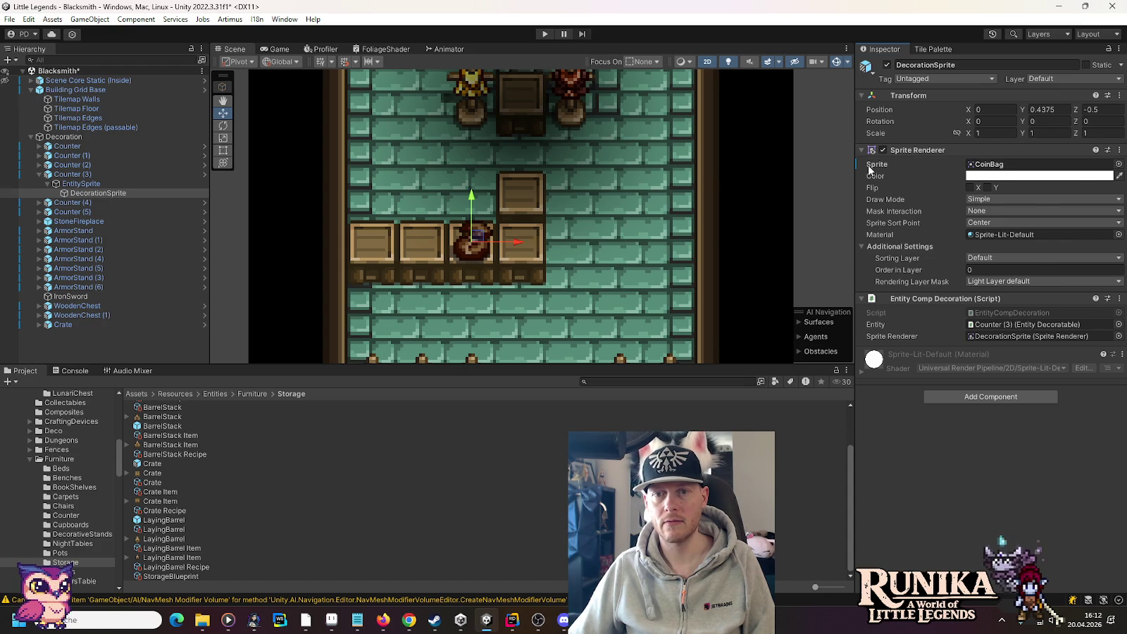
right_click(873, 165)
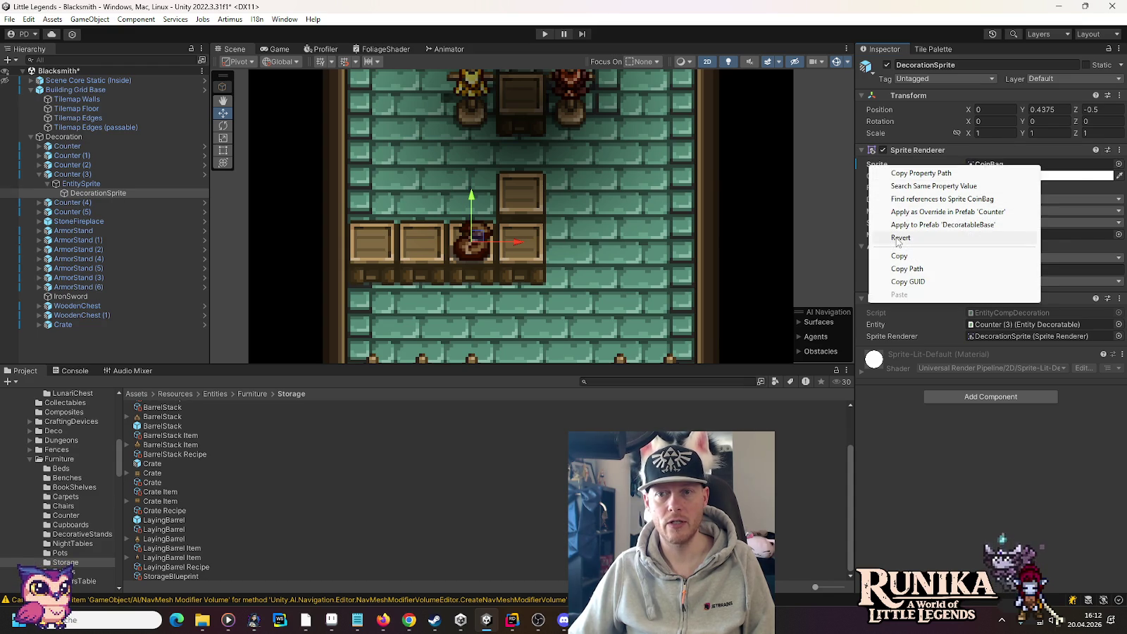
click(1119, 165)
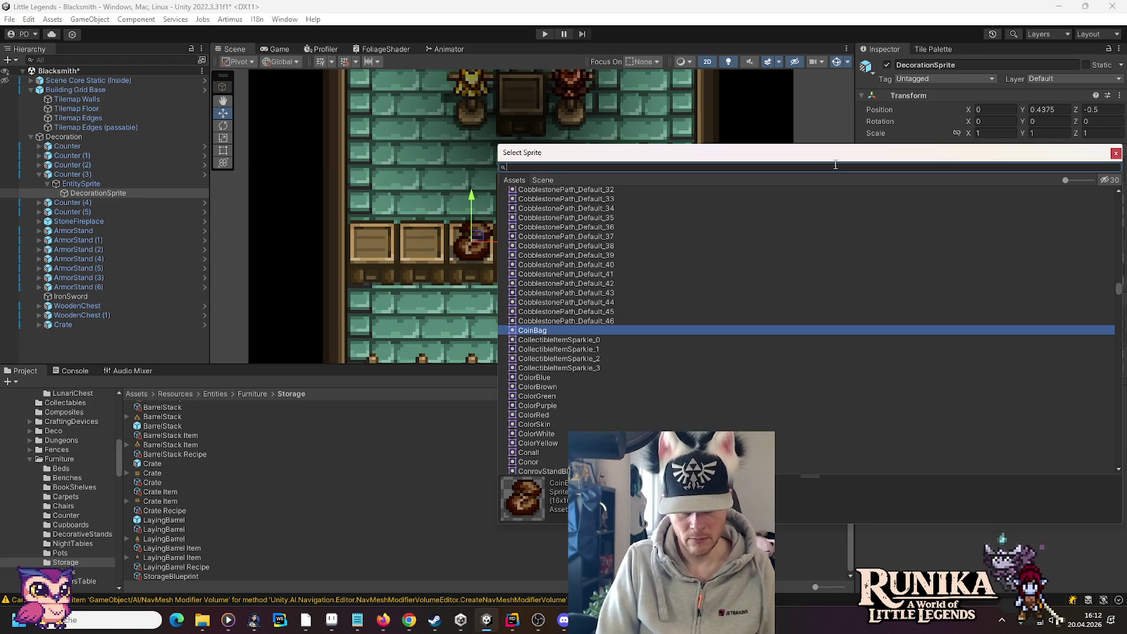
text(ironbroads)
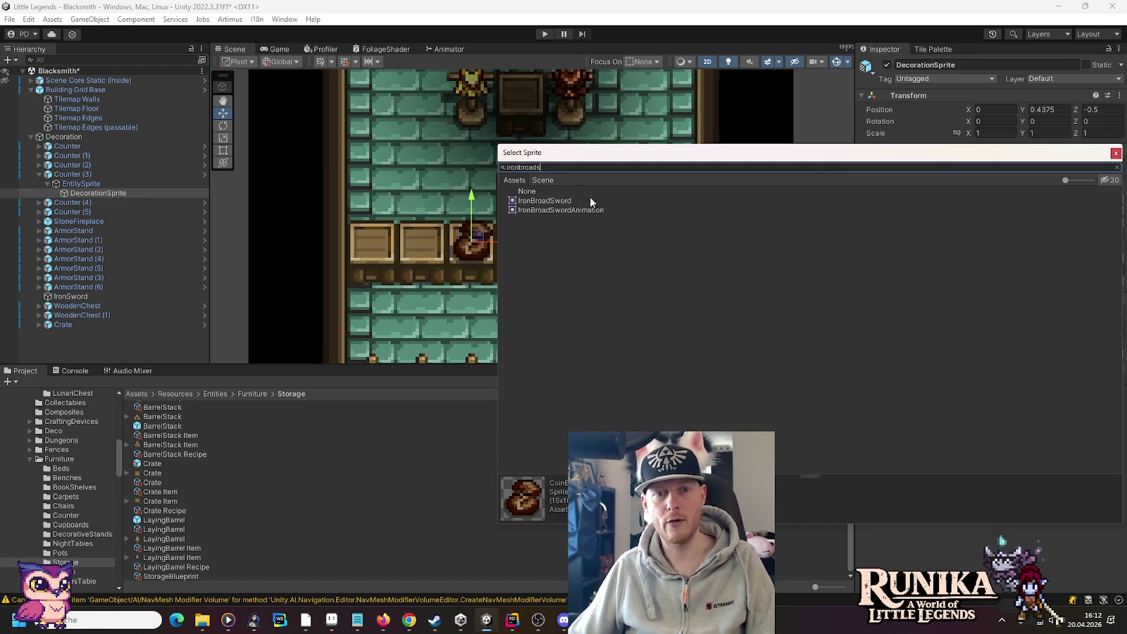
double_click(590, 200)
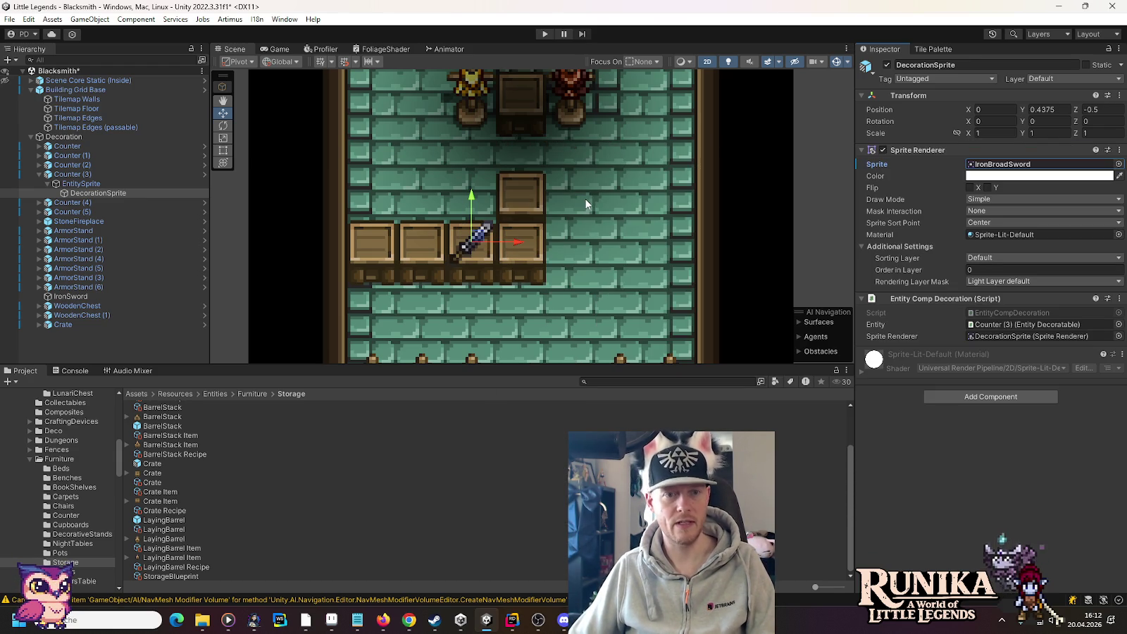
click(354, 258)
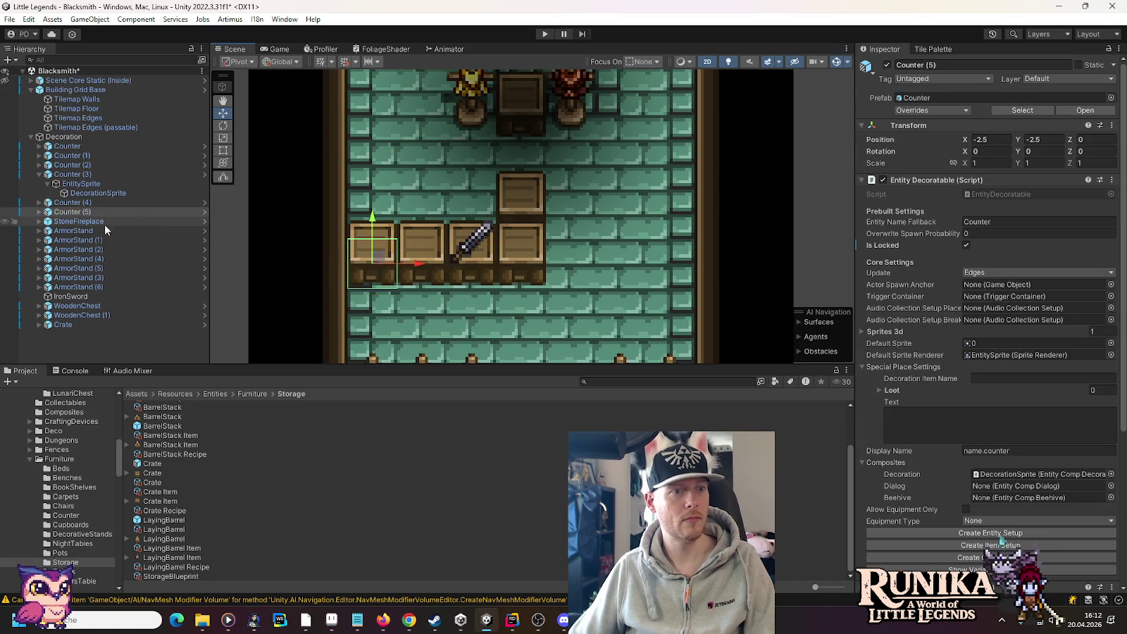
Step: Select the DecorationSprite under Counter (5)'s EntitySprite
click(39, 174)
click(39, 193)
click(47, 202)
click(98, 211)
Step: Assign it the CoinBag sprite and raise it onto the counter top at Y 0.6875
click(1118, 164)
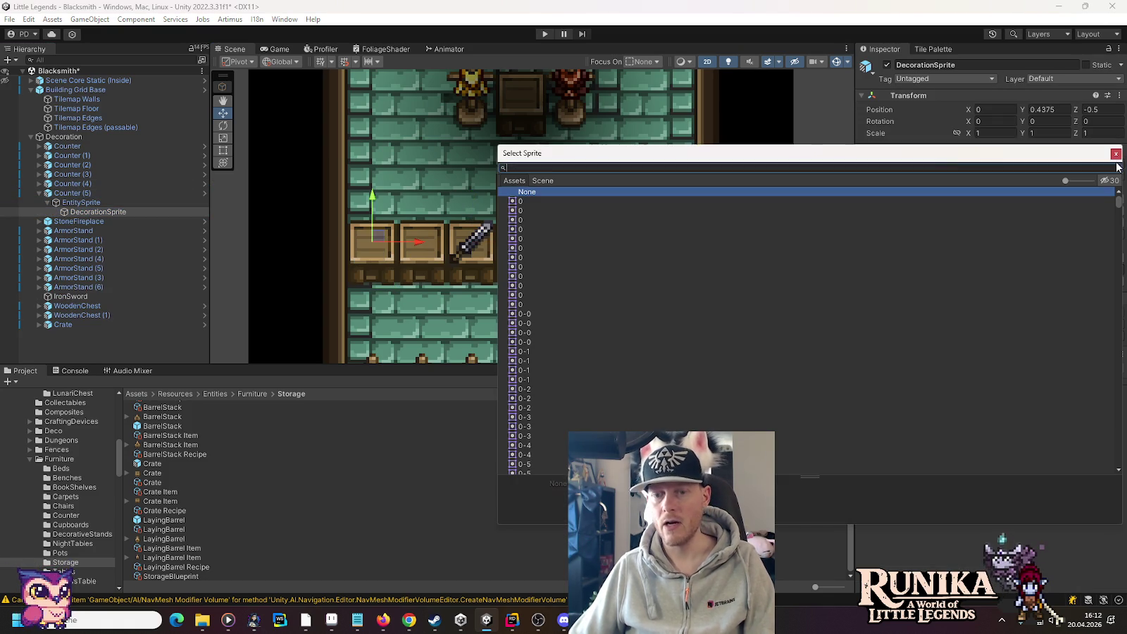
text(couinb)
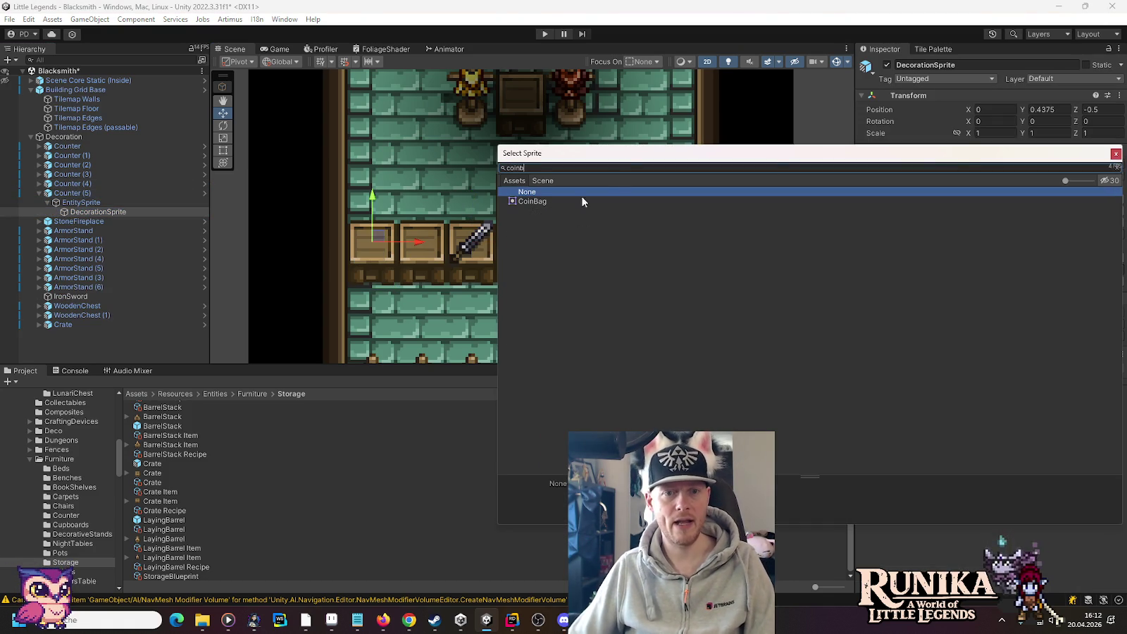
double_click(534, 203)
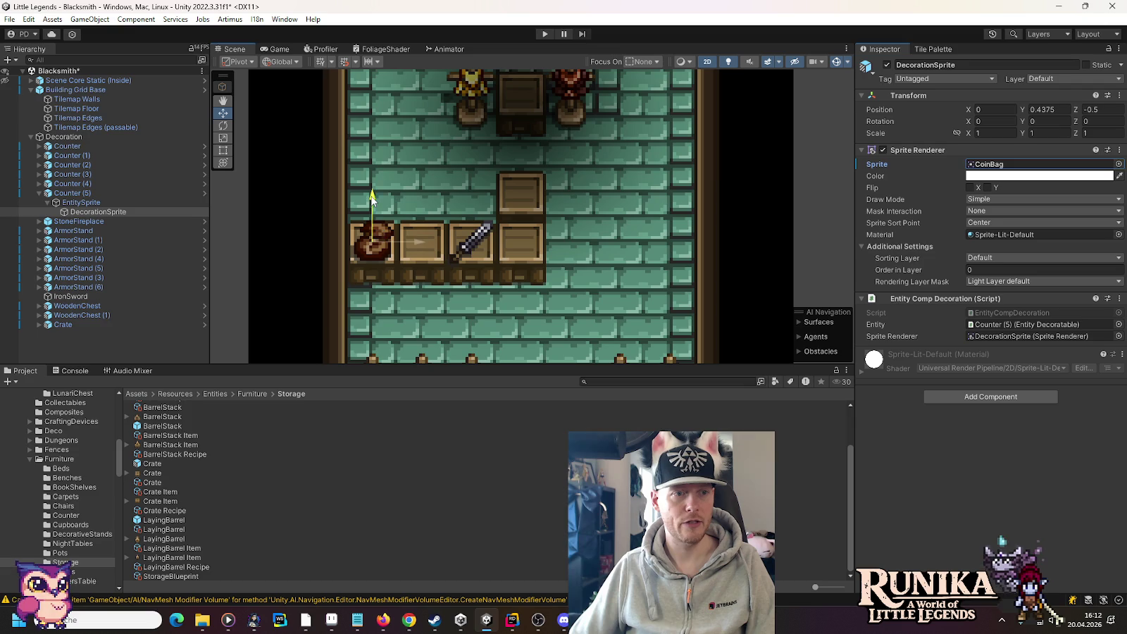
drag(377, 196, 372, 190)
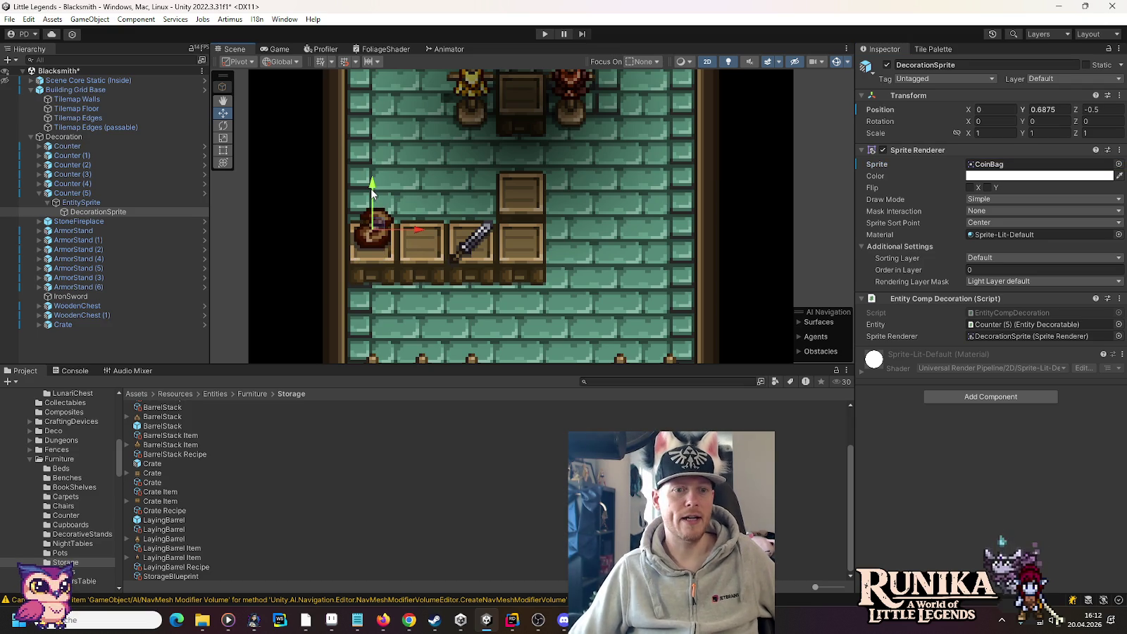
scroll(522, 238, down, 3)
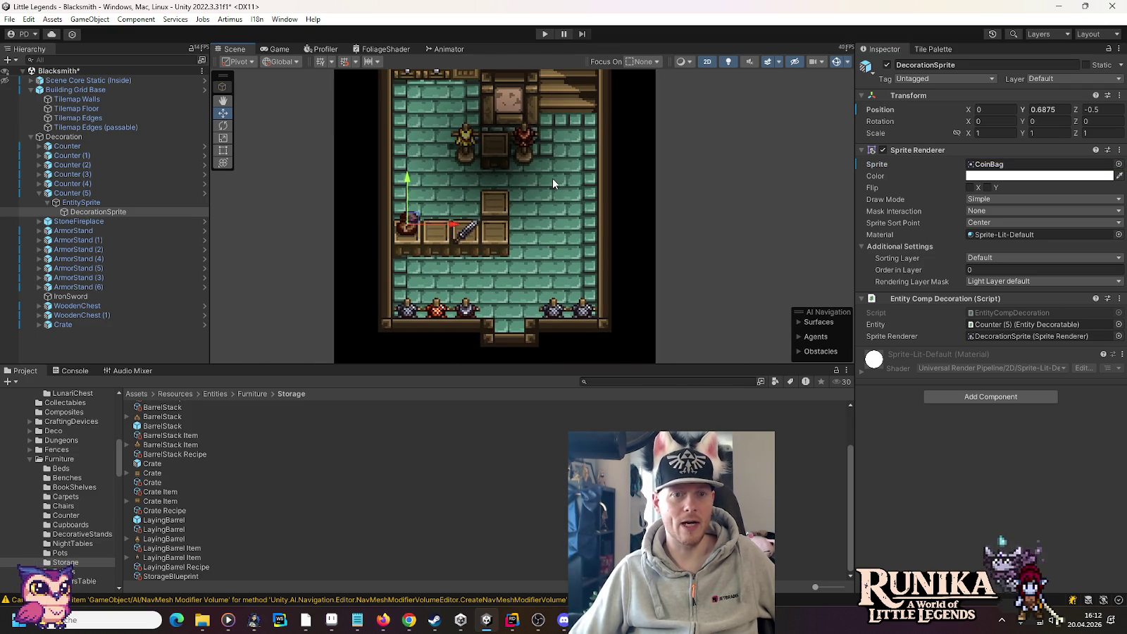
scroll(552, 183, down, 2)
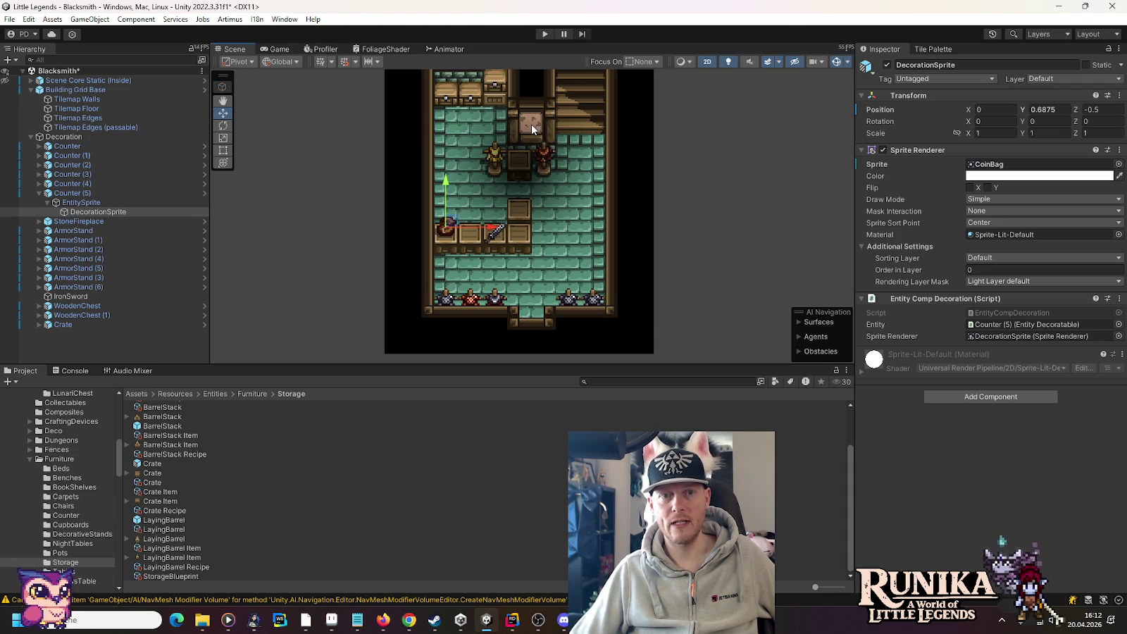
Step: Save the Blacksmith scene, panning the Scene view around the room
drag(532, 129, 530, 196)
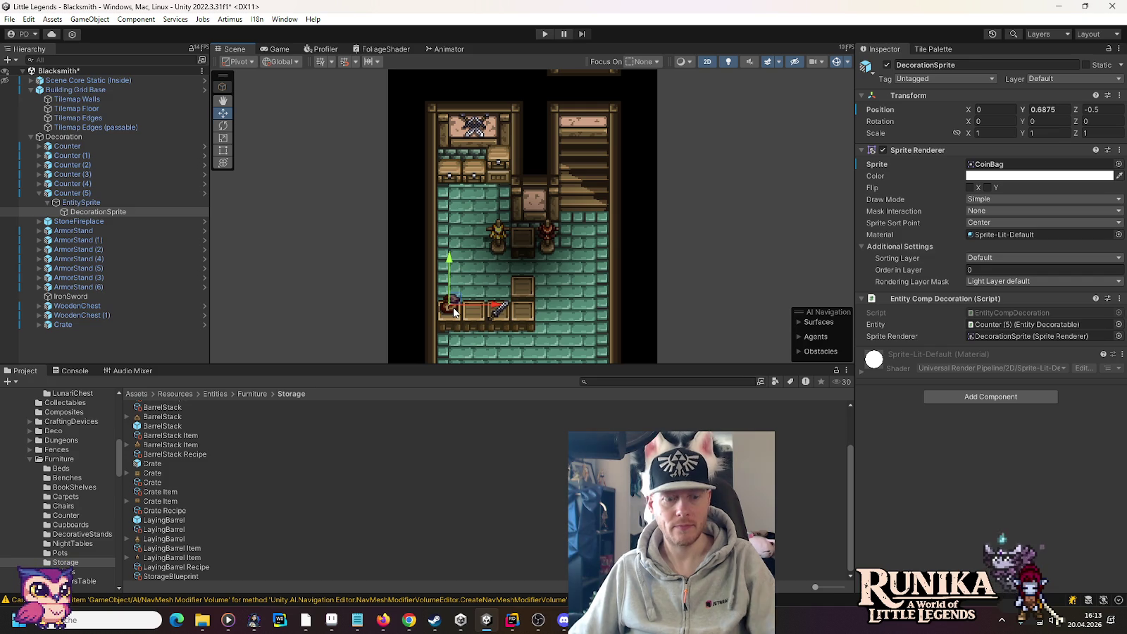
key(ctrl+s)
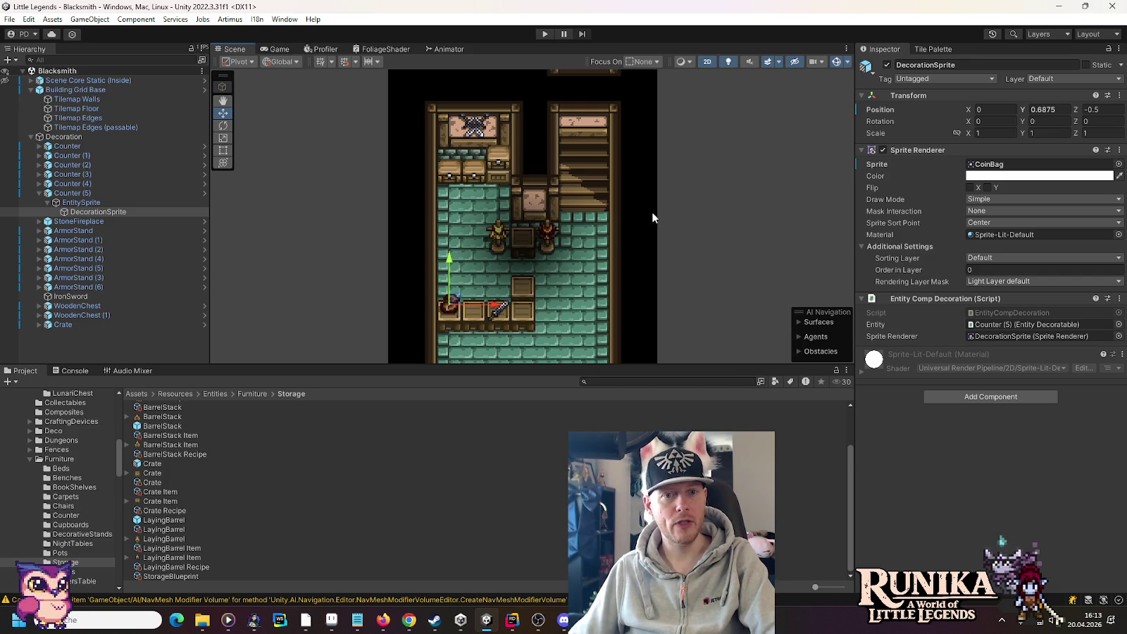
mouse_move(590, 279)
mouse_down()
mouse_move(590, 134)
mouse_move(589, 200)
mouse_up()
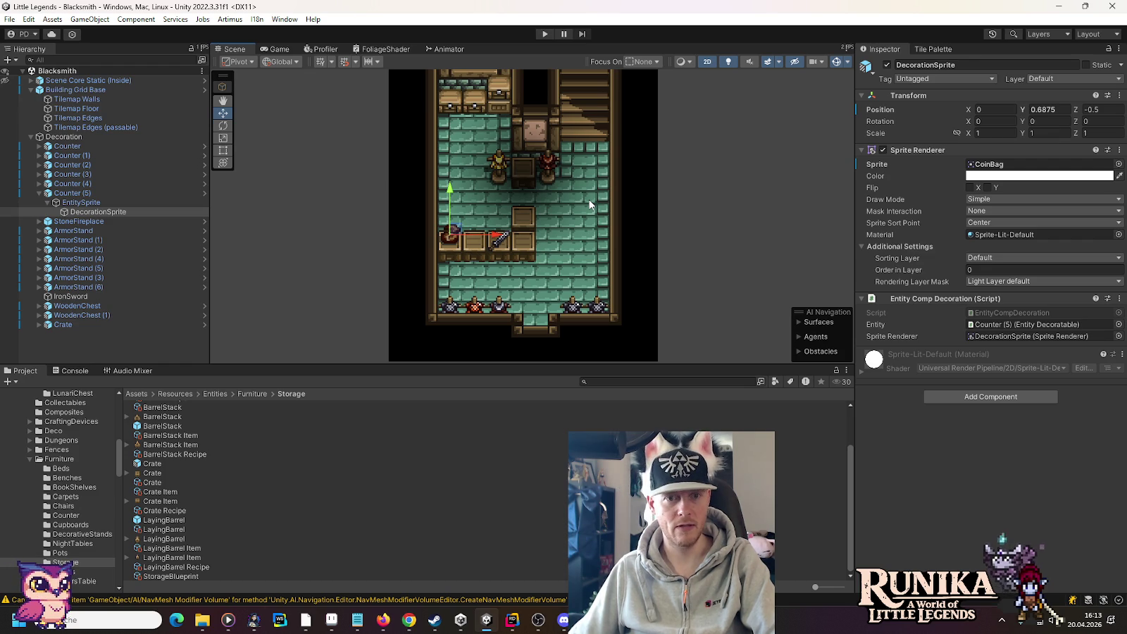
click(334, 621)
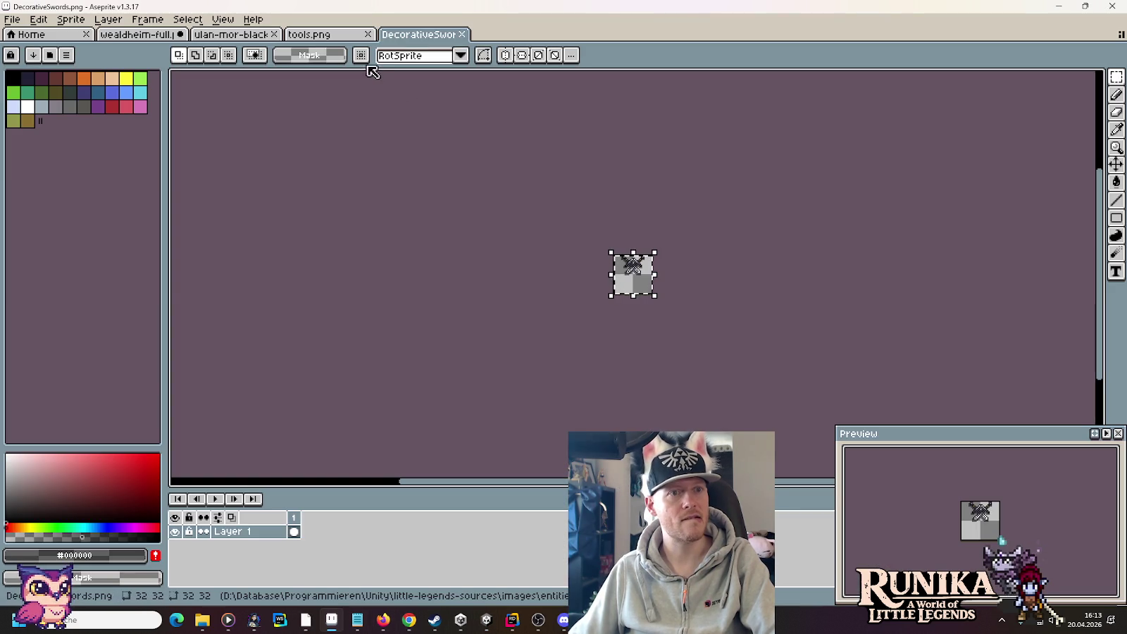
Step: Close the DecorativeSwords file and return to the ulan-mor-blacksmith sprite
click(462, 34)
scroll(746, 319, down, 3)
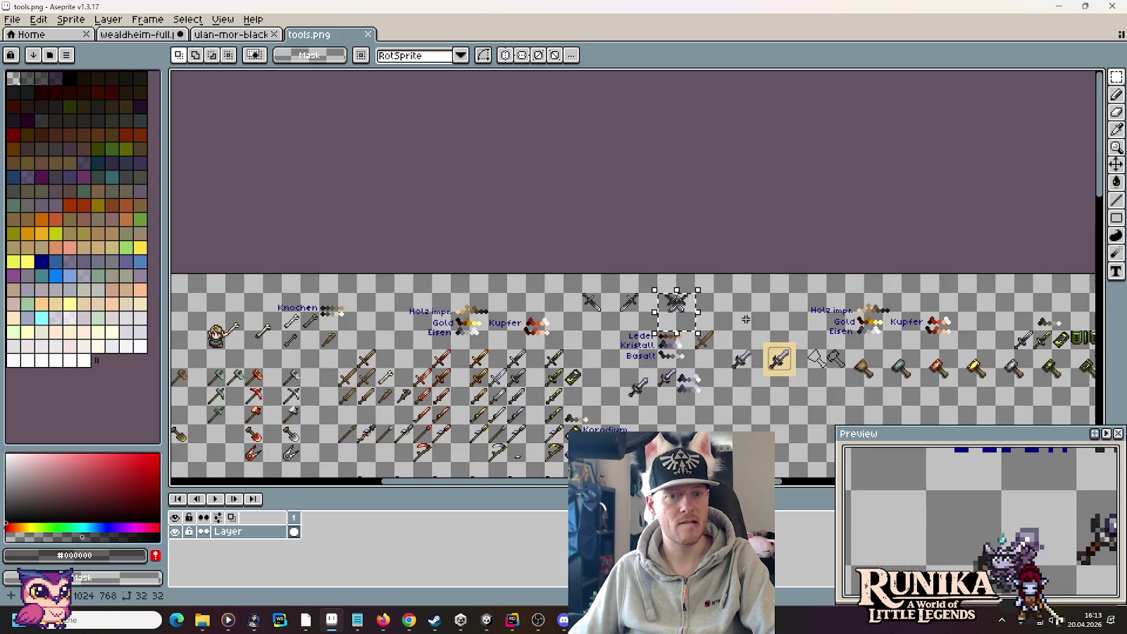
scroll(746, 320, up, 1)
scroll(604, 389, up, 1)
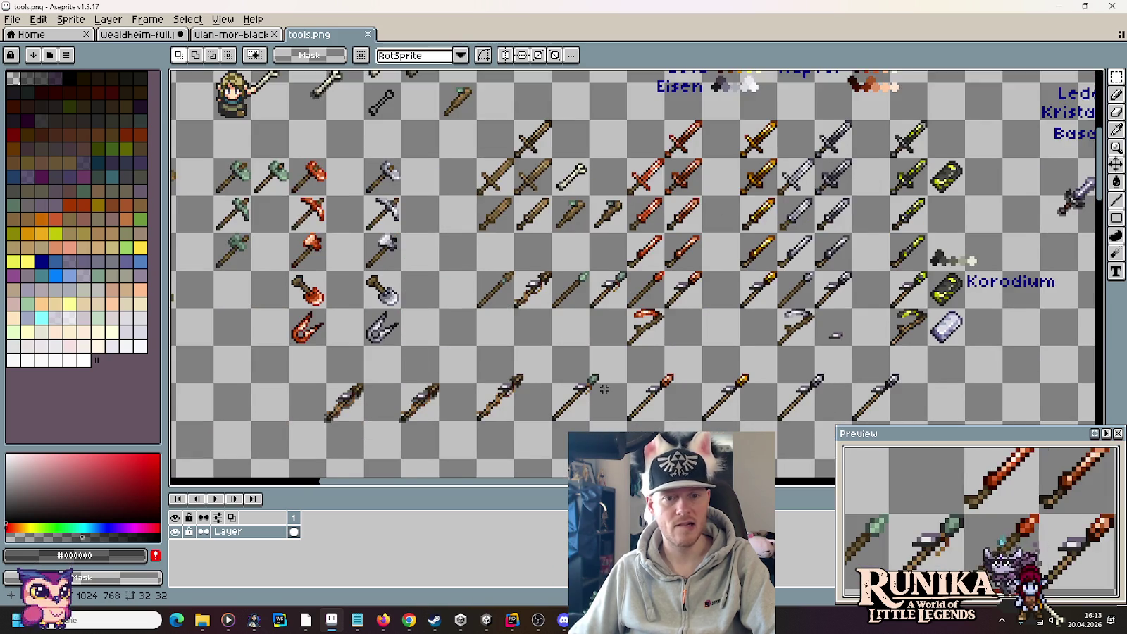
drag(604, 388, 558, 318)
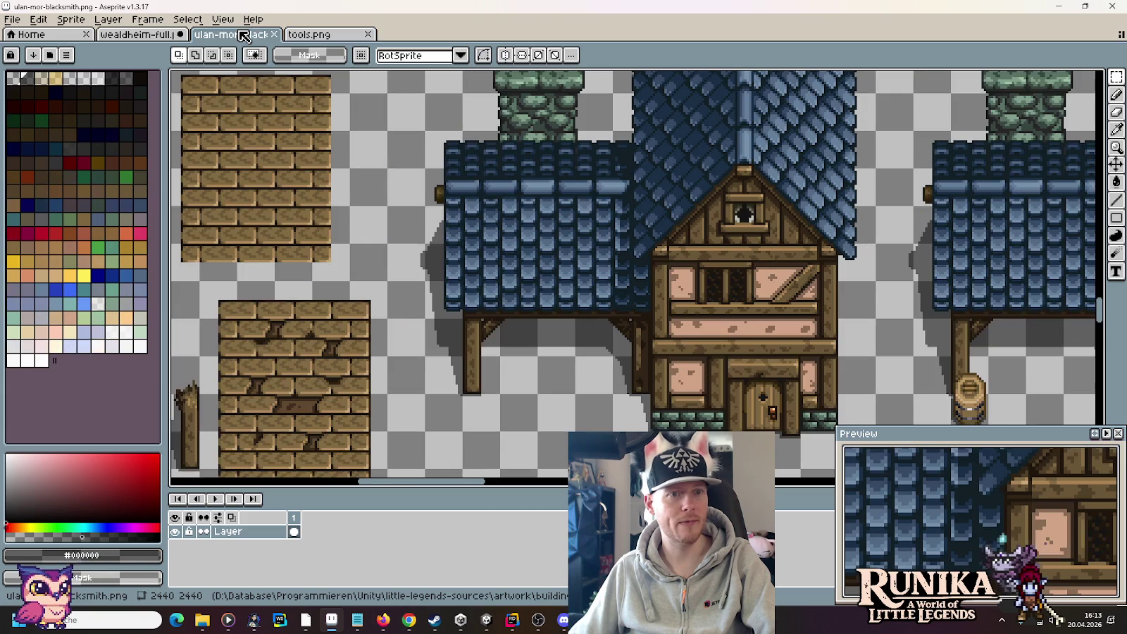
click(233, 35)
Step: Open decoration.PNG from the artwork/entities folder
click(8, 20)
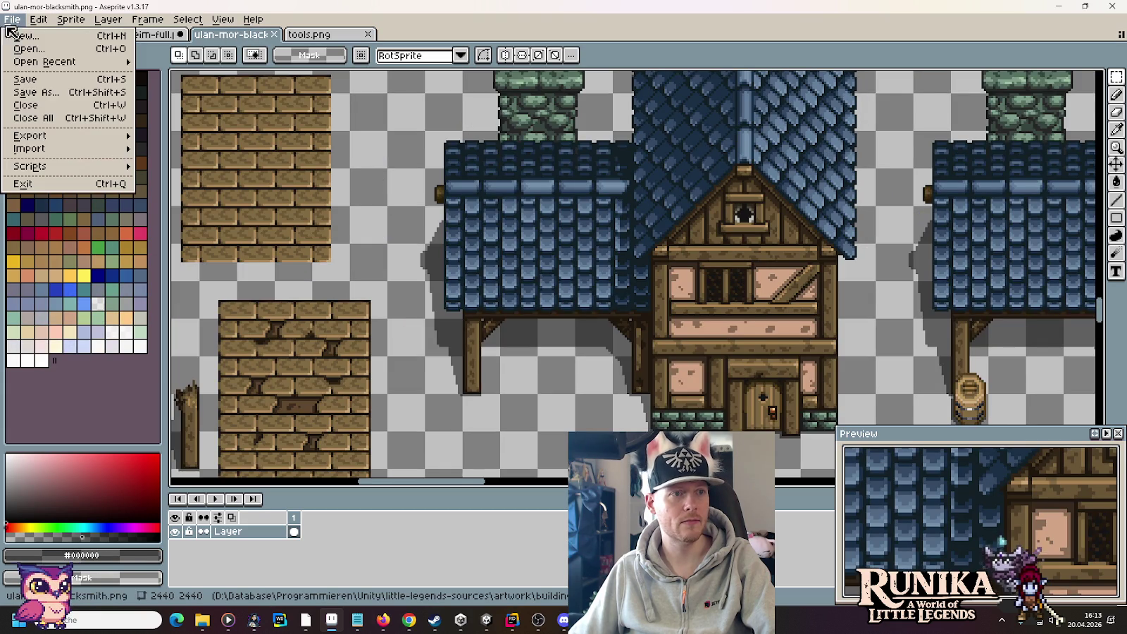
click(28, 49)
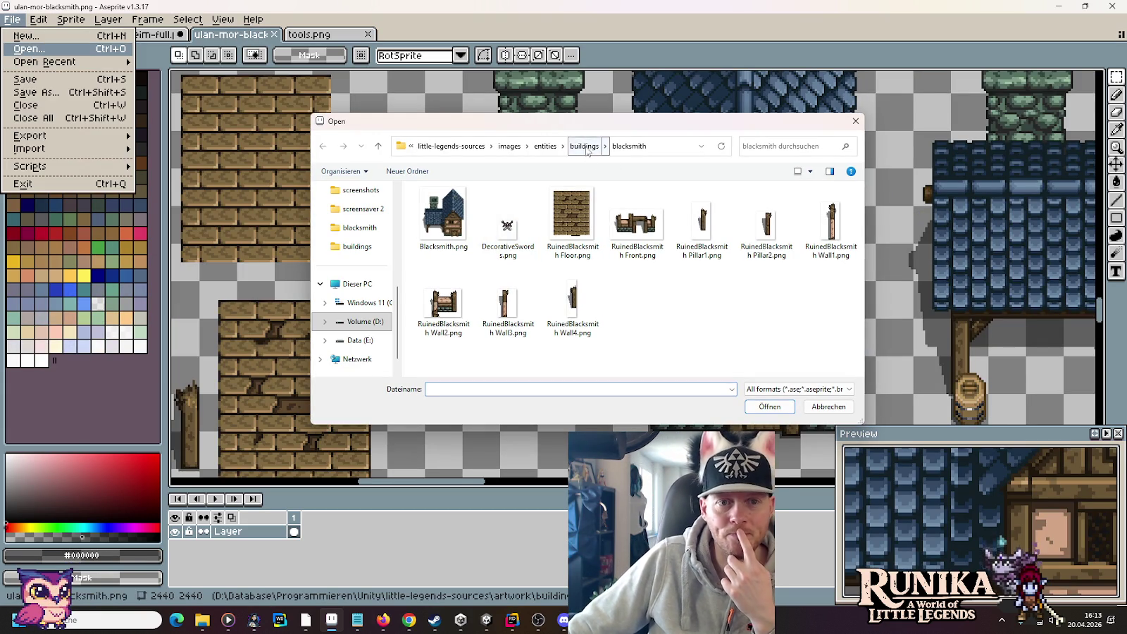
click(450, 146)
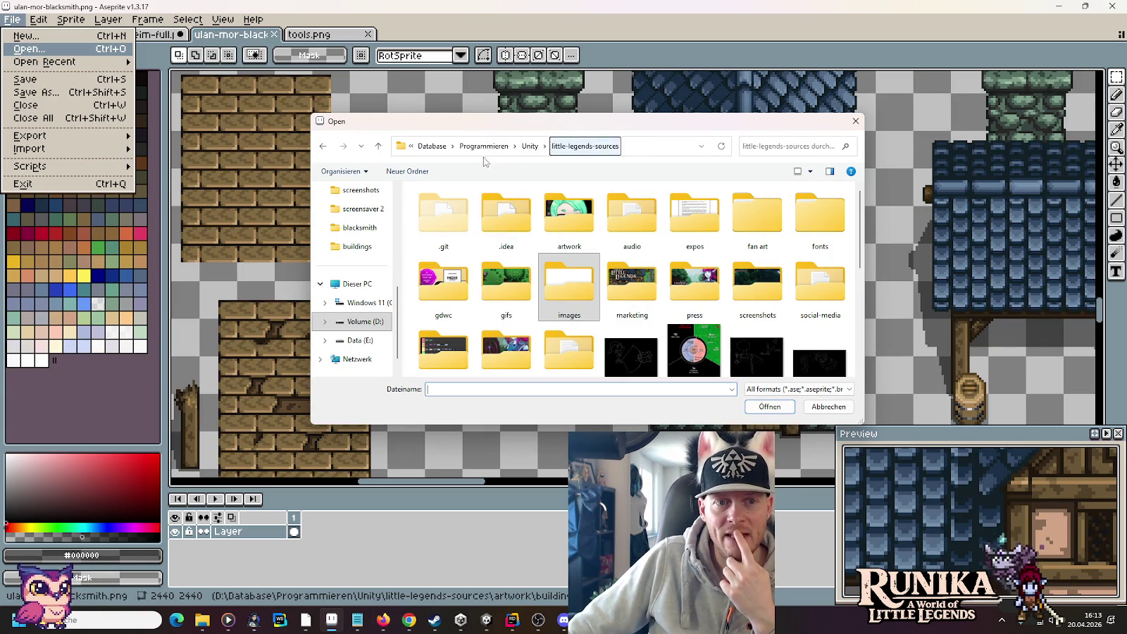
double_click(569, 211)
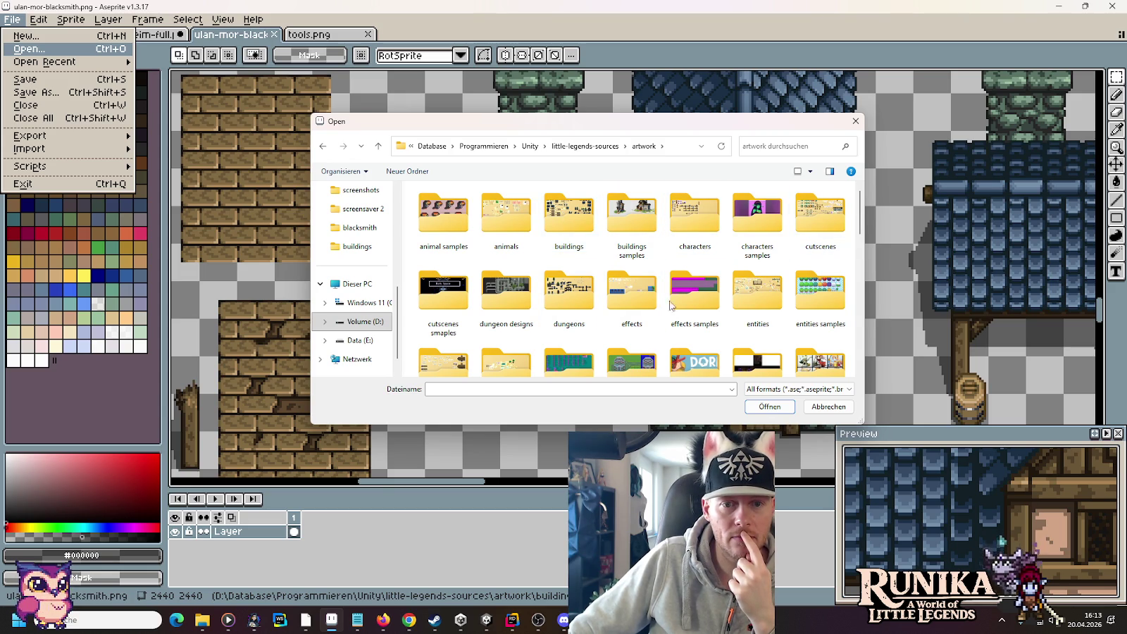
double_click(780, 301)
double_click(816, 212)
scroll(521, 237, down, 3)
scroll(520, 237, up, 5)
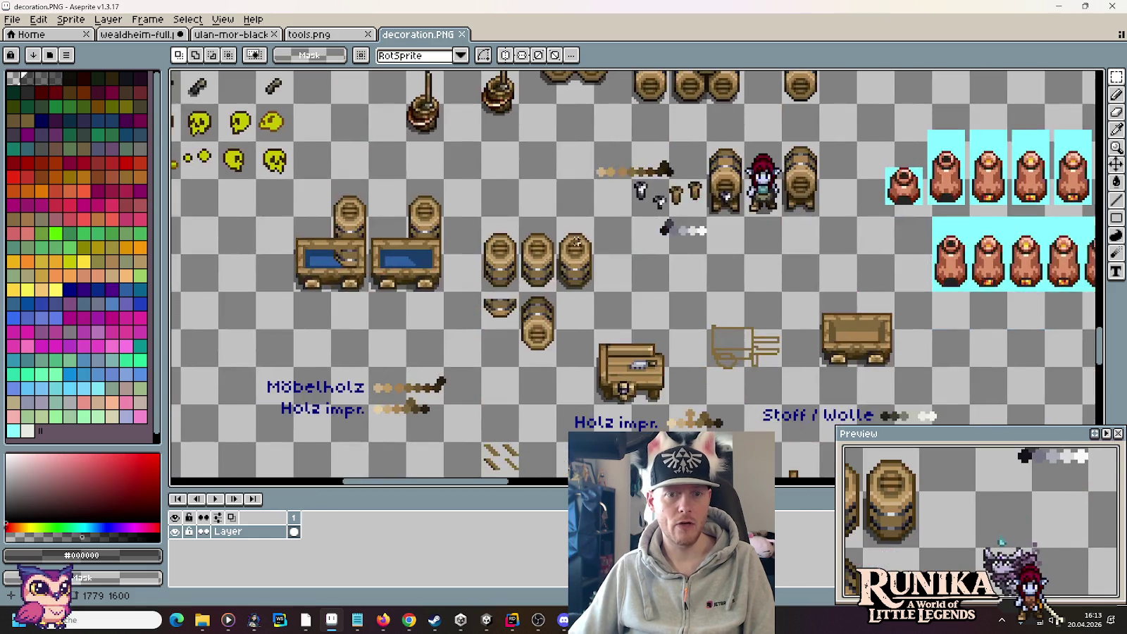
Step: Paste the rightmost barrel from decoration.PNG into the tools sheet
scroll(559, 262, up, 1)
drag(603, 299, 615, 229)
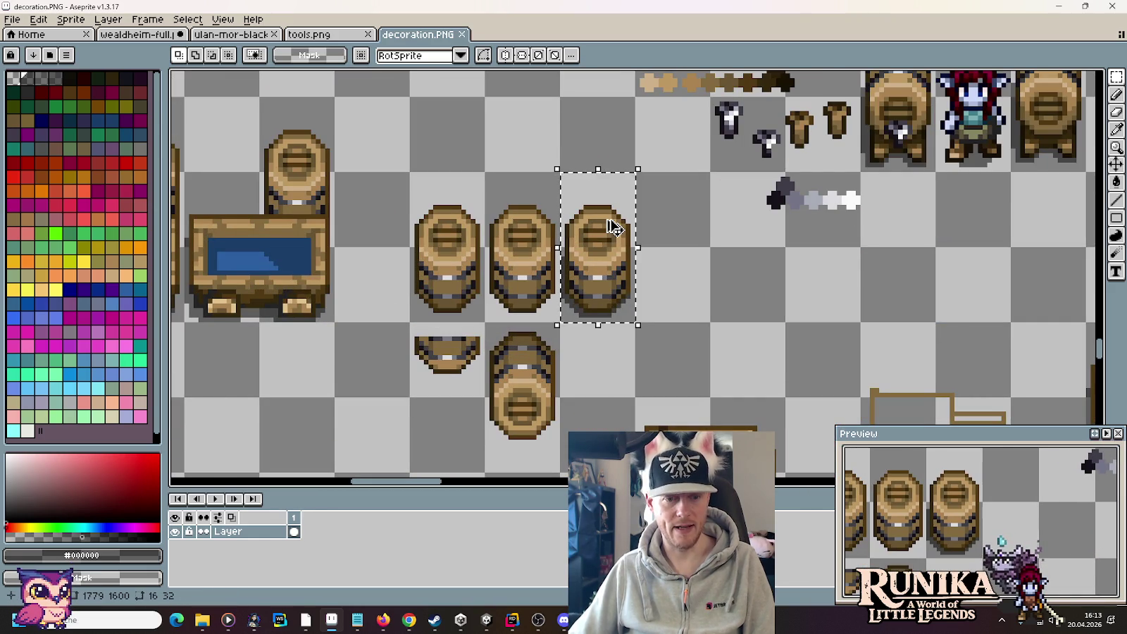
click(323, 38)
scroll(611, 274, up, 3)
key(ctrl+v)
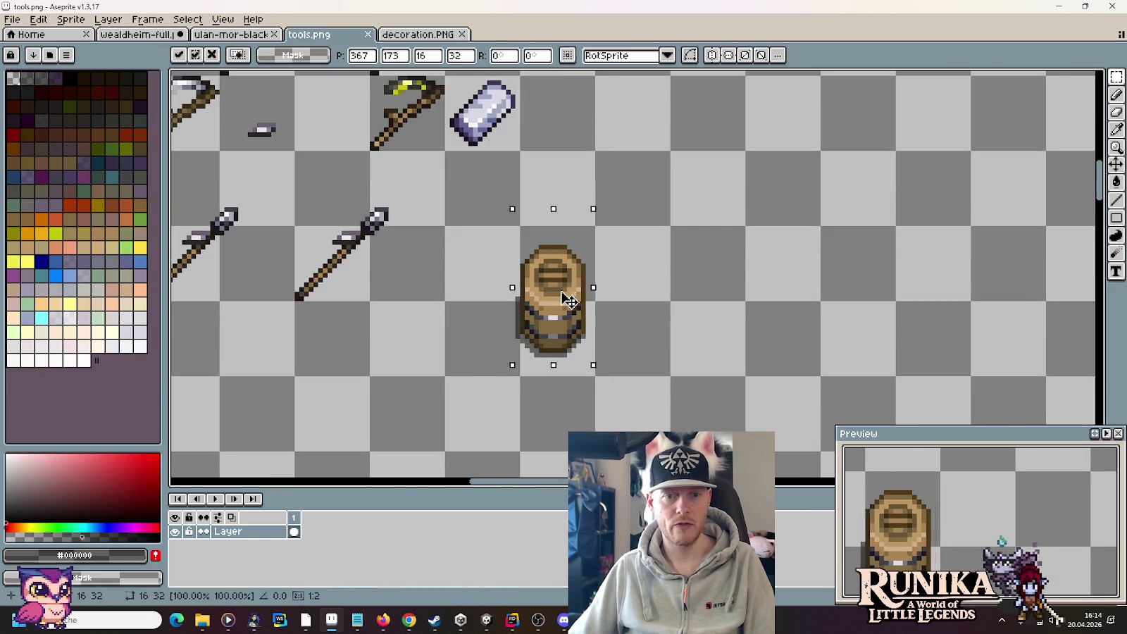
key(Return)
scroll(556, 293, up, 1)
scroll(555, 293, up, 1)
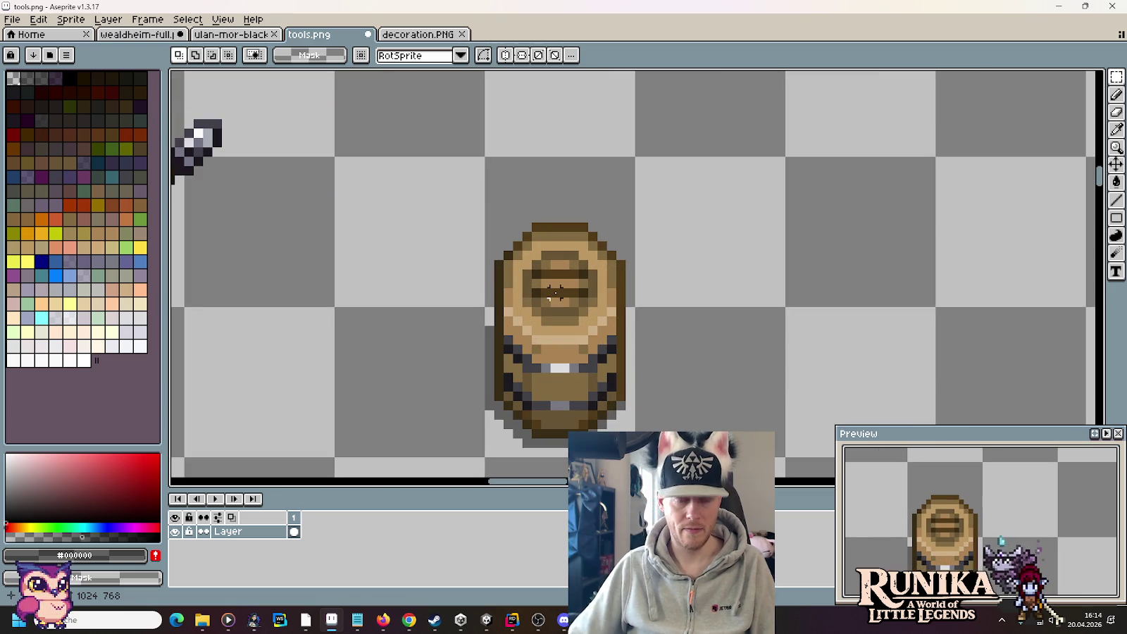
scroll(556, 293, up, 1)
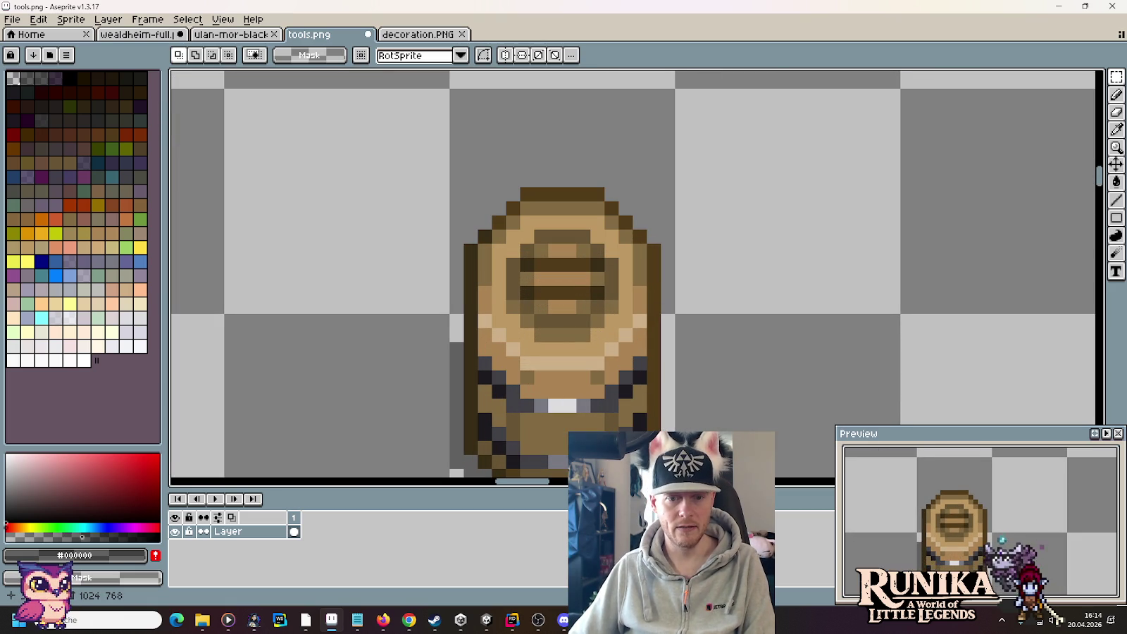
scroll(642, 327, down, 3)
key(i)
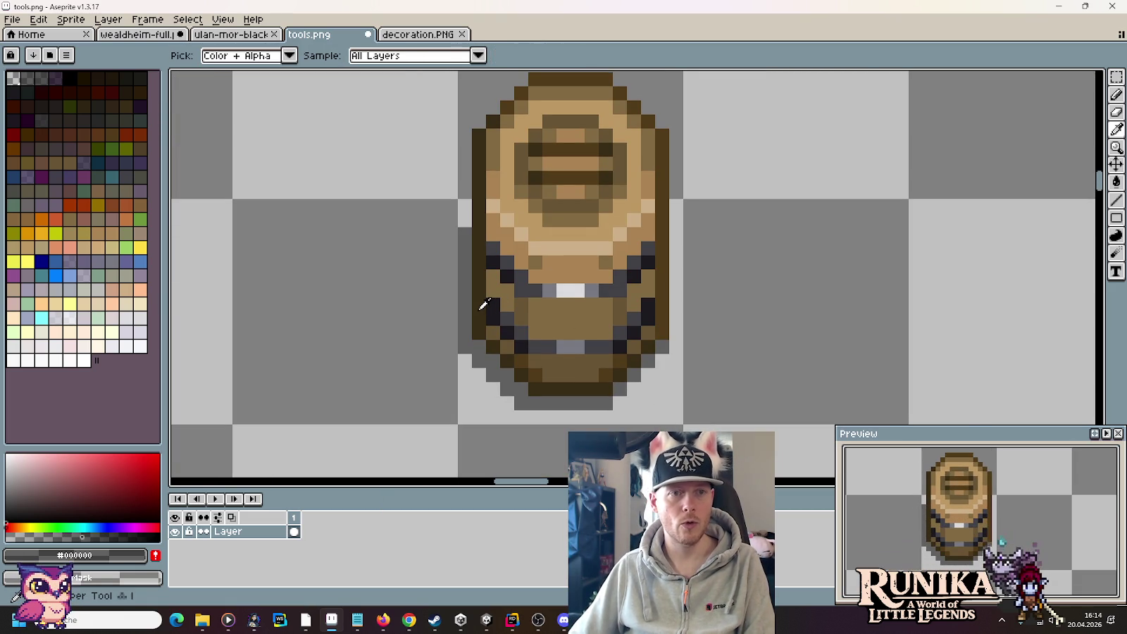
Step: Open color-palettes.png from the artwork folder
click(12, 19)
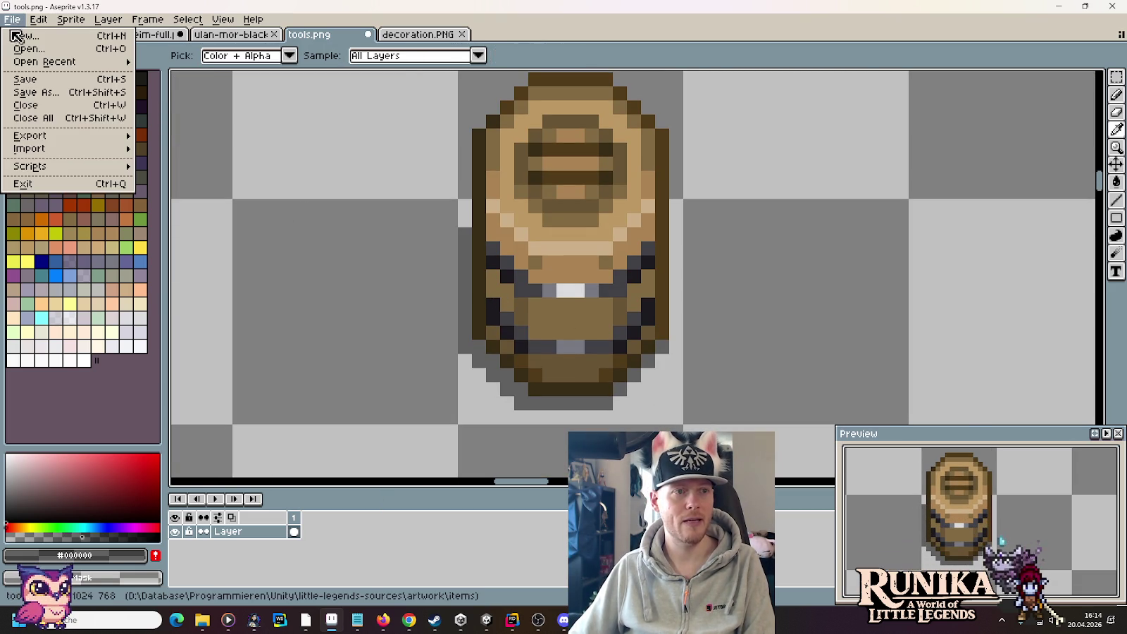
click(21, 48)
click(599, 146)
scroll(790, 302, down, 4)
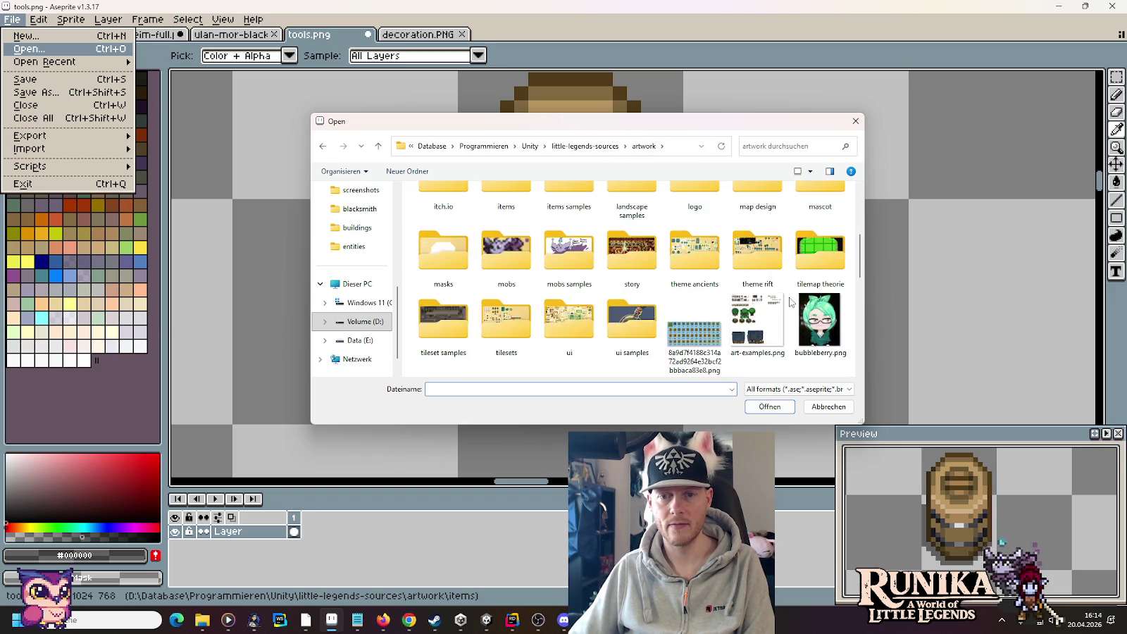
scroll(790, 301, down, 2)
double_click(443, 325)
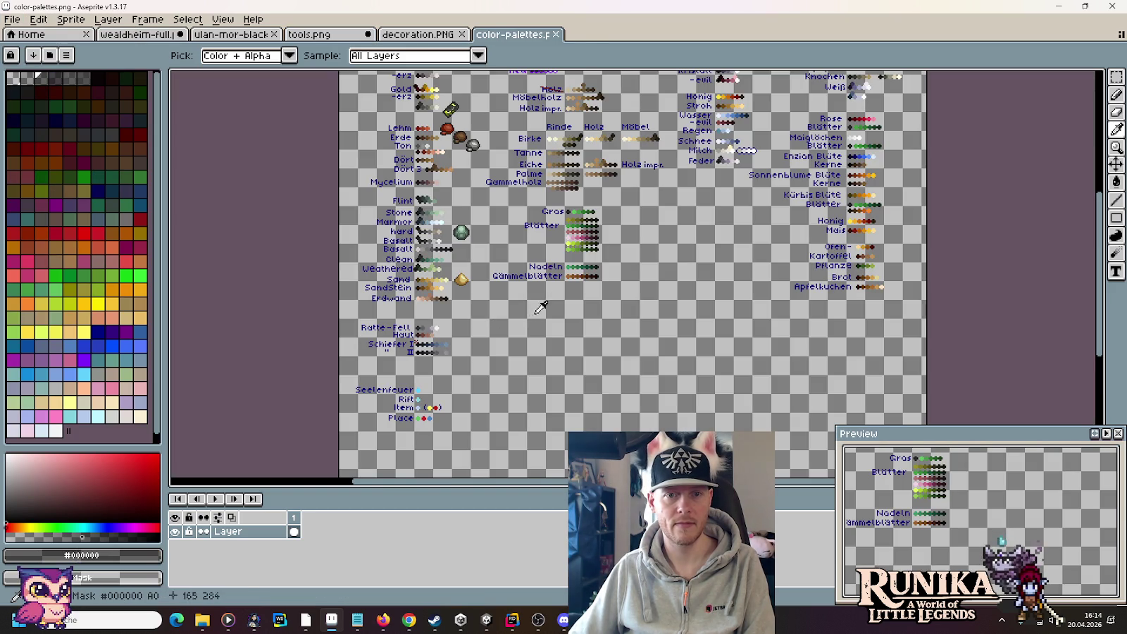
Step: Copy the Möbelholz swatch row into tools.png and place it beside the barrel
scroll(574, 163, up, 3)
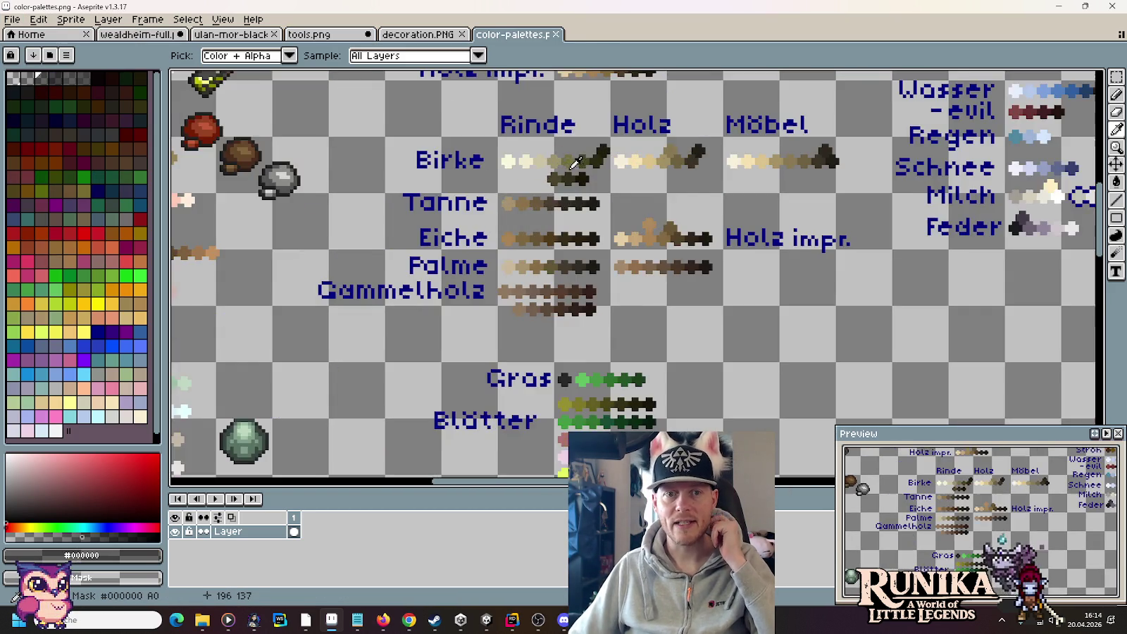
scroll(574, 164, up, 2)
scroll(587, 141, up, 2)
key(m)
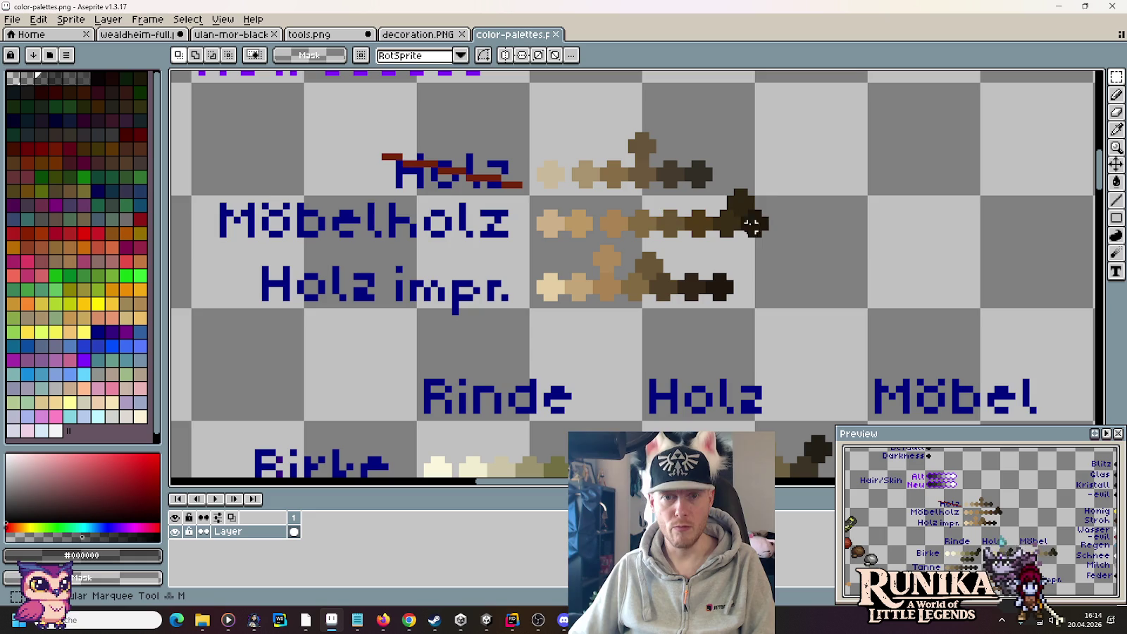
drag(778, 187, 528, 239)
key(ctrl+c)
key(ctrl+shift+Tab)
key(ctrl+shift+Tab)
key(ctrl+v)
mouse_move(685, 272)
mouse_down()
mouse_move(730, 248)
mouse_move(667, 259)
mouse_move(680, 267)
mouse_move(698, 369)
mouse_move(841, 243)
mouse_move(865, 206)
mouse_up()
scroll(679, 272, down, 2)
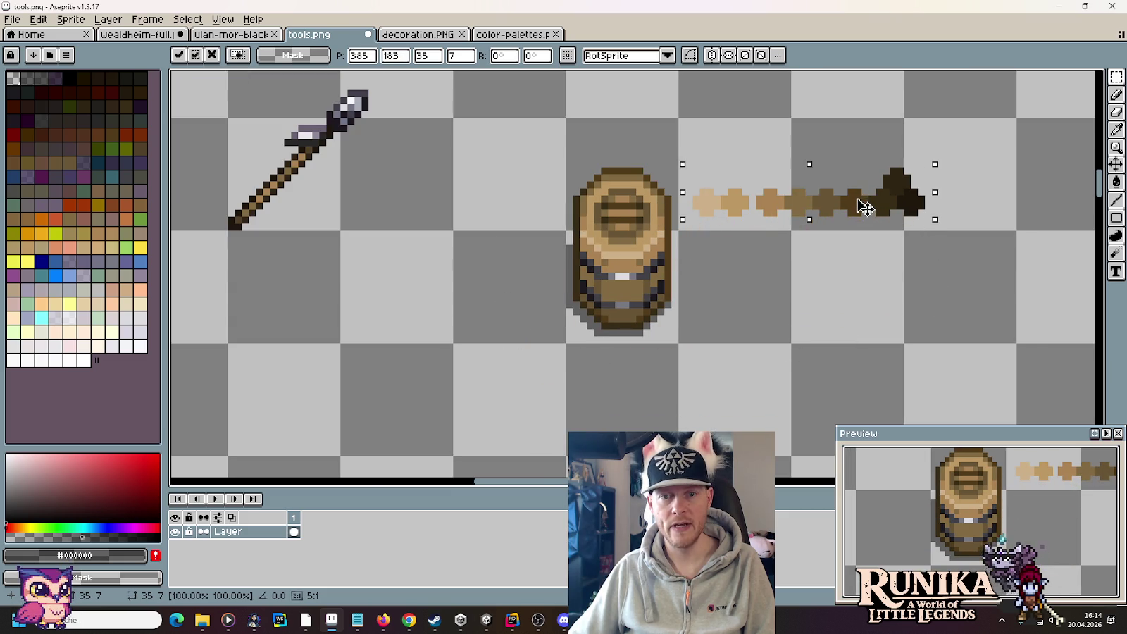
key(Return)
Step: Pick the darkest Möbelholz brown with the pencil and start painting the barrel
scroll(709, 239, up, 1)
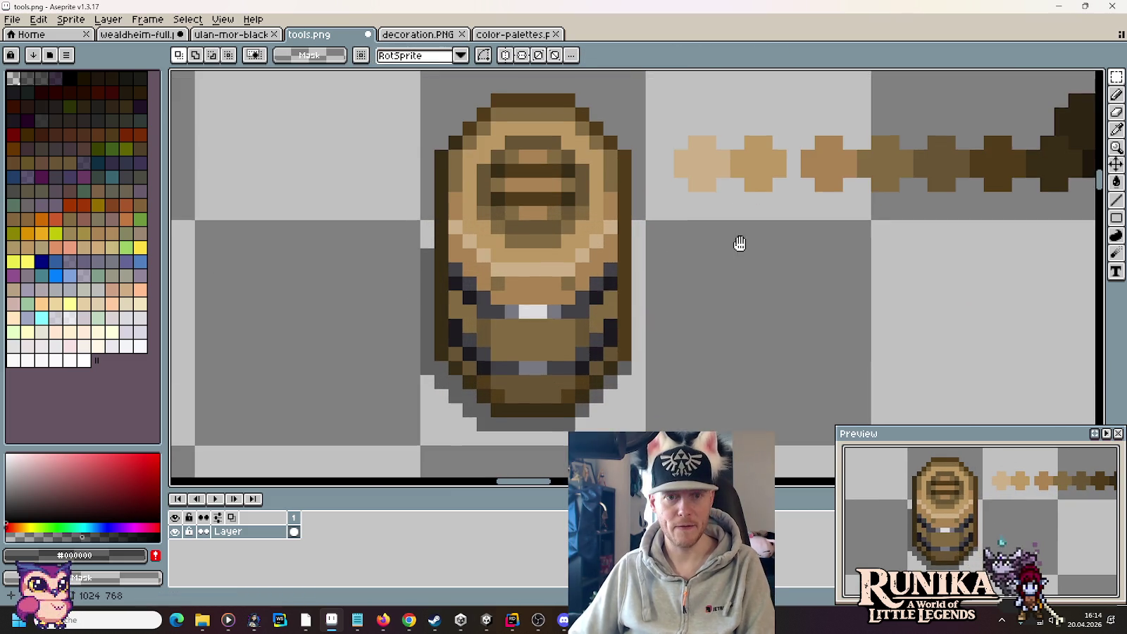
drag(740, 243, 649, 277)
key(b)
alt+click(994, 186)
click(519, 232)
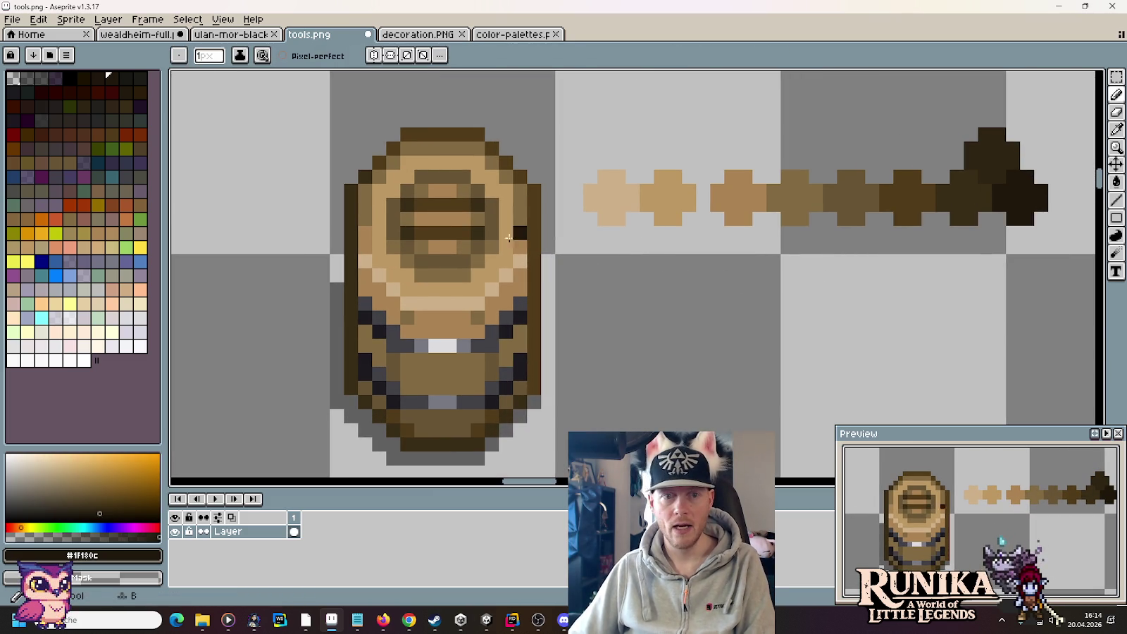
Step: Paint a dark hole over the barrel's lid using dark browns sampled from the swatches
mouse_move(461, 261)
mouse_down()
mouse_move(421, 261)
mouse_move(478, 246)
mouse_move(475, 234)
mouse_move(409, 234)
mouse_move(471, 212)
mouse_move(419, 204)
mouse_move(419, 191)
mouse_move(471, 191)
mouse_up()
key(i)
click(992, 150)
key(b)
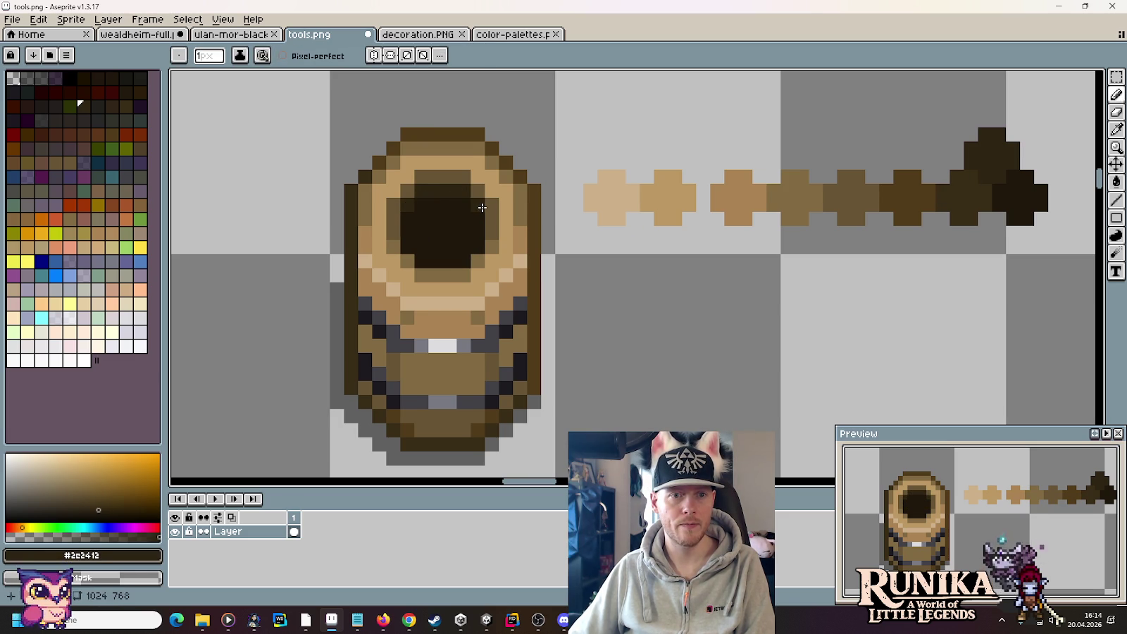
key(i)
click(1014, 176)
key(b)
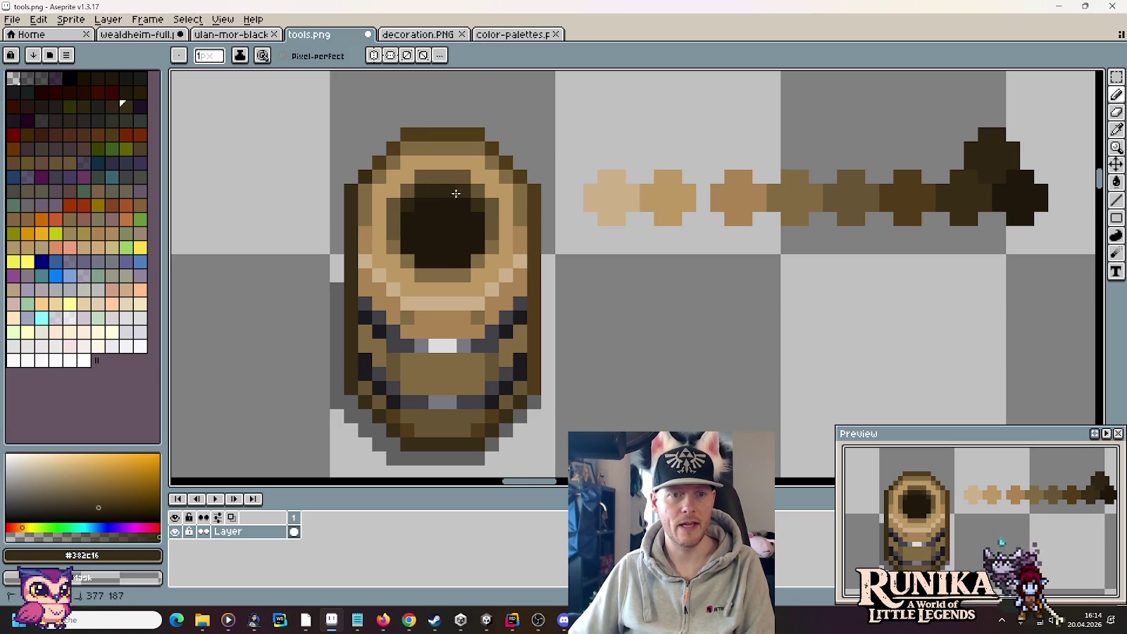
scroll(656, 287, down, 7)
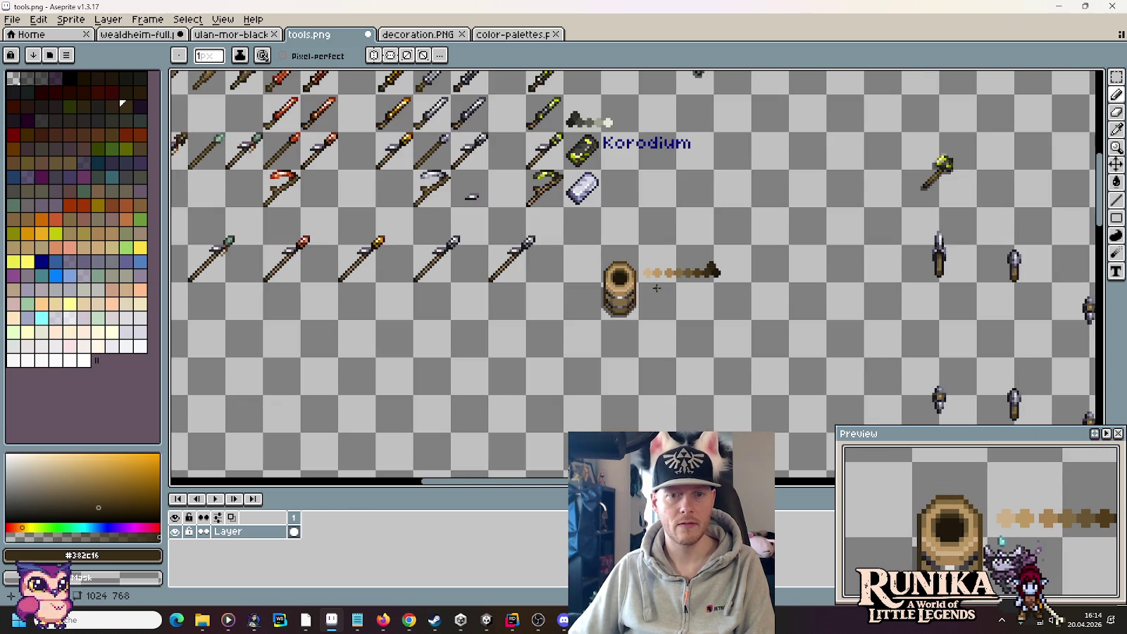
scroll(664, 289, up, 2)
scroll(665, 288, down, 2)
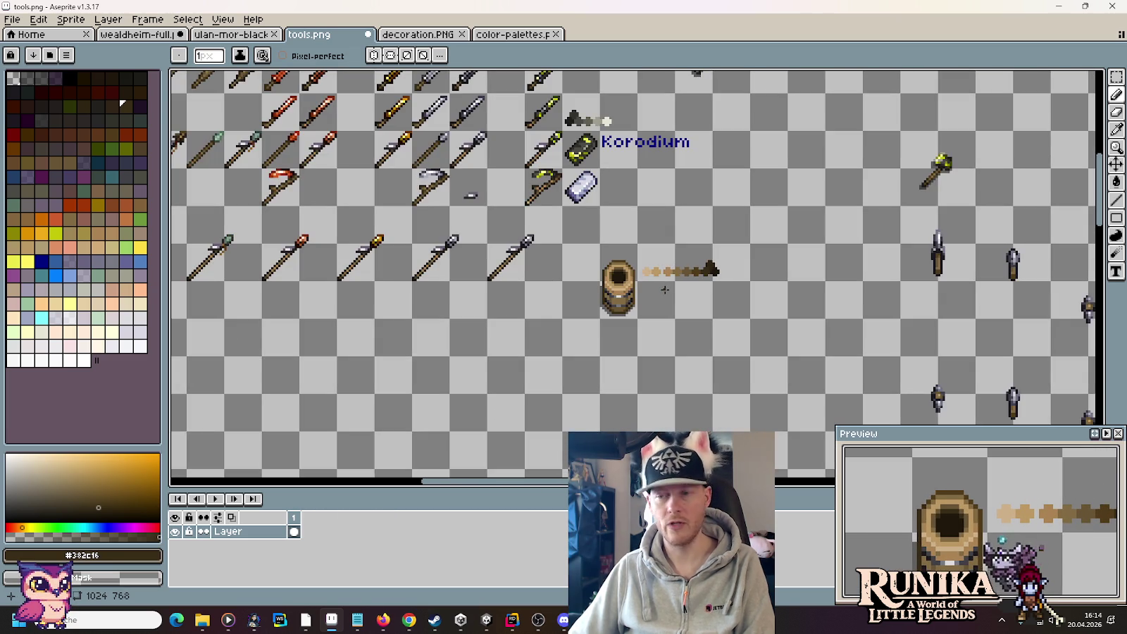
key(m)
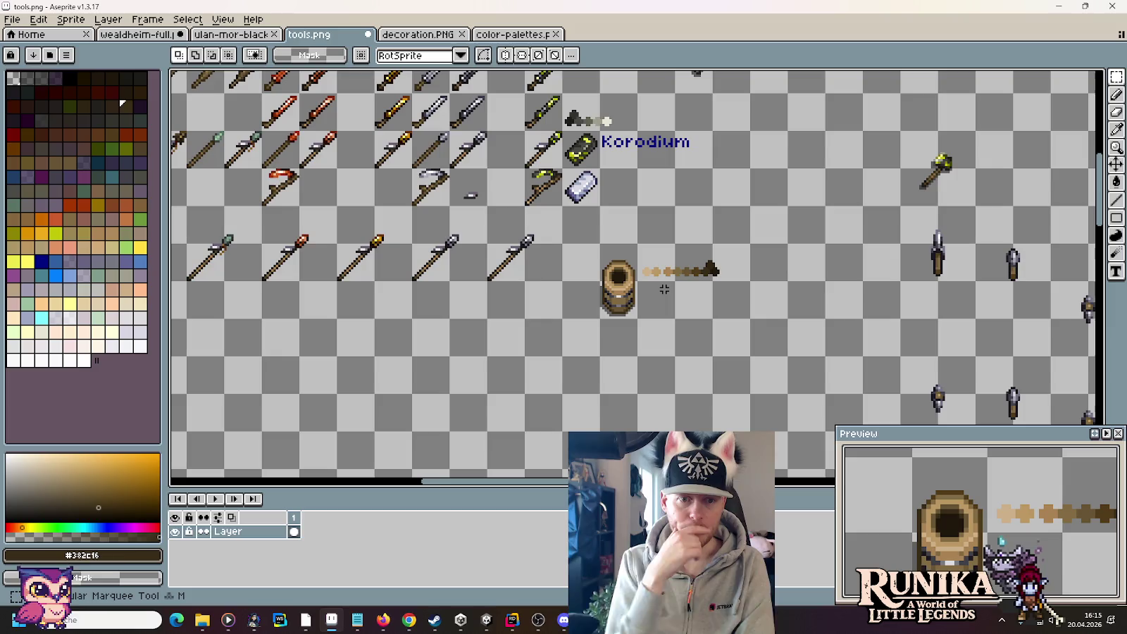
mouse_move(532, 232)
mouse_down()
mouse_move(489, 281)
mouse_move(808, 281)
mouse_up()
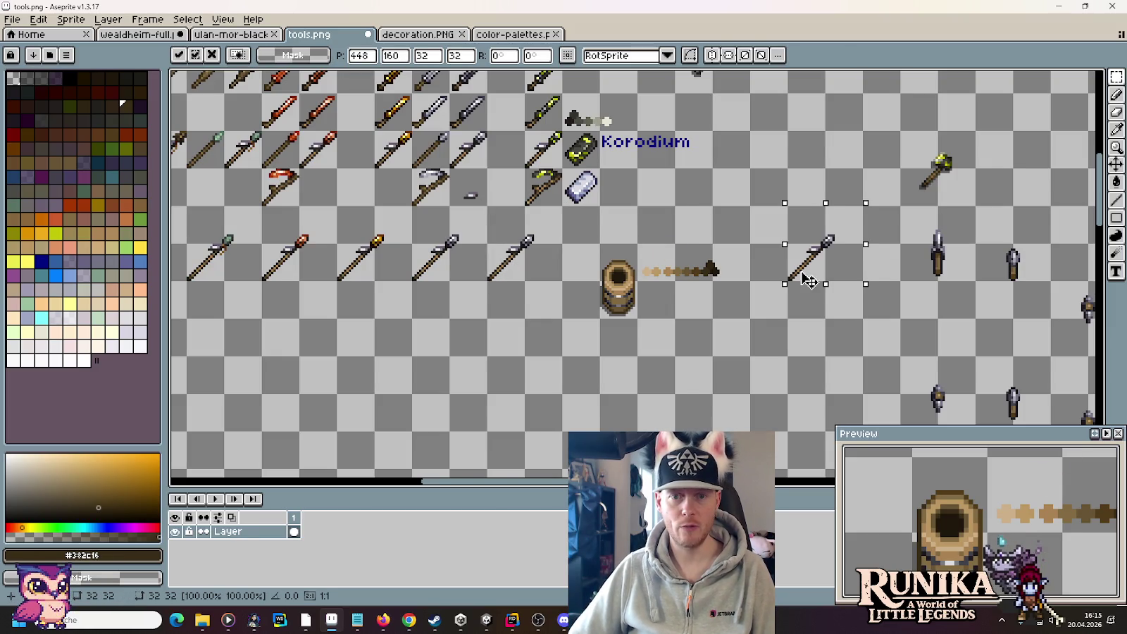
mouse_move(875, 292)
mouse_down()
mouse_move(879, 262)
mouse_move(853, 231)
mouse_move(865, 248)
mouse_up()
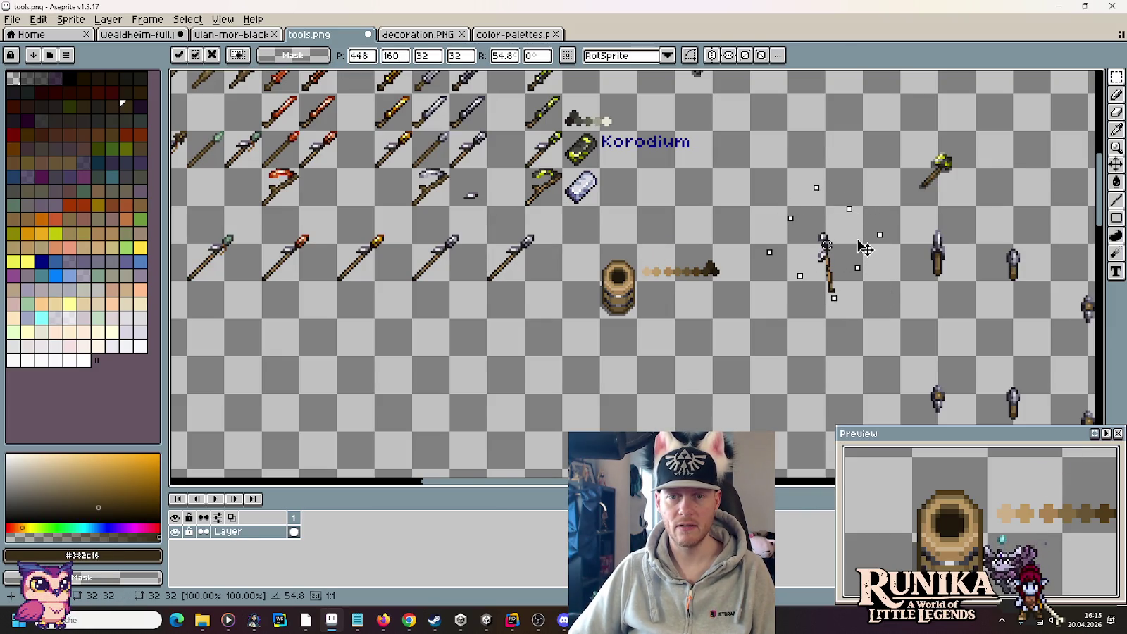
key(Return)
drag(797, 202, 855, 336)
mouse_move(839, 318)
mouse_down()
mouse_move(632, 317)
mouse_move(807, 300)
mouse_up()
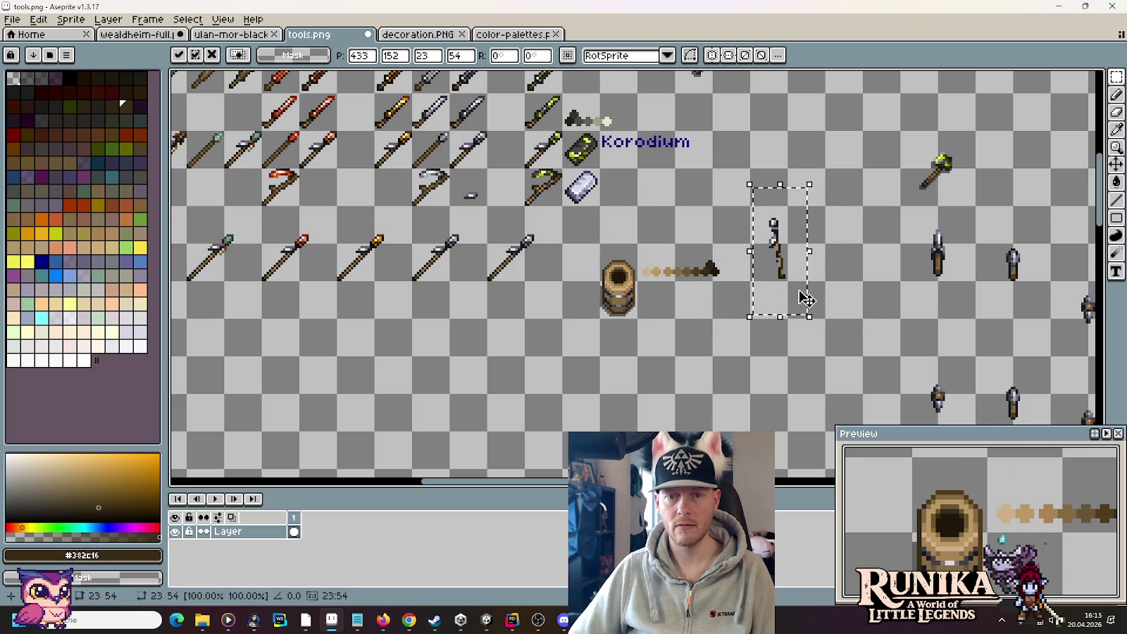
key(Delete)
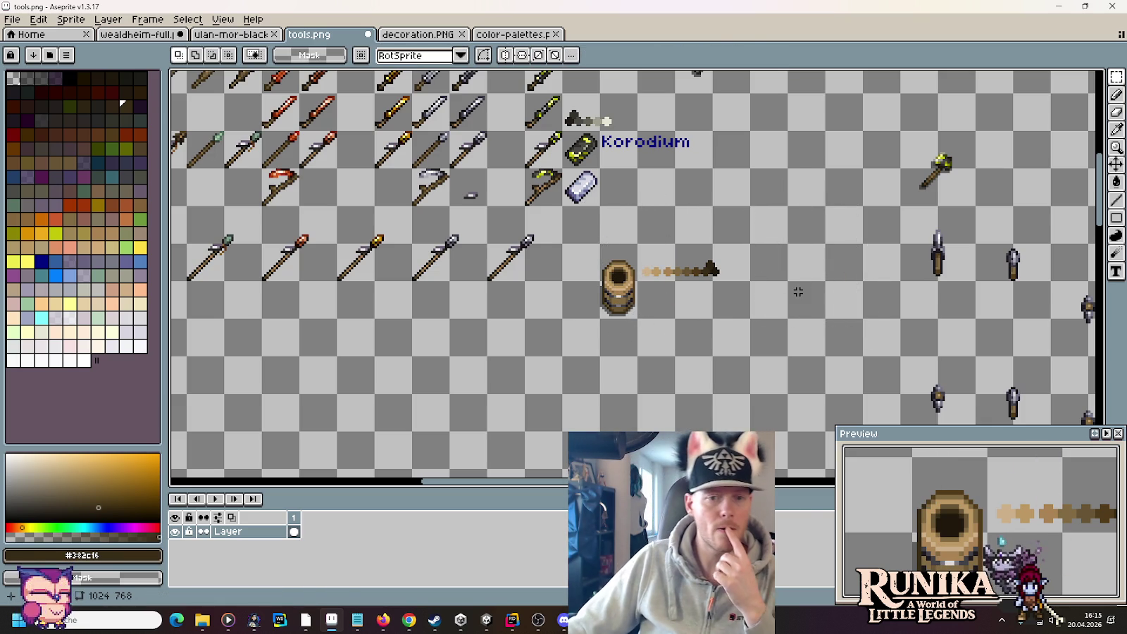
scroll(623, 303, up, 3)
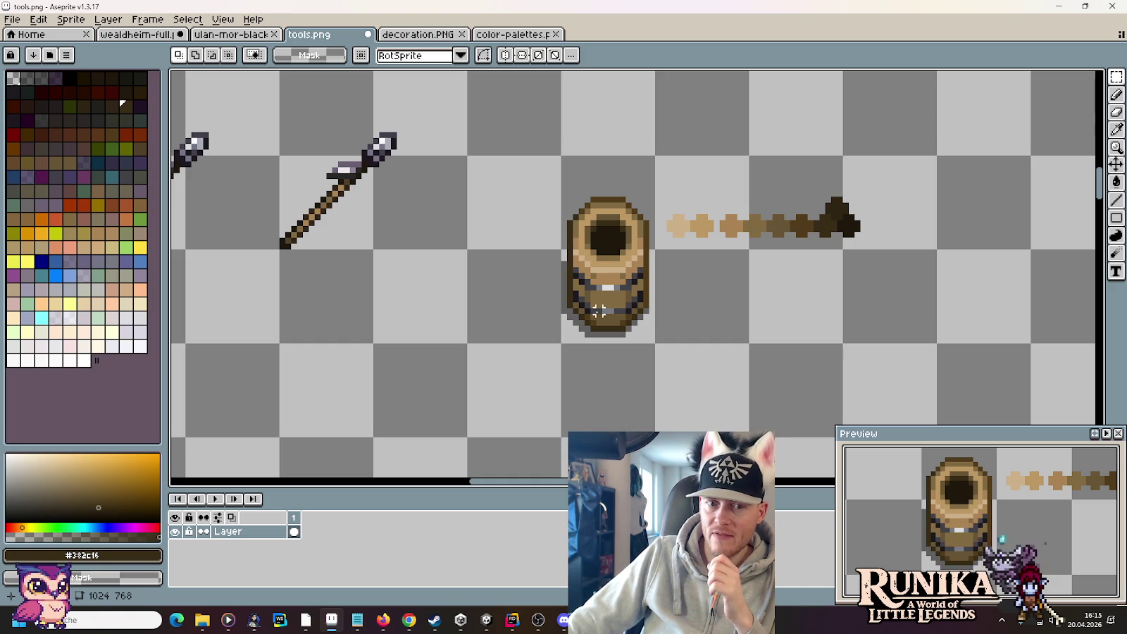
drag(599, 311, 599, 224)
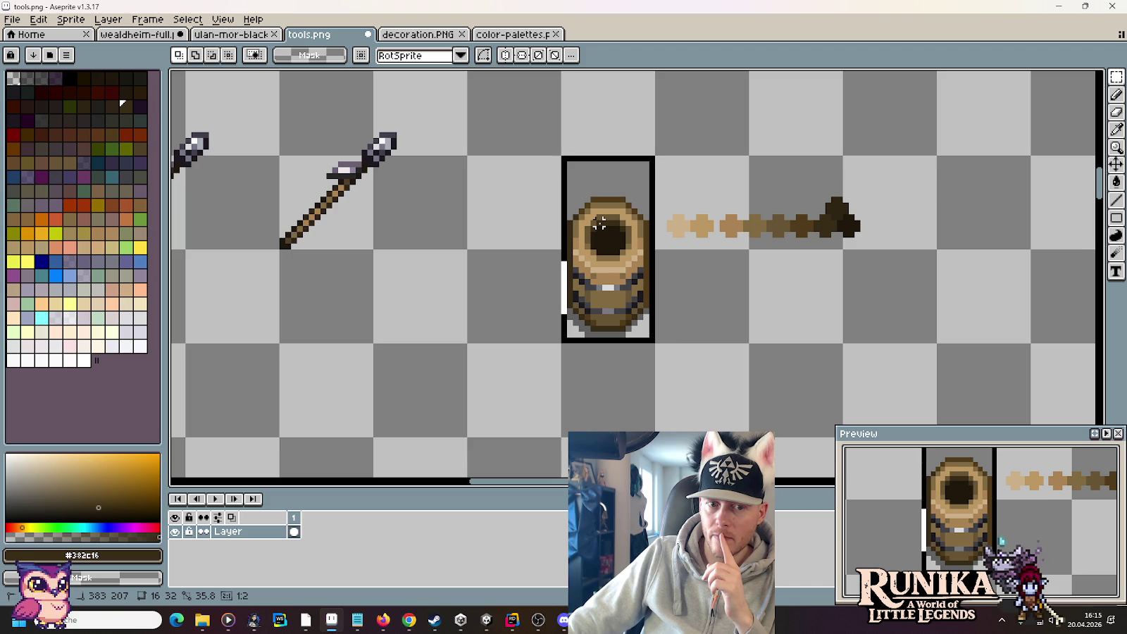
Step: Duplicate the barrel one grid cell to the left
key(ctrl+d)
drag(610, 229, 613, 235)
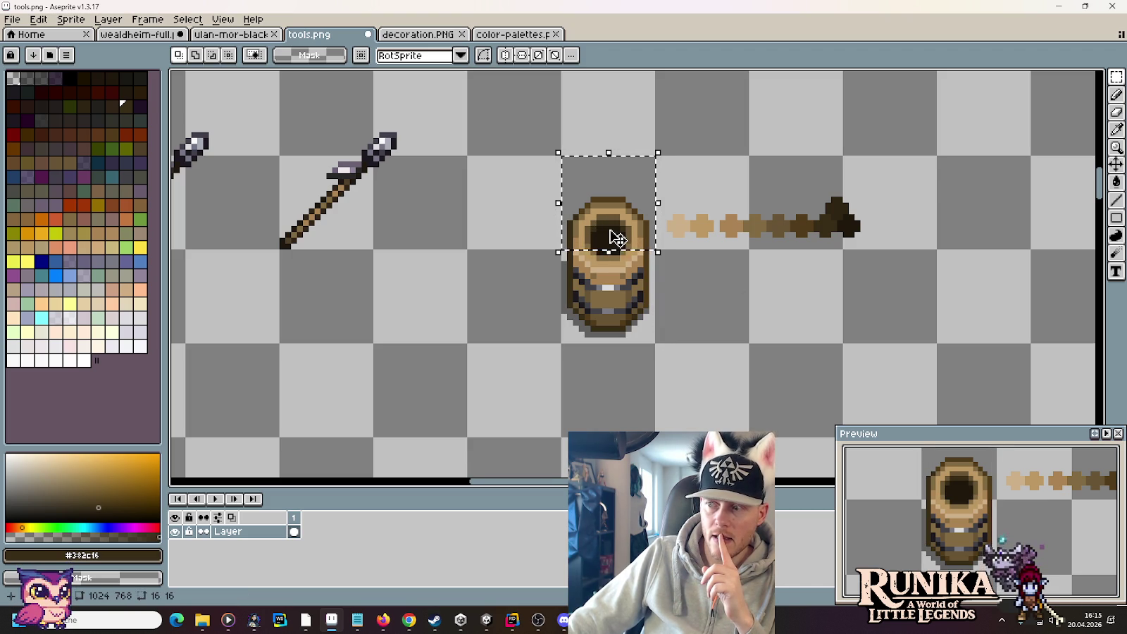
drag(615, 237, 609, 331)
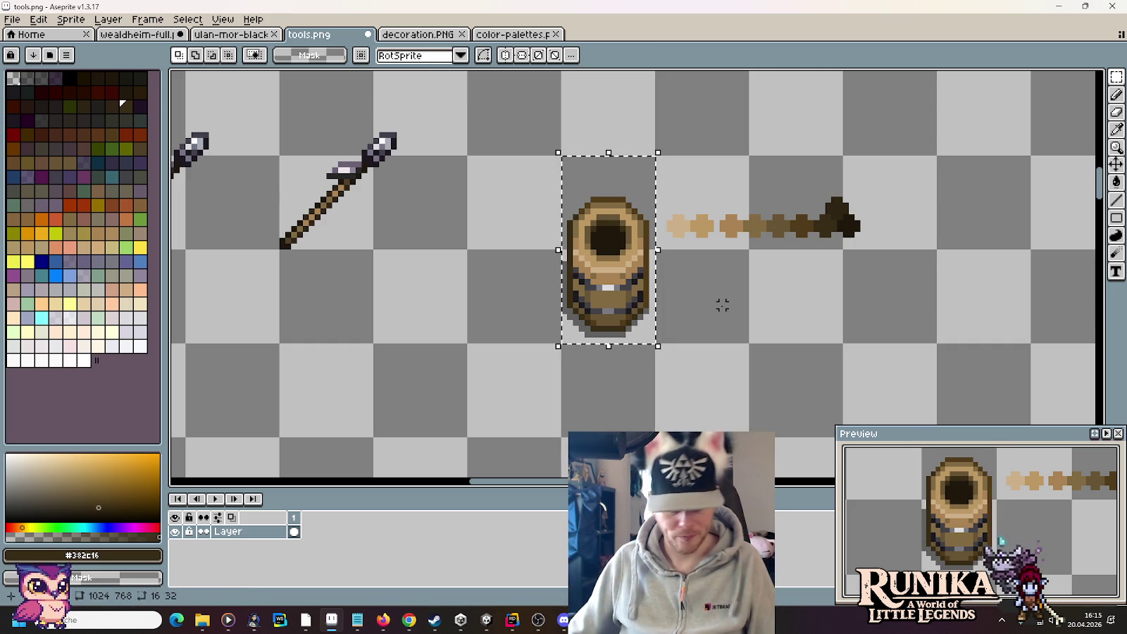
key(ctrl+d)
key(ctrl+shift+d)
drag(616, 310, 524, 310)
key(ctrl+d)
Step: Erase the left copy's top rim and hole, leaving a U-shaped opening
scroll(533, 254, up, 1)
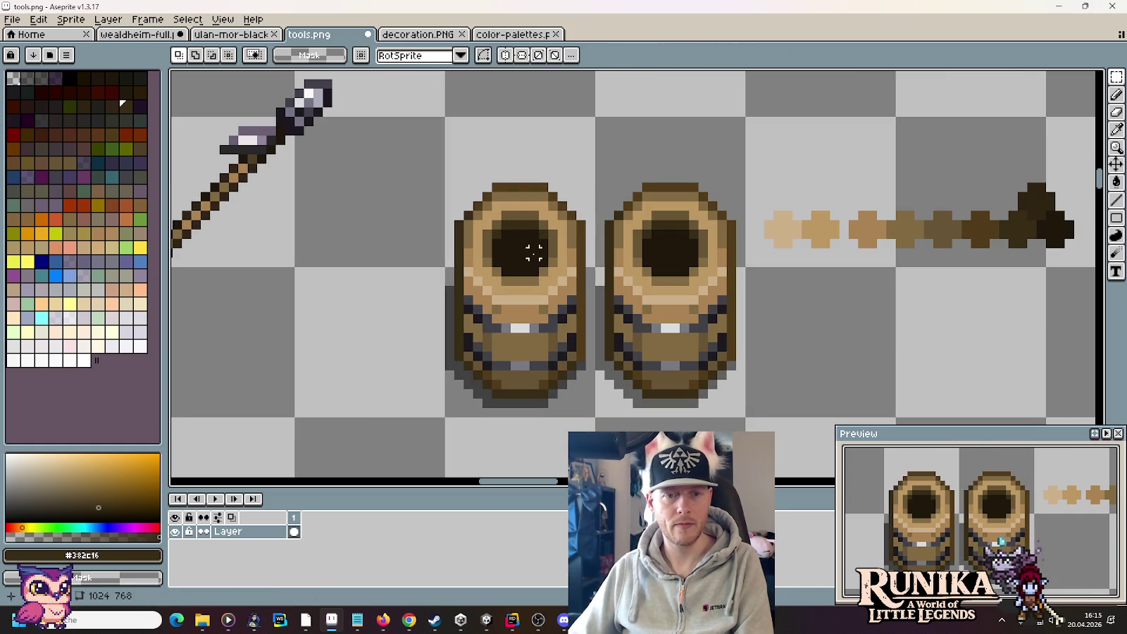
drag(494, 264, 553, 149)
key(Delete)
key(ctrl+d)
drag(589, 261, 451, 170)
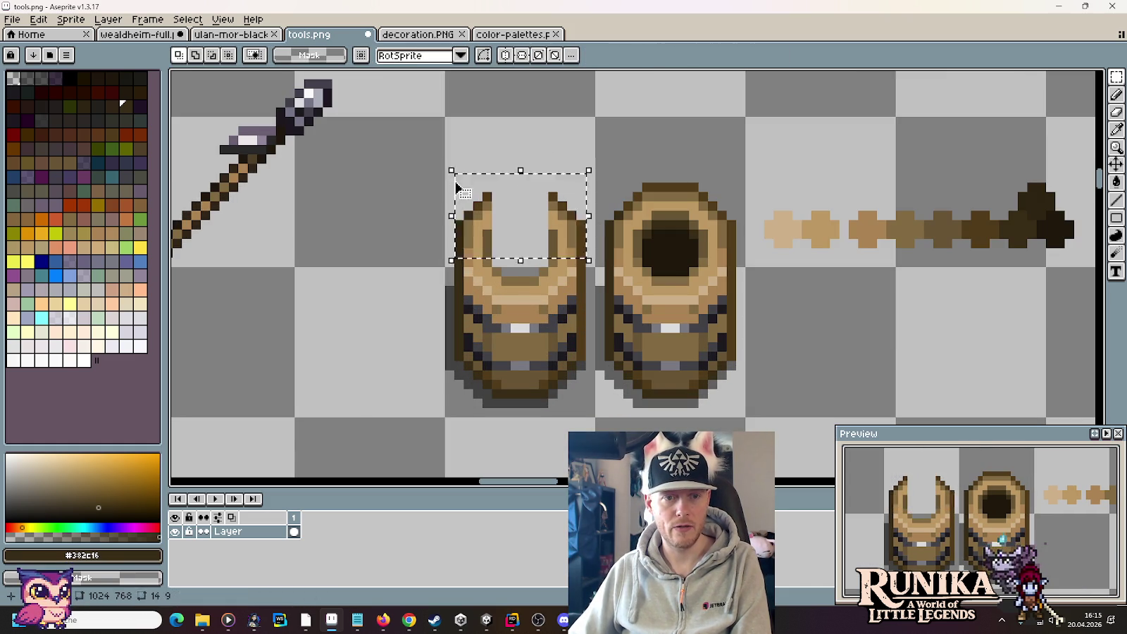
Step: Erase the U-barrel's leftover prongs, undoing a stray erase on the right barrel
key(Delete)
key(ctrl+d)
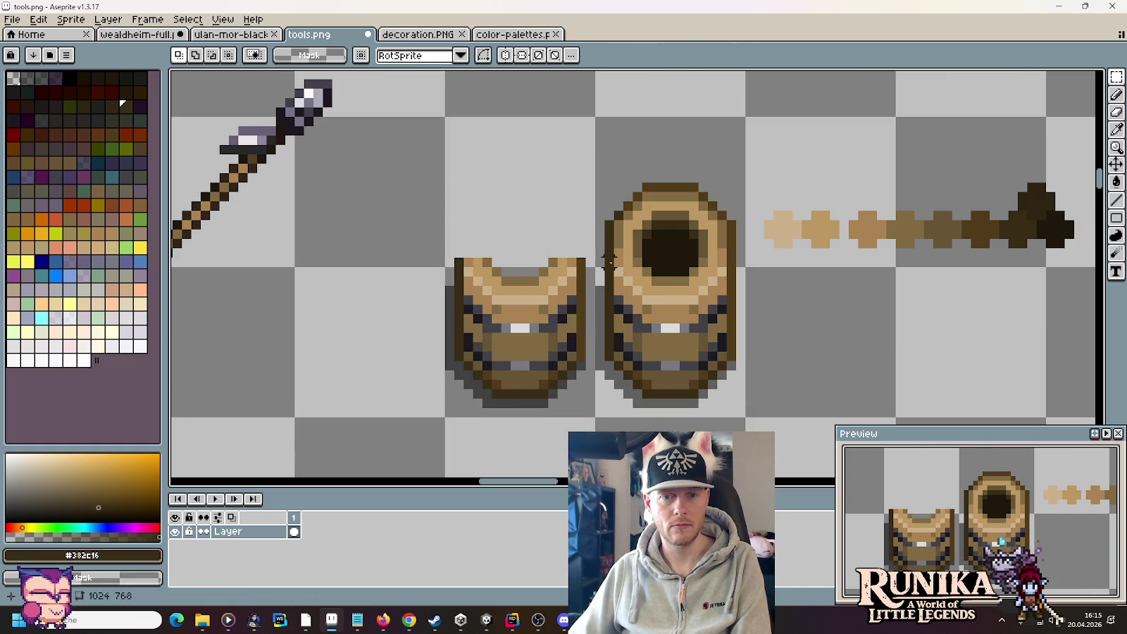
mouse_move(600, 262)
mouse_down()
mouse_move(615, 380)
mouse_move(643, 423)
mouse_up()
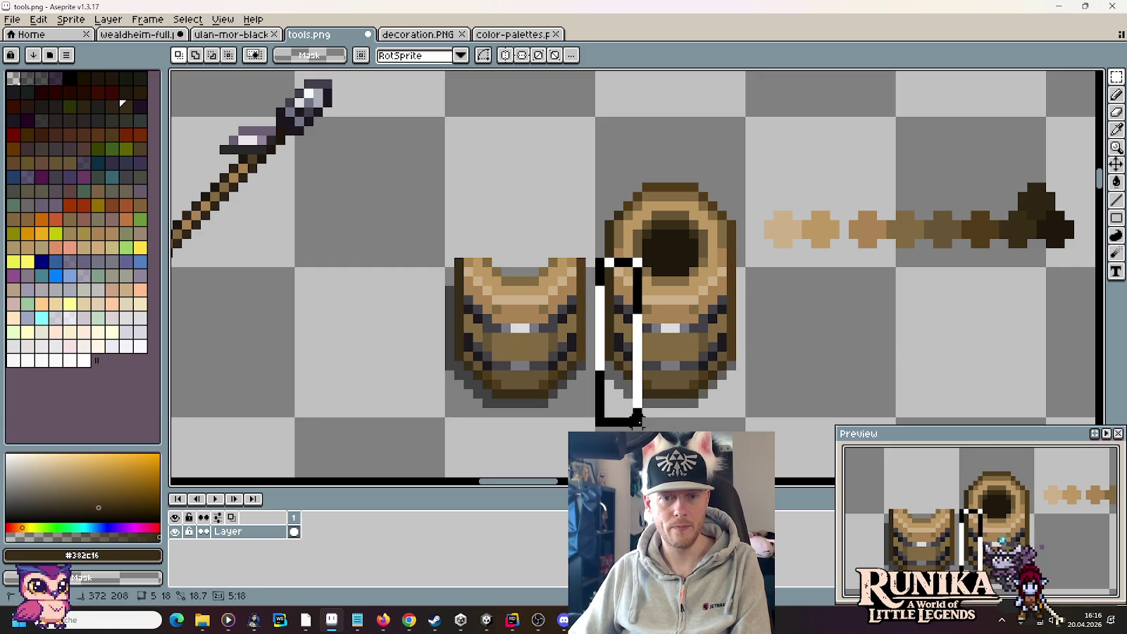
key(Delete)
drag(743, 427, 618, 282)
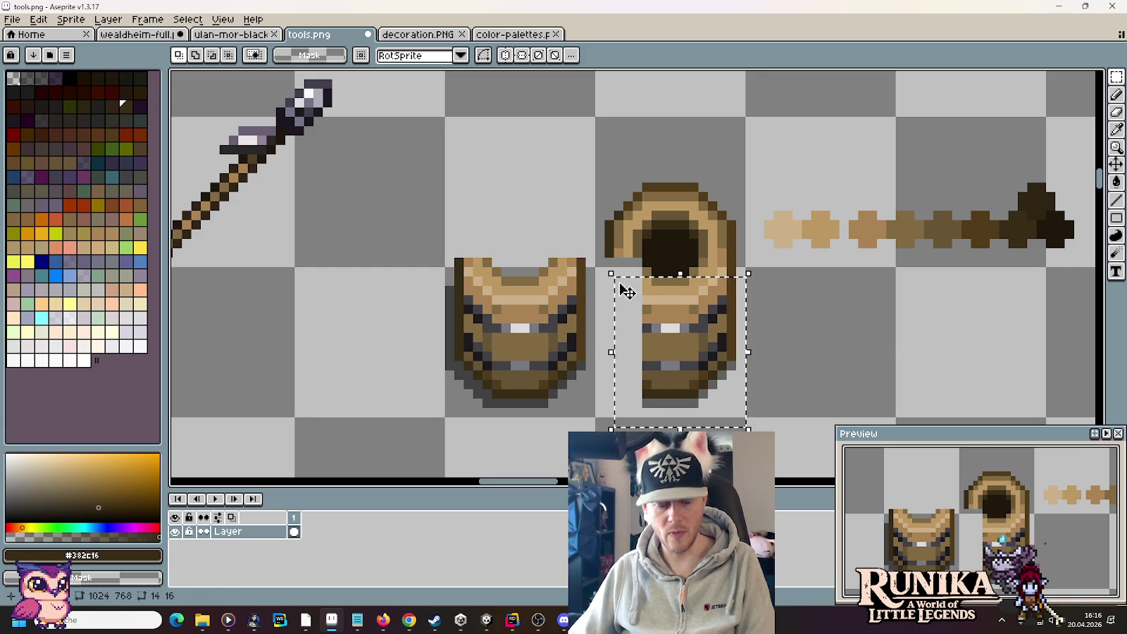
key(ctrl+z)
key(ctrl+z)
mouse_move(596, 423)
mouse_down()
mouse_move(704, 267)
mouse_move(736, 70)
mouse_up()
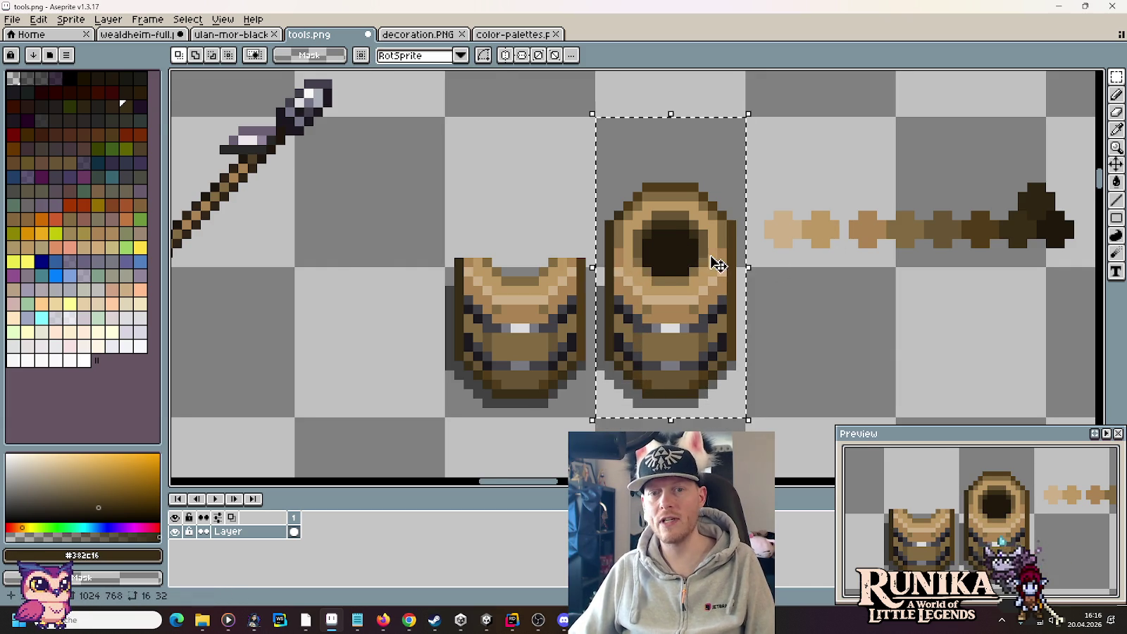
scroll(712, 259, down, 1)
key(ctrl+d)
Step: Delete the brown swatch row and copy the full barrel one cell right
drag(1022, 212, 799, 231)
key(Delete)
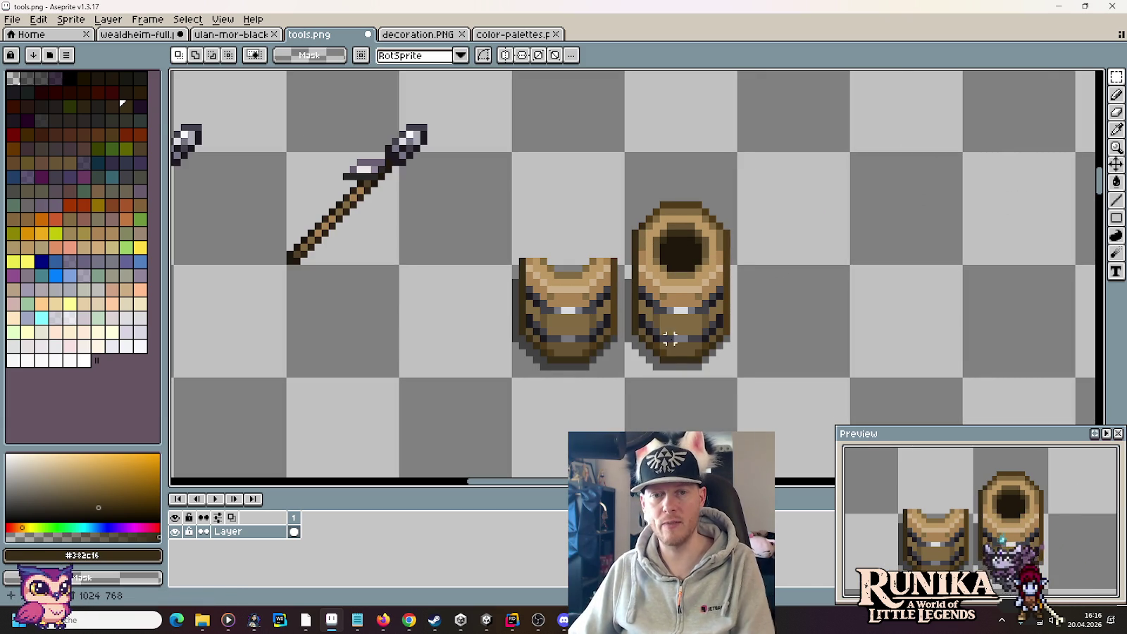
drag(677, 325, 680, 234)
drag(675, 308, 759, 319)
key(ctrl+d)
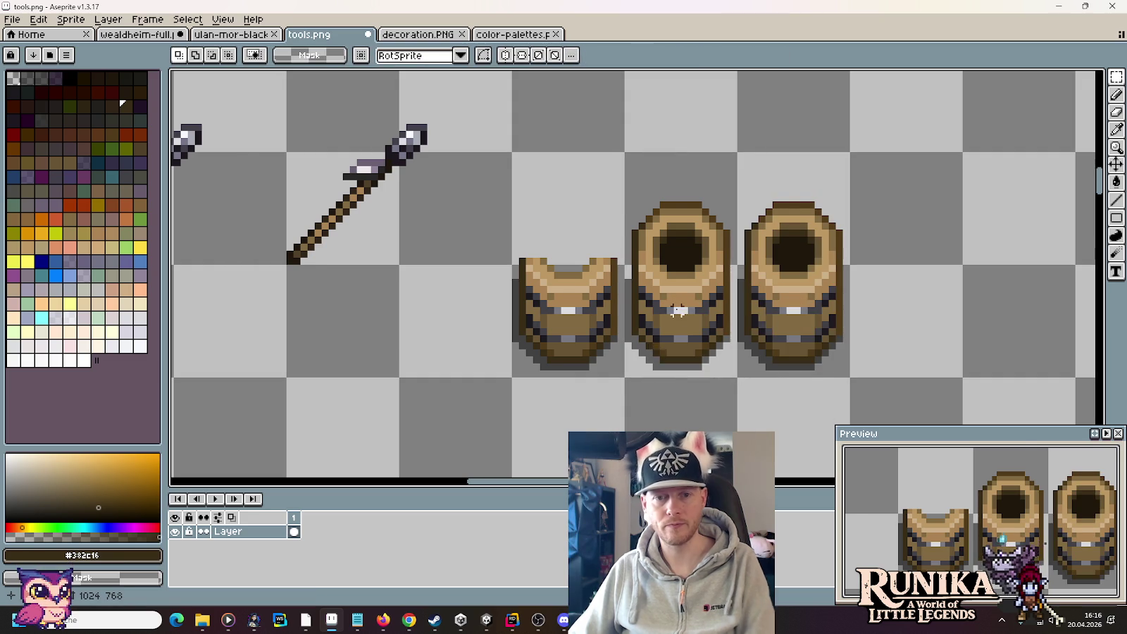
Step: Cut the middle barrel down to just its open top, tidying a stray black mark
scroll(656, 289, up, 2)
drag(632, 208, 576, 430)
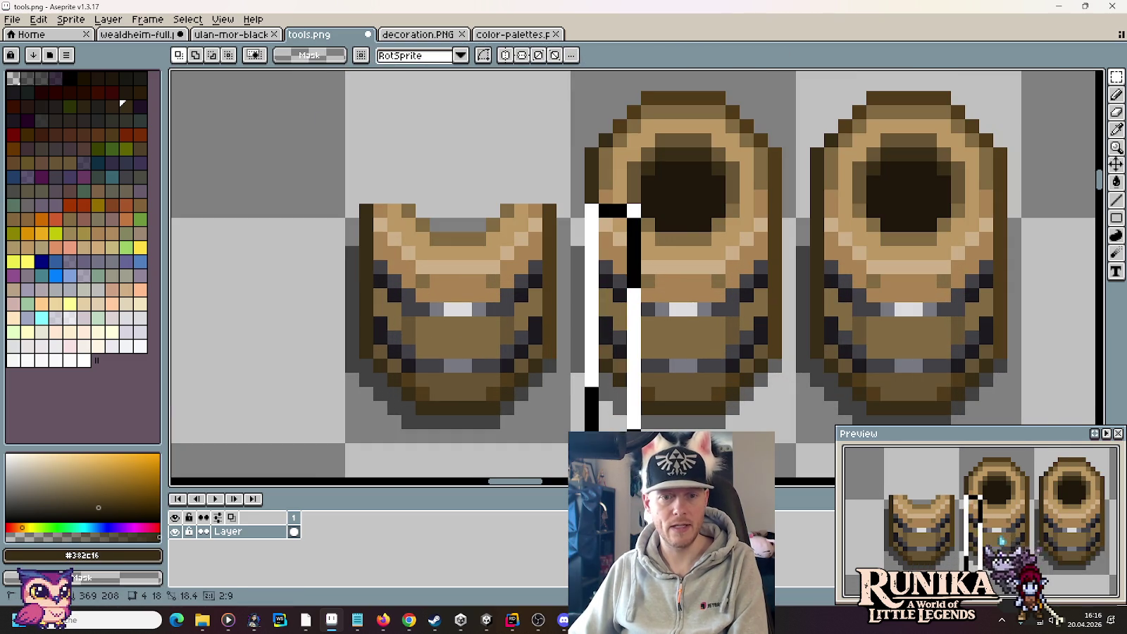
key(Delete)
mouse_move(655, 223)
mouse_down()
mouse_move(627, 394)
mouse_move(659, 366)
mouse_move(730, 369)
mouse_move(769, 431)
mouse_up()
key(Delete)
mouse_move(717, 222)
mouse_down()
mouse_move(755, 382)
mouse_move(796, 409)
mouse_up()
click(733, 309)
scroll(718, 266, down, 3)
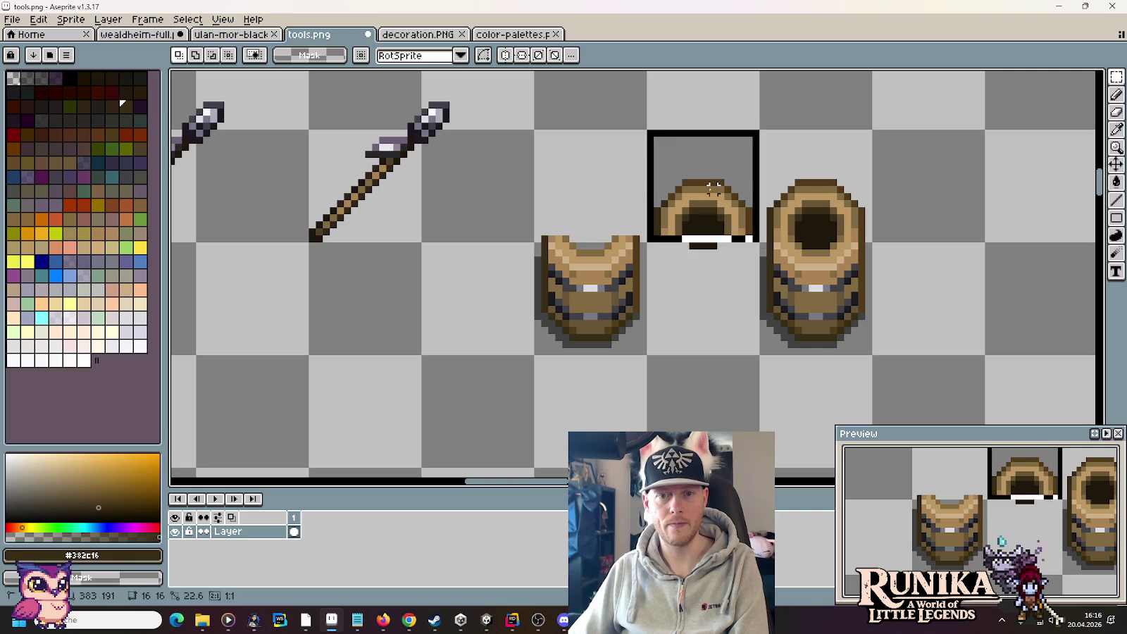
drag(722, 233, 756, 273)
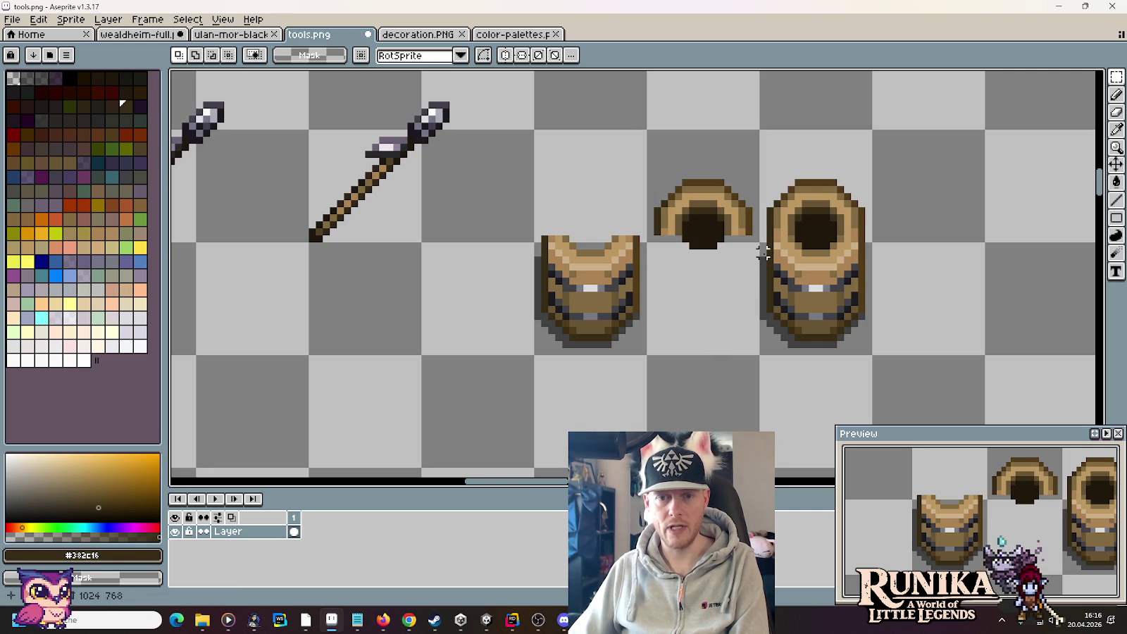
mouse_move(755, 252)
mouse_down()
mouse_move(895, 248)
mouse_move(786, 254)
mouse_up()
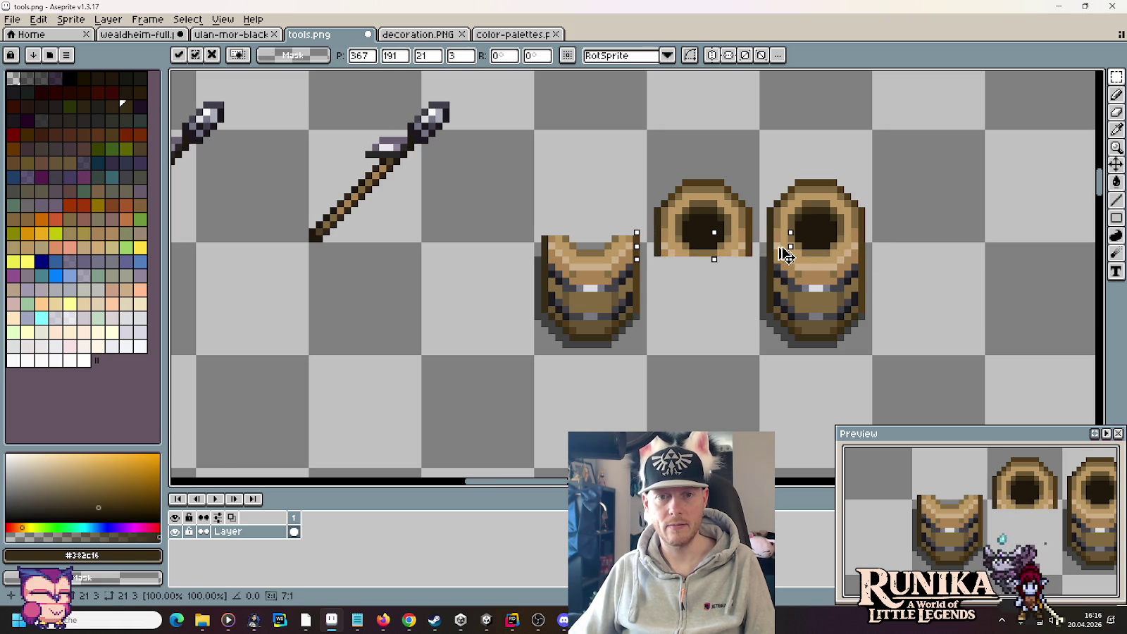
click(735, 309)
Step: Nudge the standalone barrel top upward, save tools.png, and select the barrel with its top
drag(693, 280, 697, 193)
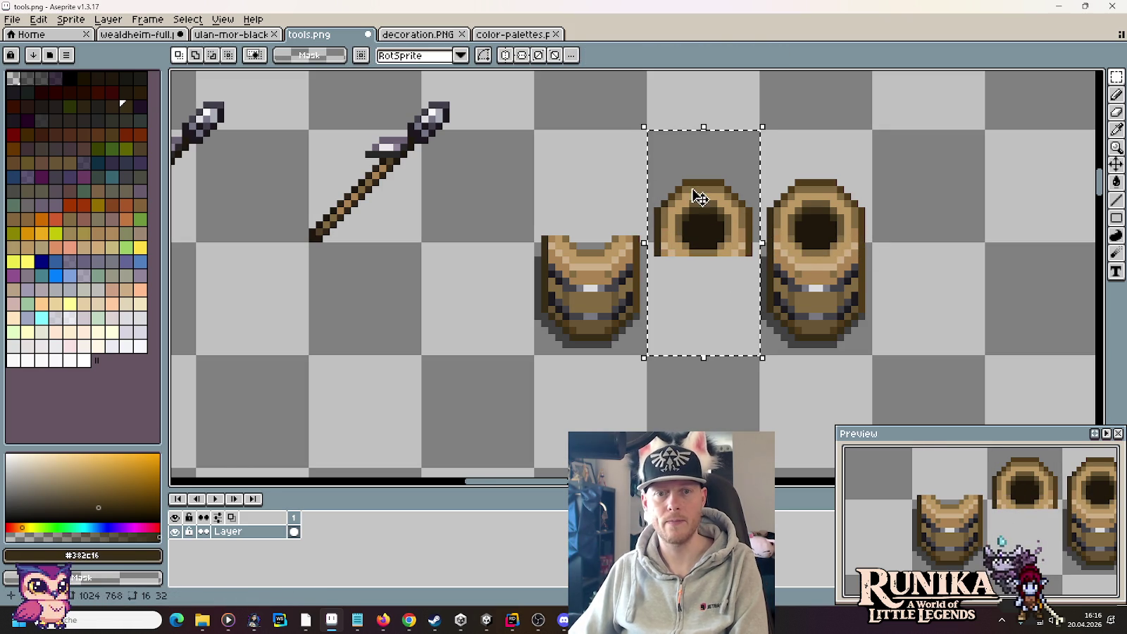
key(Up)
key(Up)
key(Up)
key(ctrl+d)
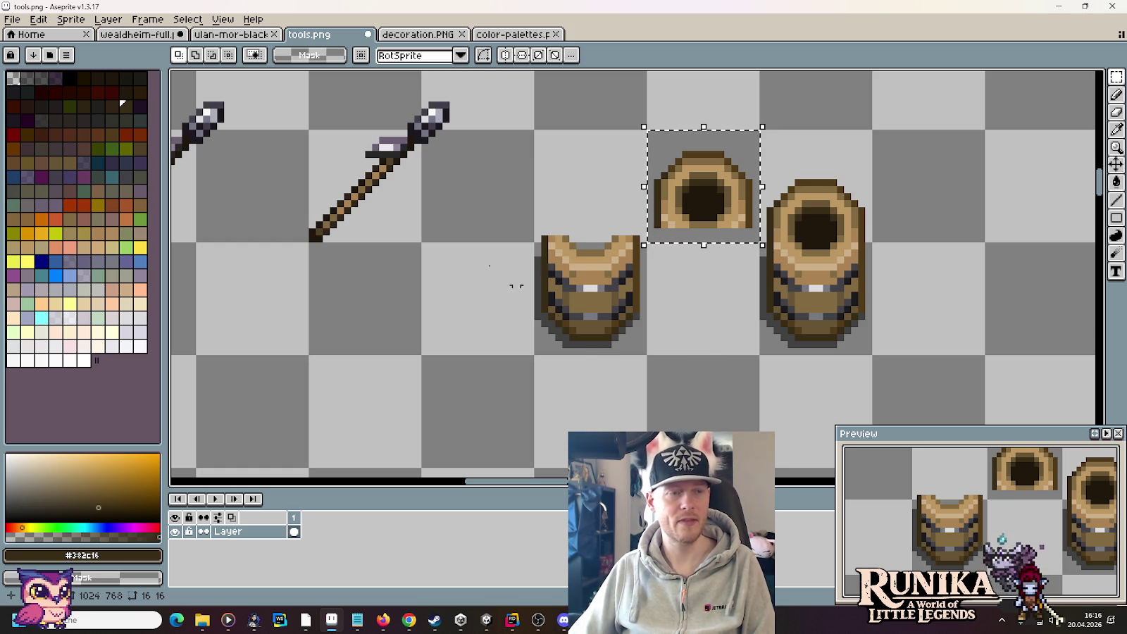
key(ctrl+s)
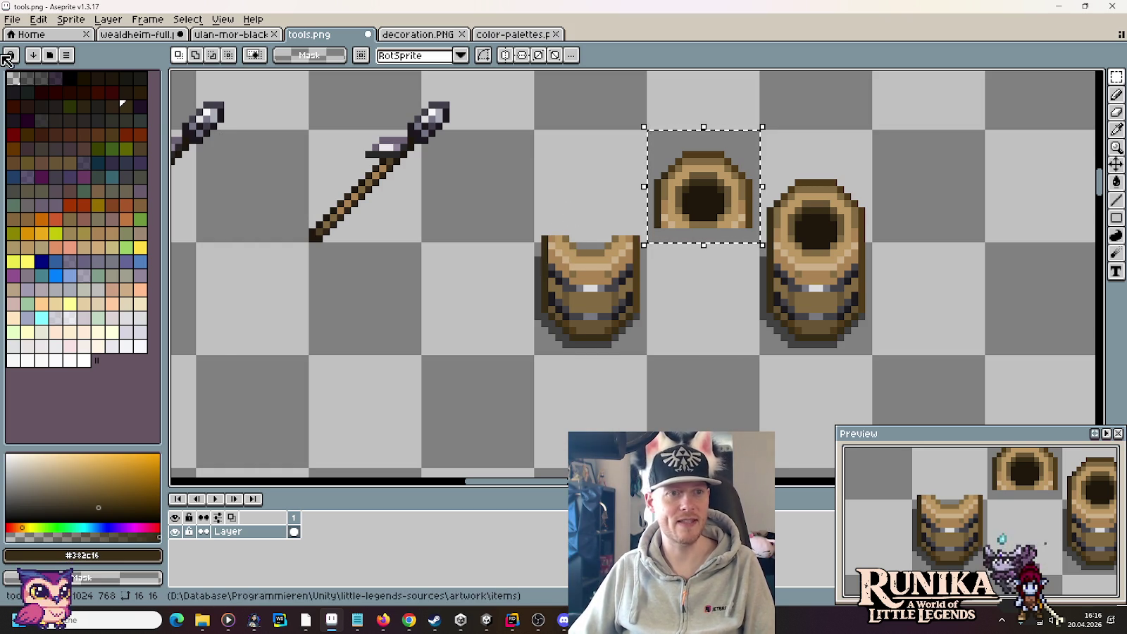
drag(588, 212, 591, 213)
drag(665, 282, 671, 287)
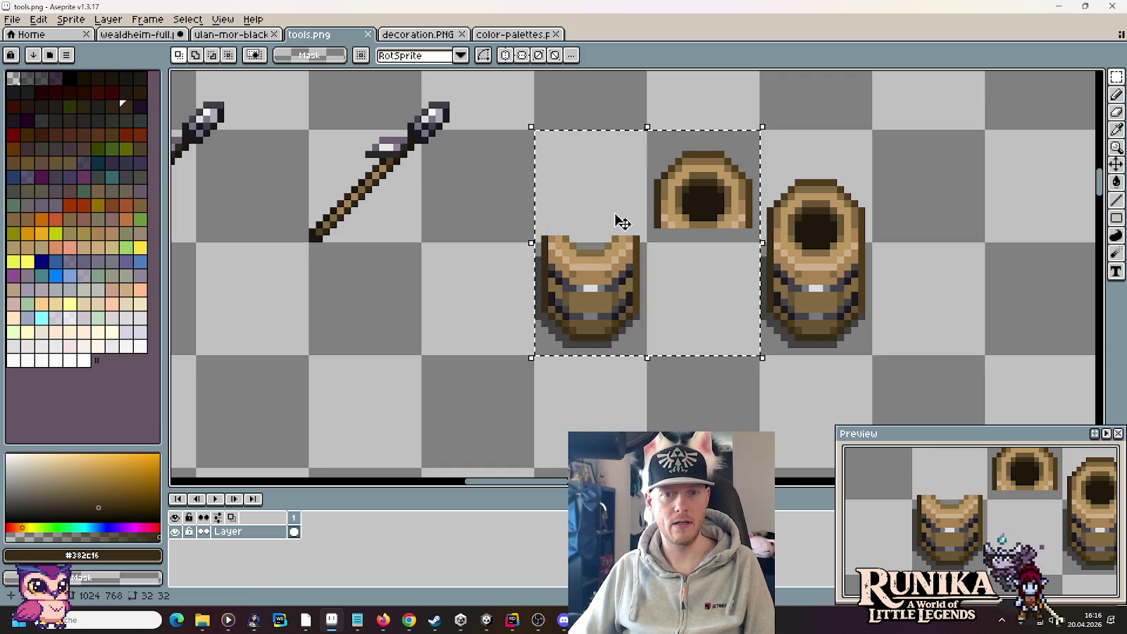
Step: Create a new 32x32 sprite and paste the U-shaped barrel and open top into it
click(12, 20)
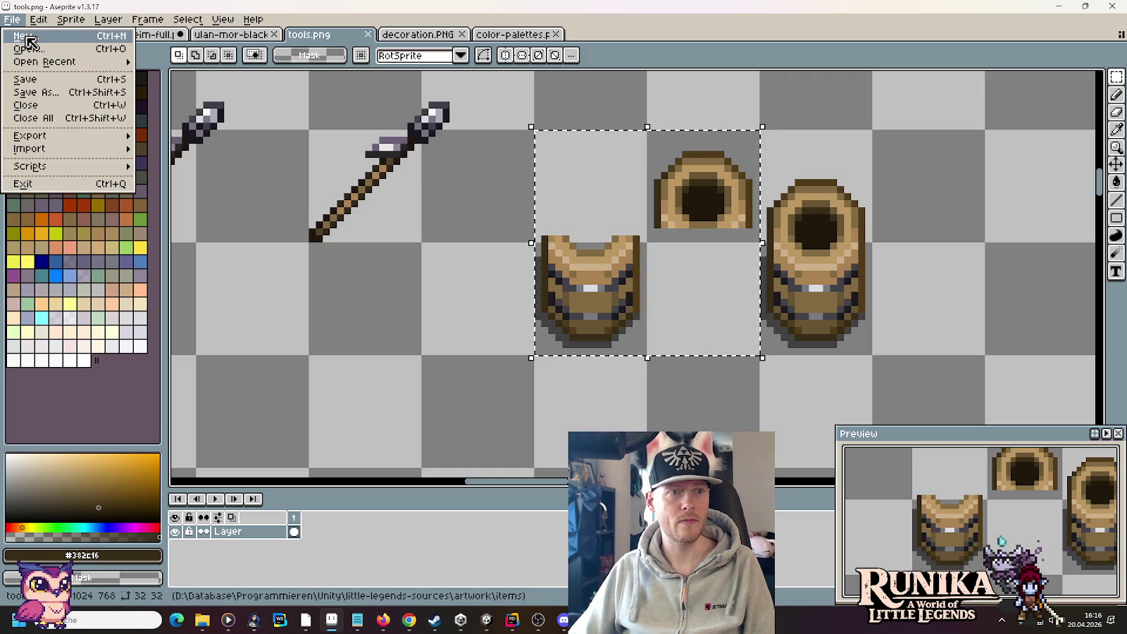
click(28, 39)
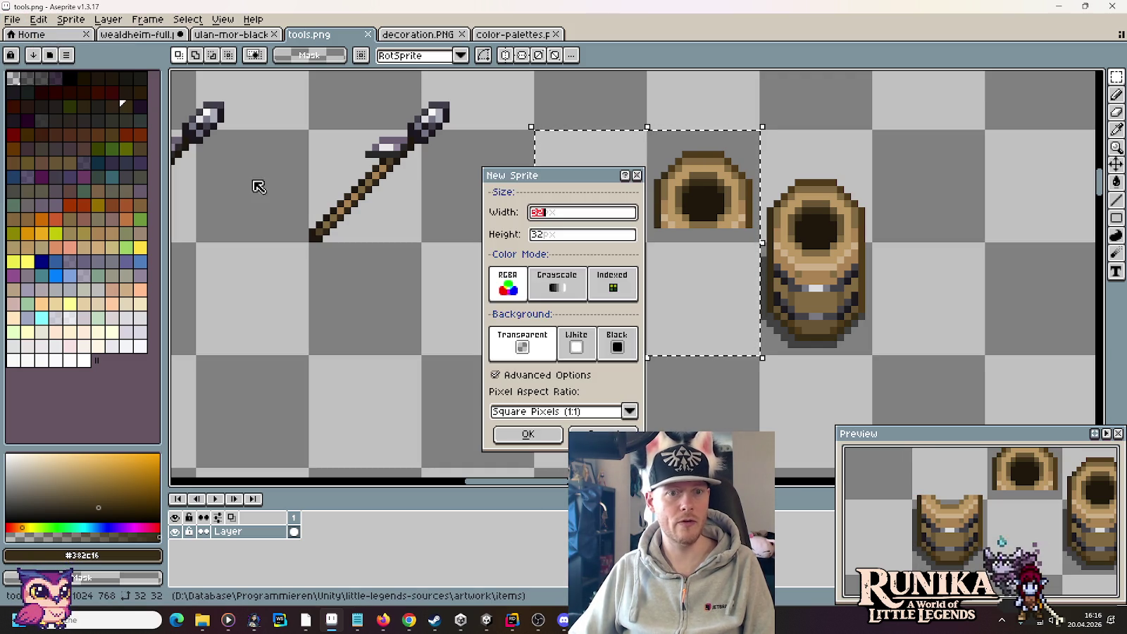
click(533, 439)
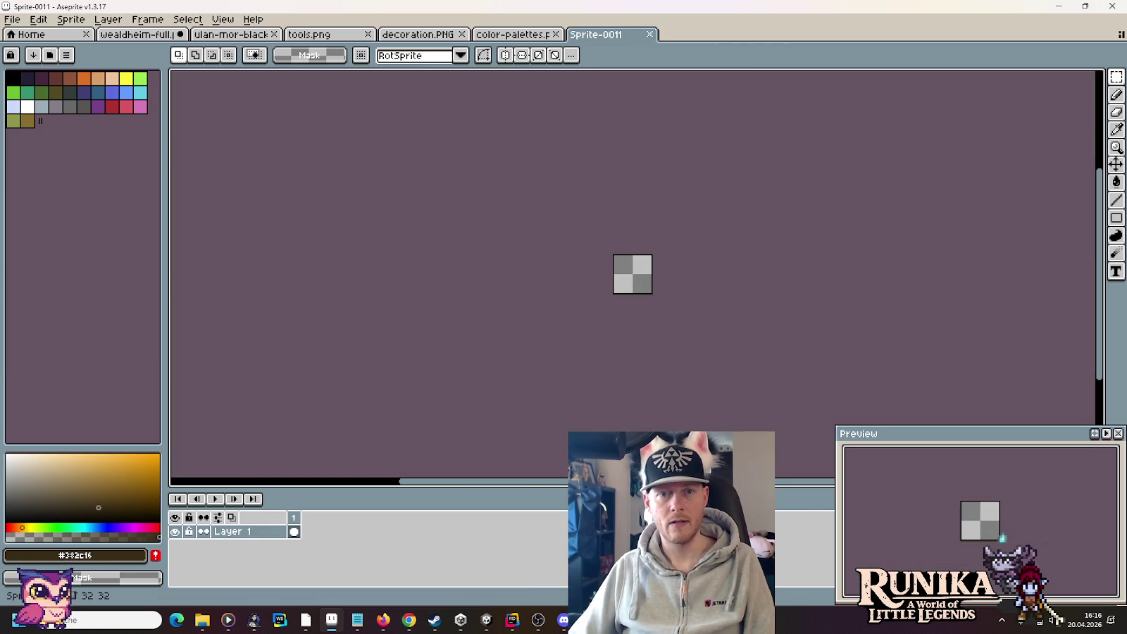
key(ctrl+v)
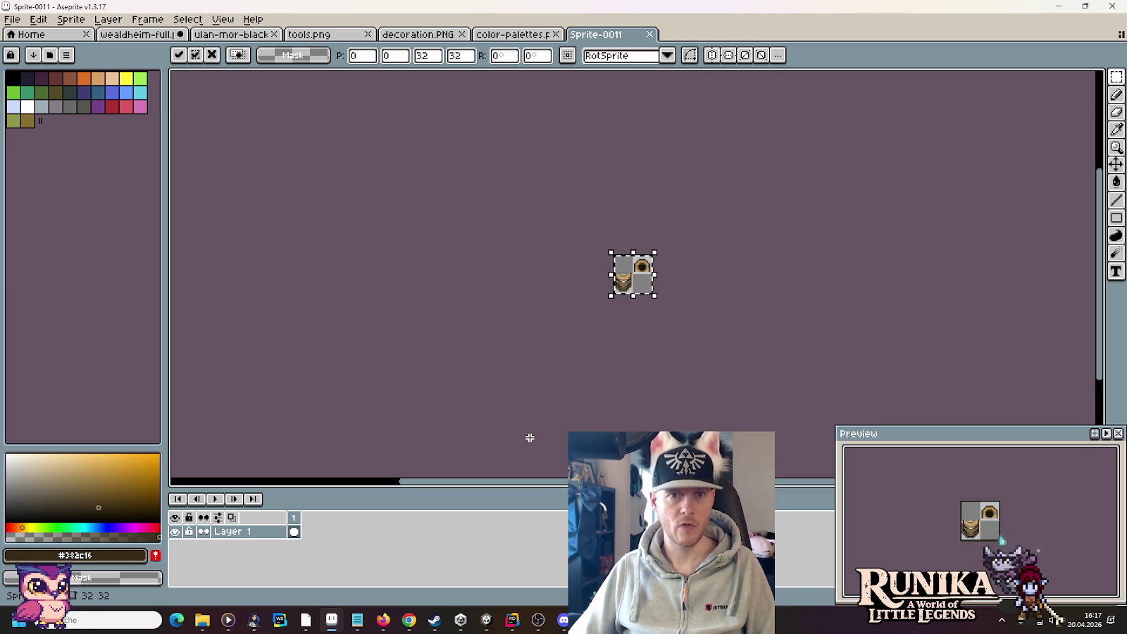
click(12, 19)
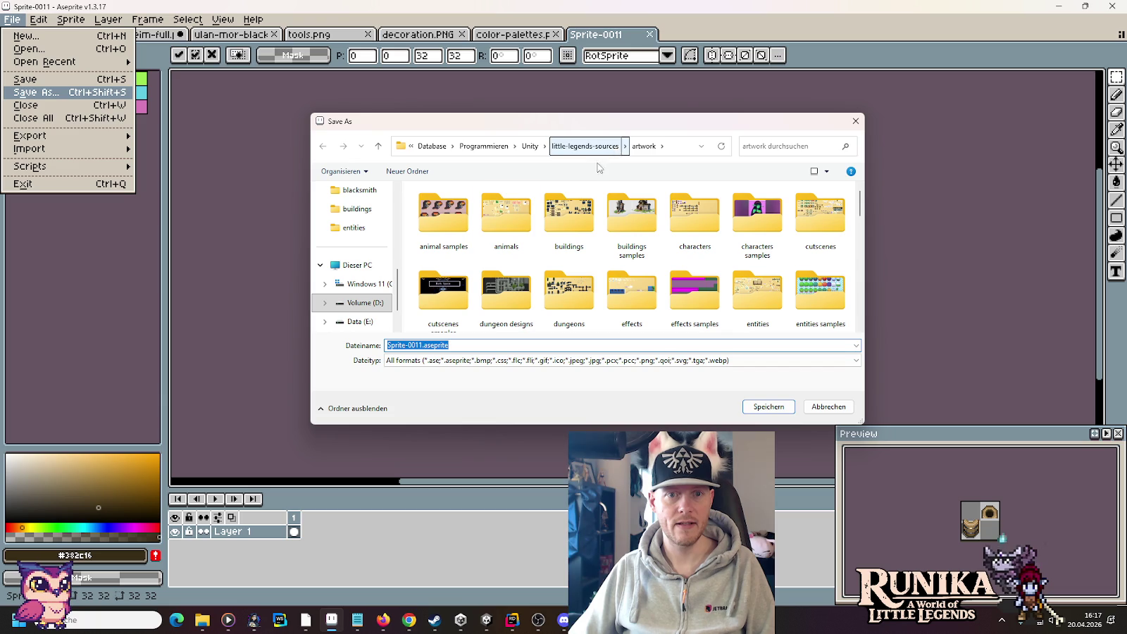
Step: Save the barrel sprite as WeaponBarrel.png under images\entities\buildings\blacksmith
click(581, 147)
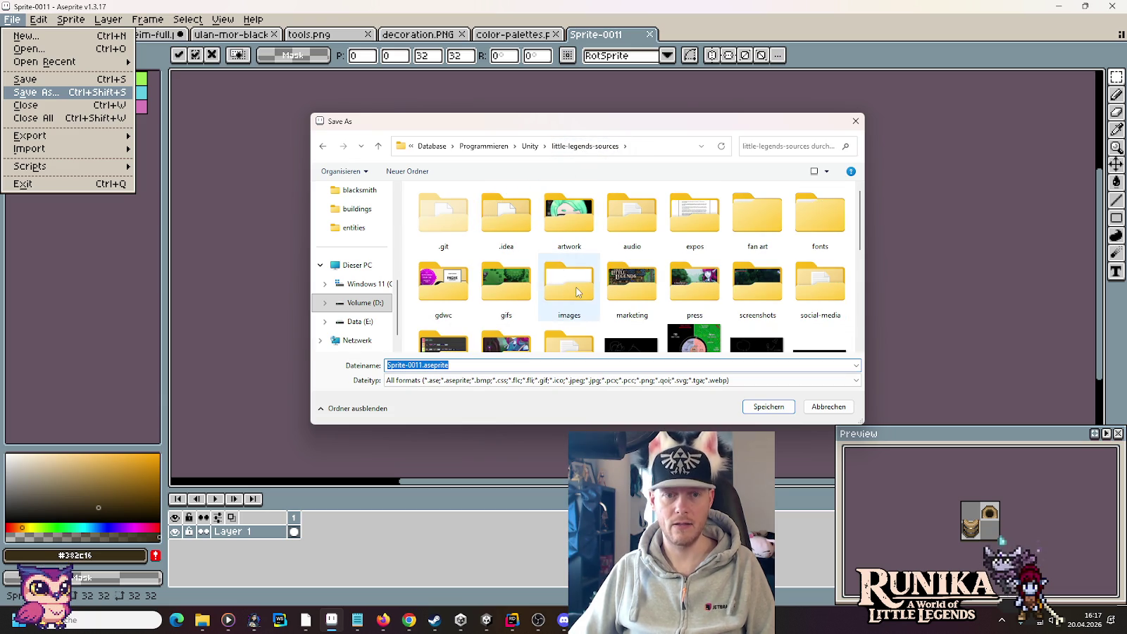
double_click(577, 291)
double_click(690, 267)
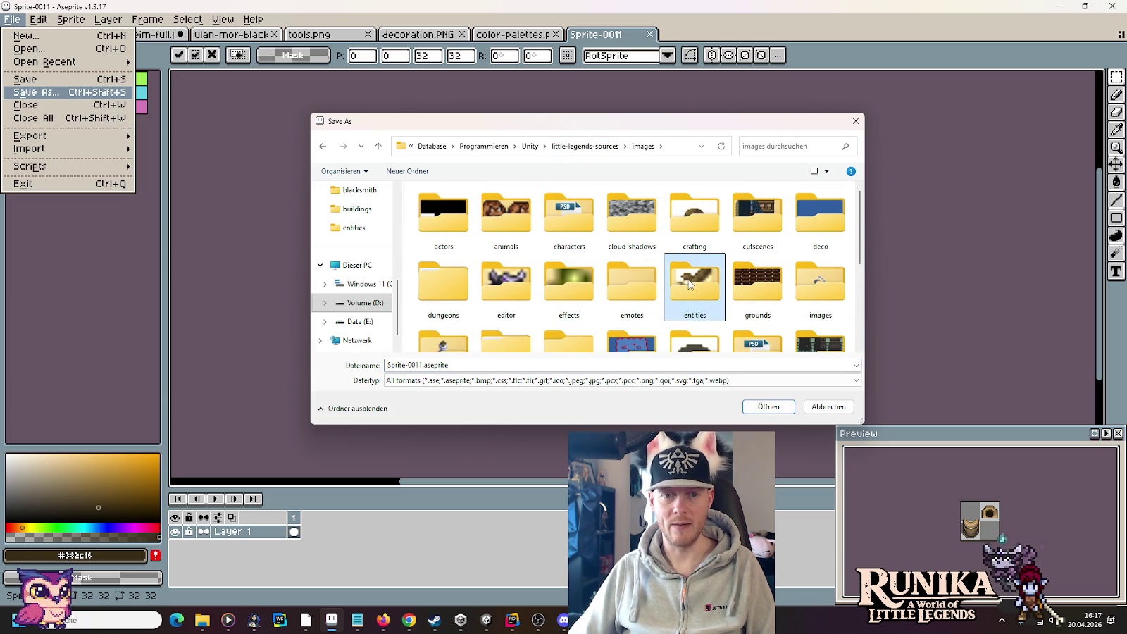
double_click(442, 272)
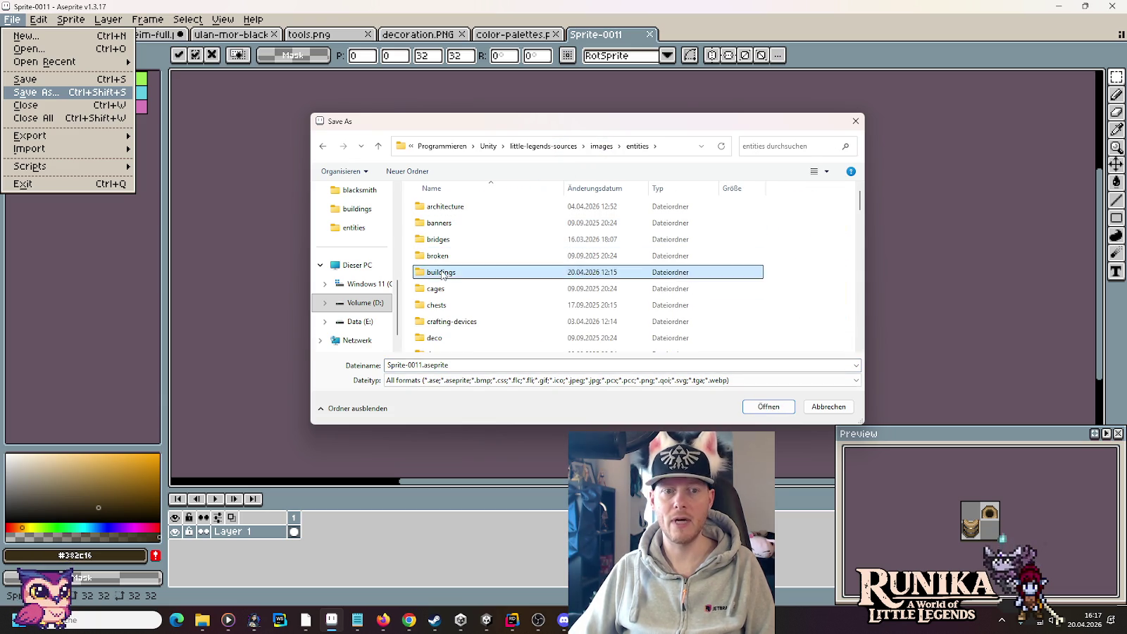
double_click(506, 219)
click(481, 363)
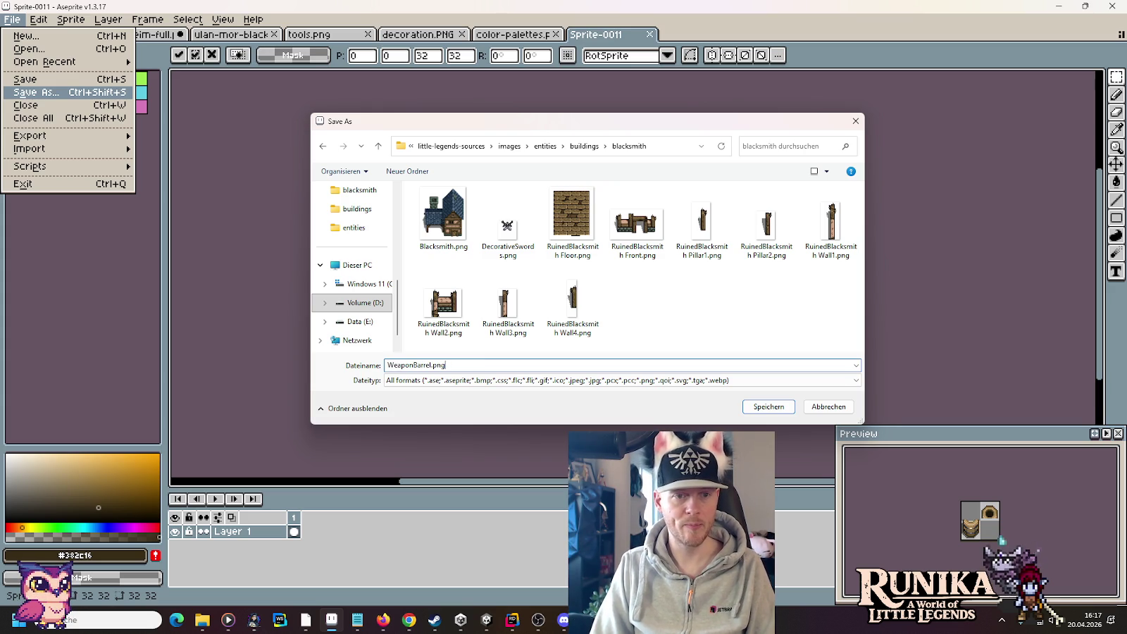
key(Return)
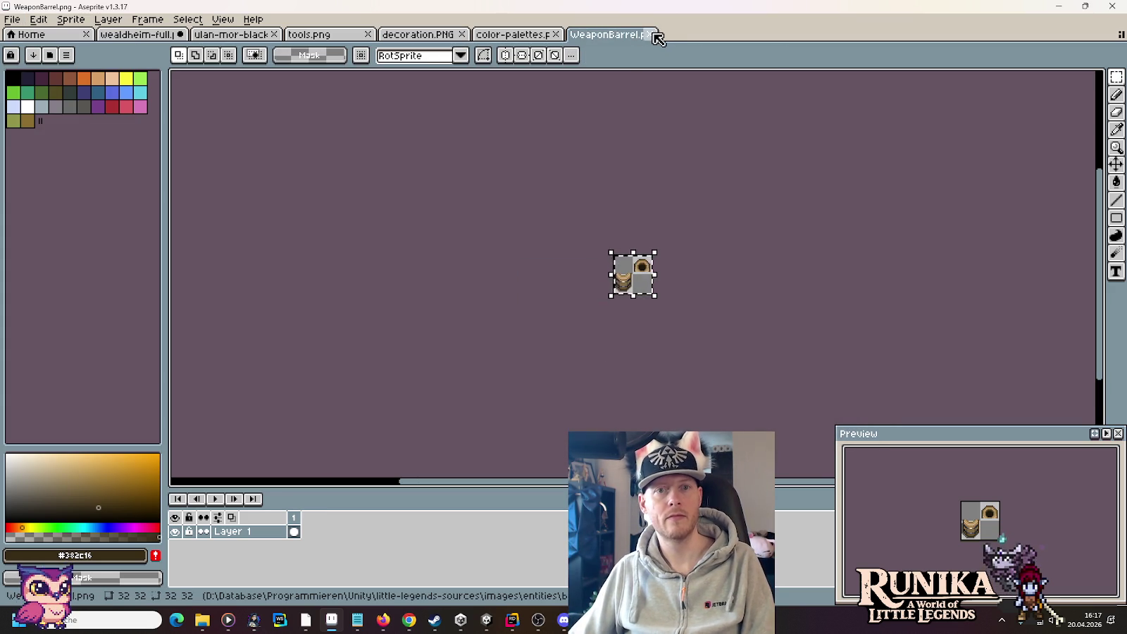
Step: Close the WeaponBarrel sprite and confirm WeaponBarrel.png is in the blacksmith and Resources Blacksmith folders
click(653, 34)
mouse_move(202, 620)
click(60, 557)
click(517, 332)
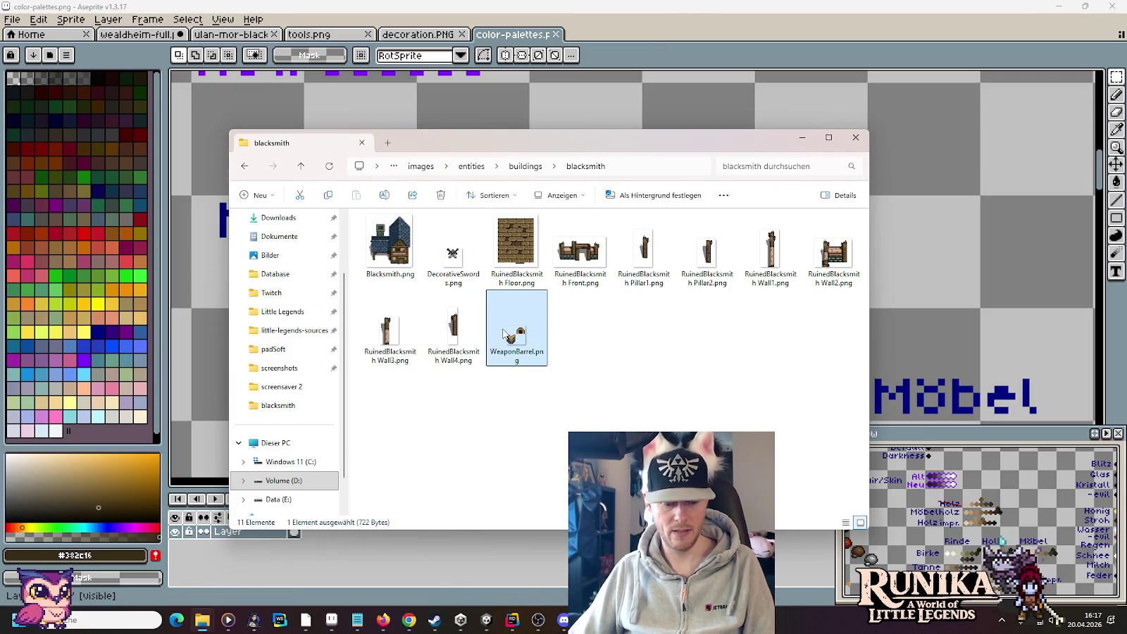
mouse_move(202, 620)
click(352, 556)
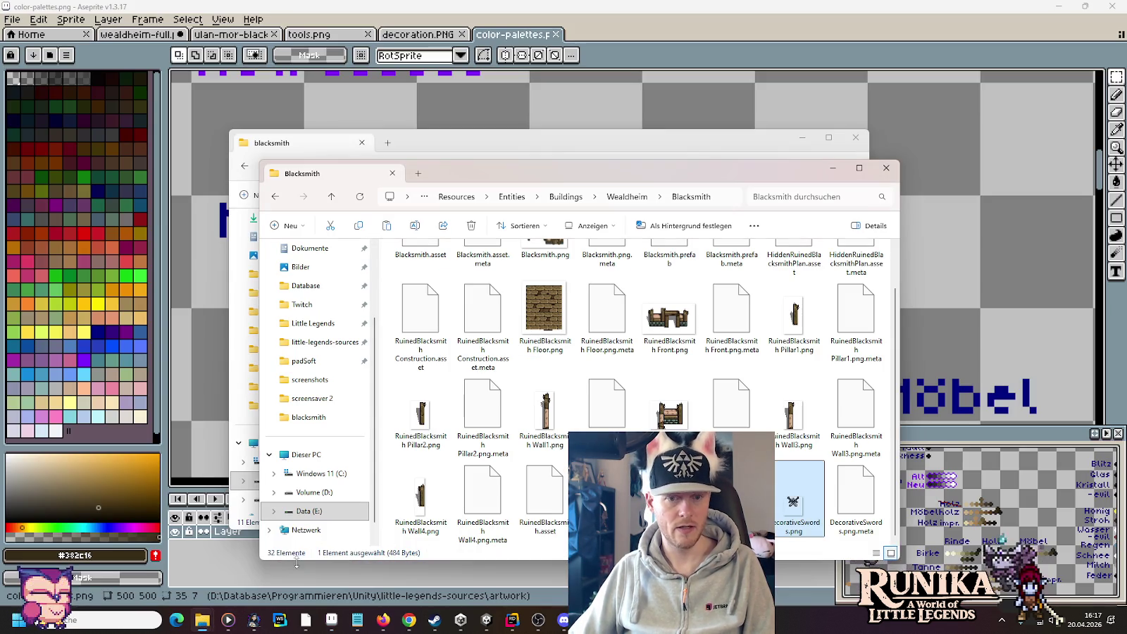
click(486, 620)
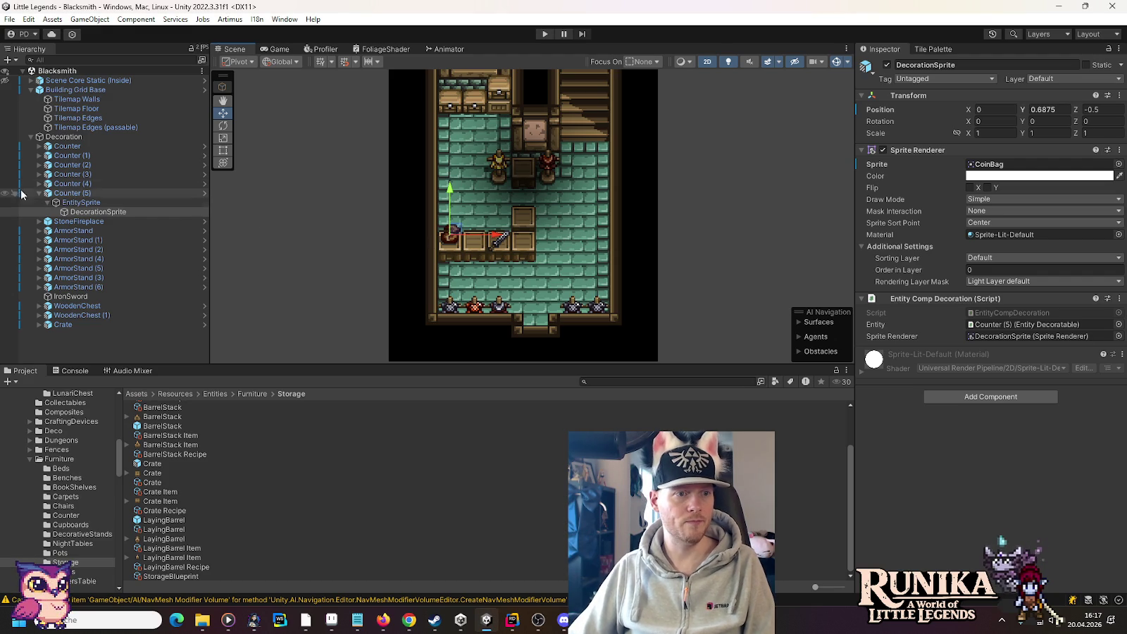
Step: Collapse Counter (5) in the hierarchy and dismiss the Decoration context menu
click(39, 193)
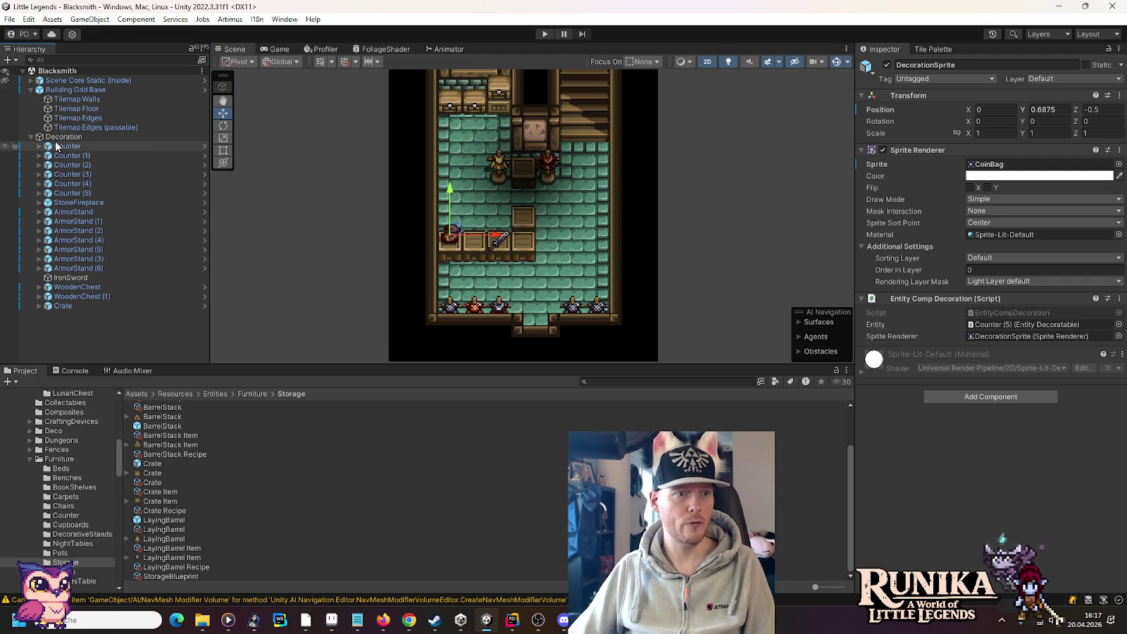
right_click(63, 138)
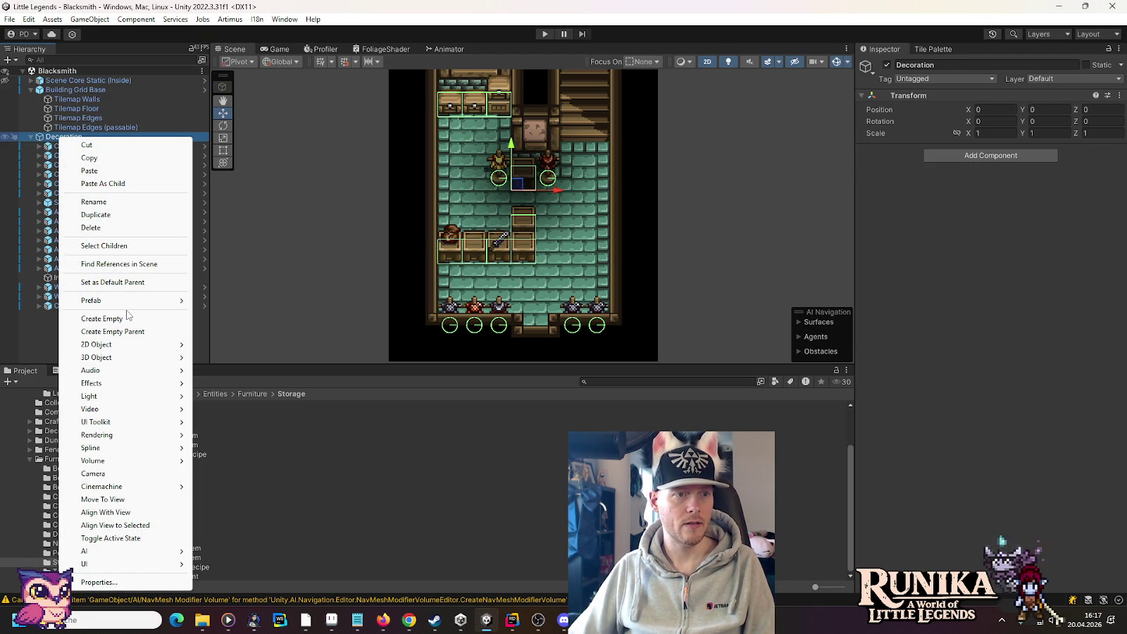
key(Escape)
key(Up)
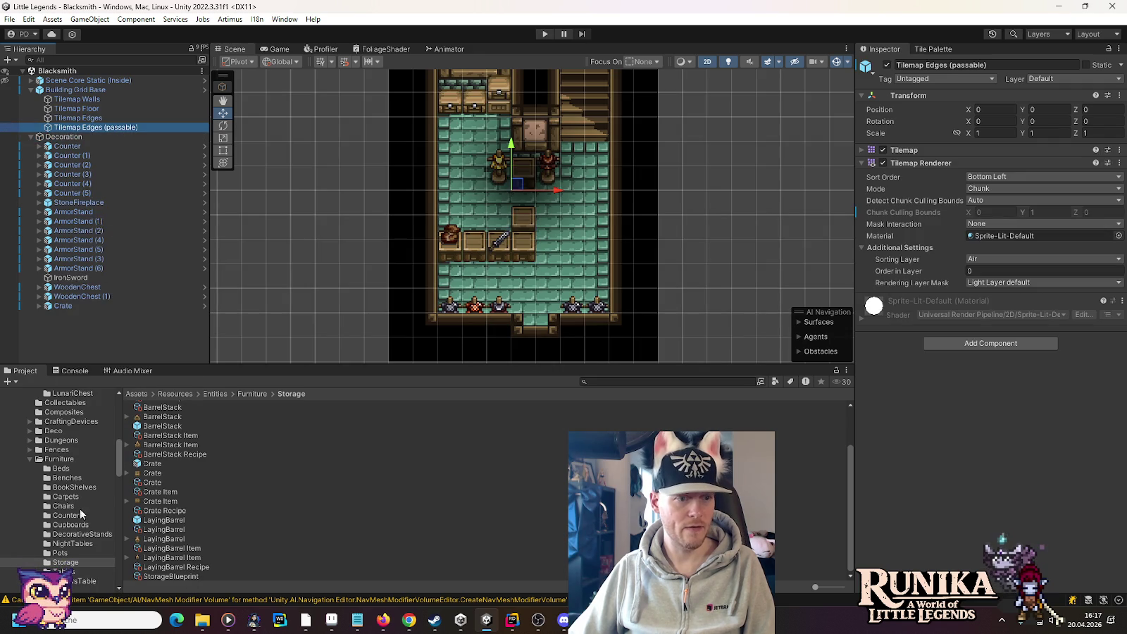
Step: Browse the Project panel to the Furniture > Storage folder
scroll(49, 467, up, 3)
scroll(50, 466, up, 2)
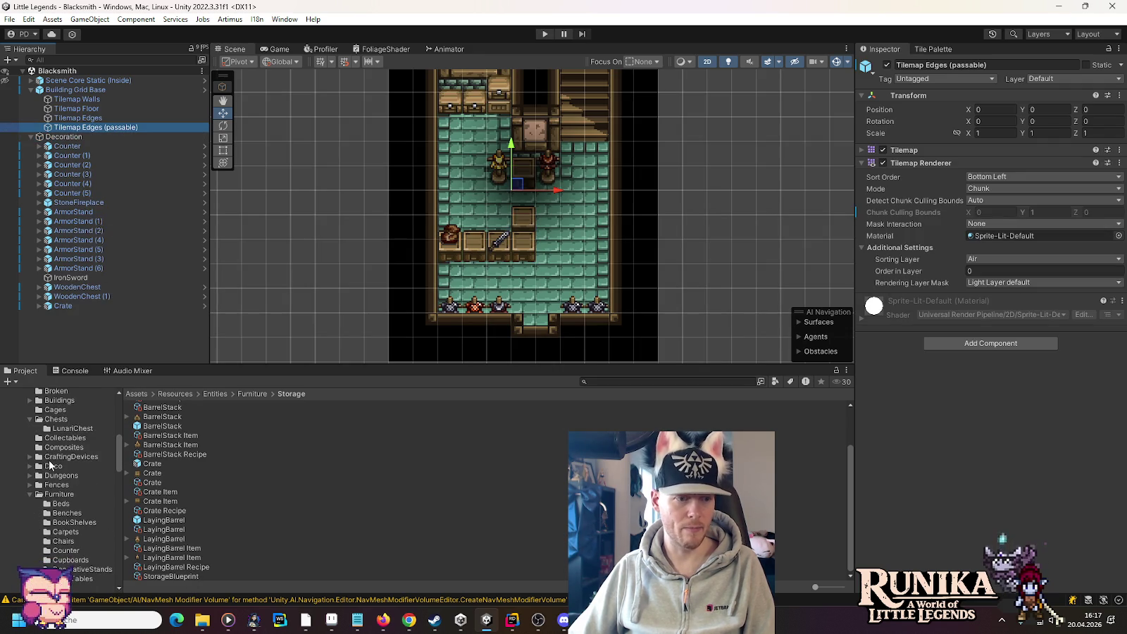
scroll(55, 503, down, 3)
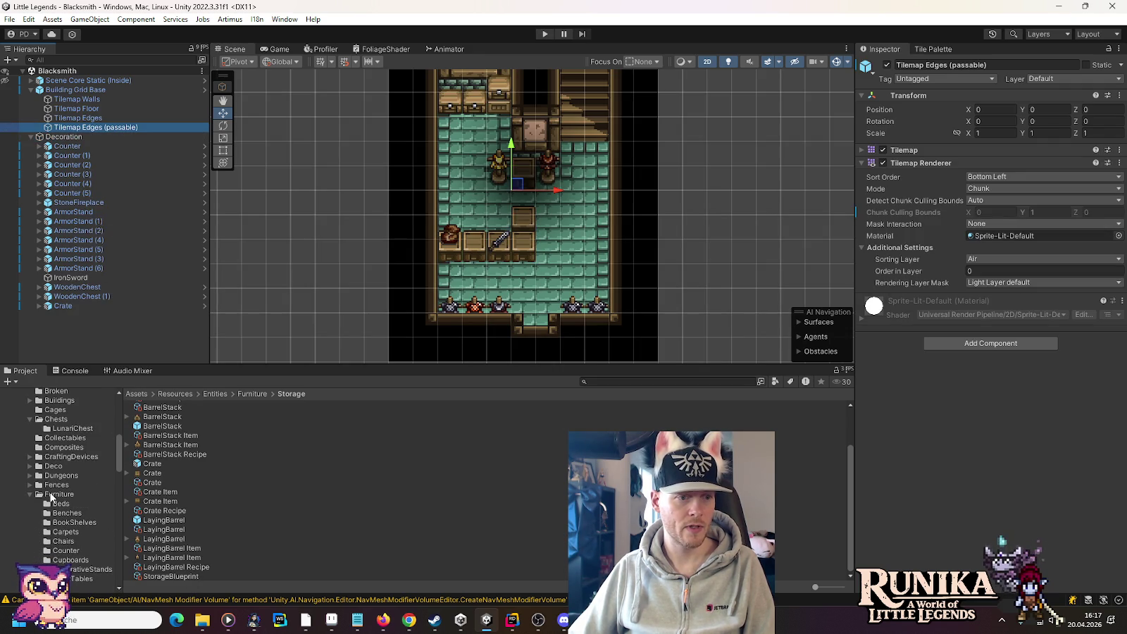
click(58, 495)
scroll(57, 551, down, 3)
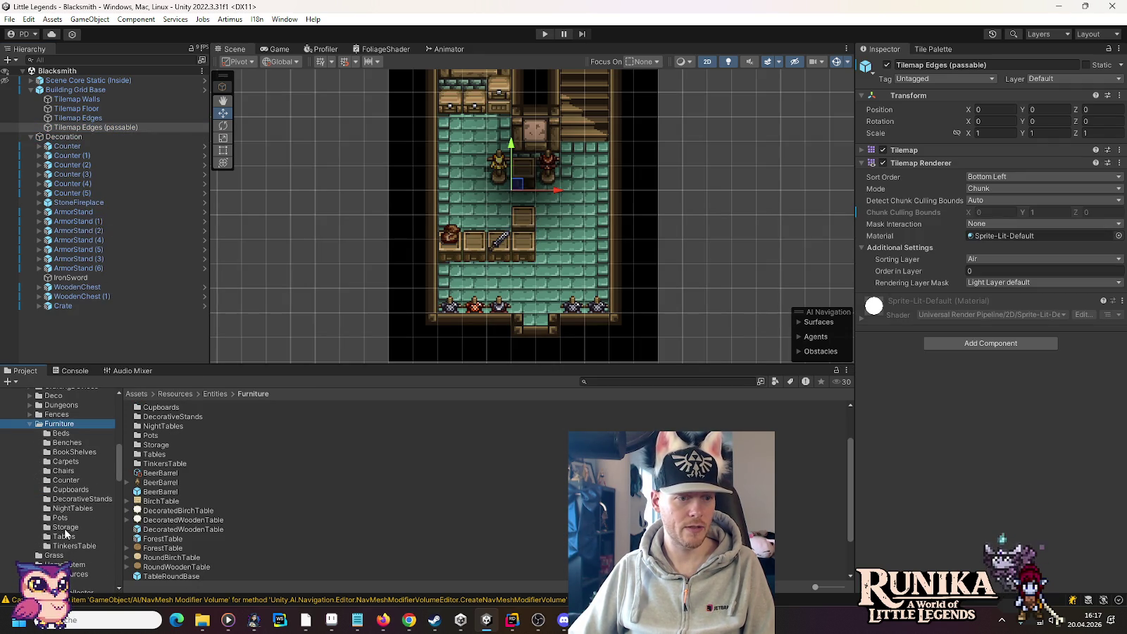
click(67, 526)
scroll(168, 516, up, 3)
Step: Add a Barrel prefab to the scene, unpack it and rename it WeaponBarrel
mouse_move(151, 424)
mouse_down()
mouse_move(83, 146)
mouse_move(70, 135)
mouse_up()
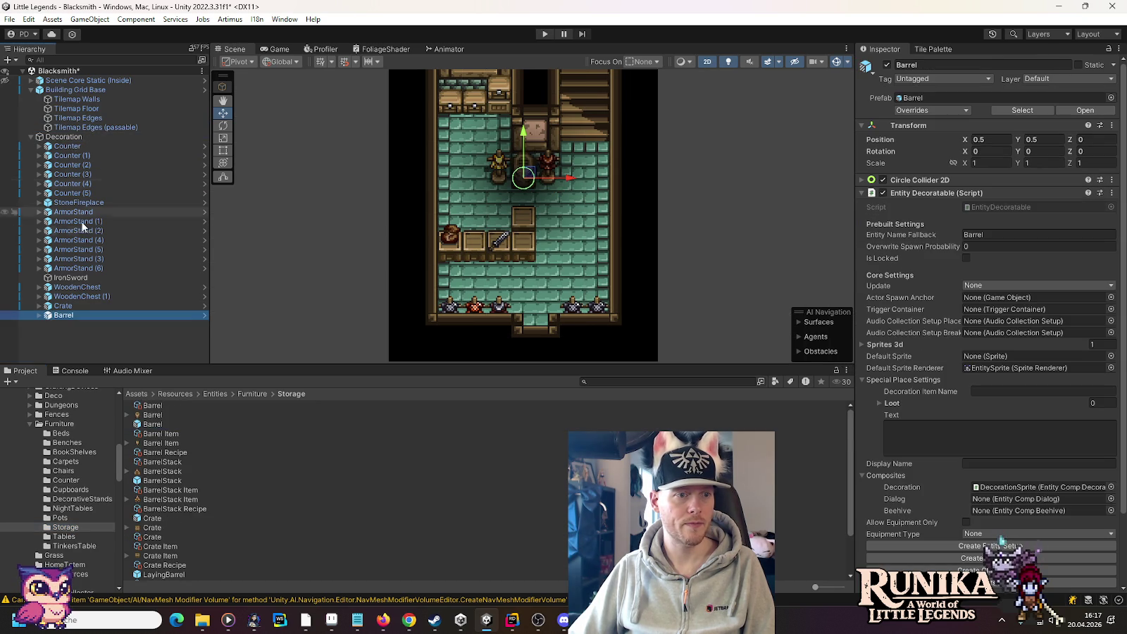
right_click(67, 319)
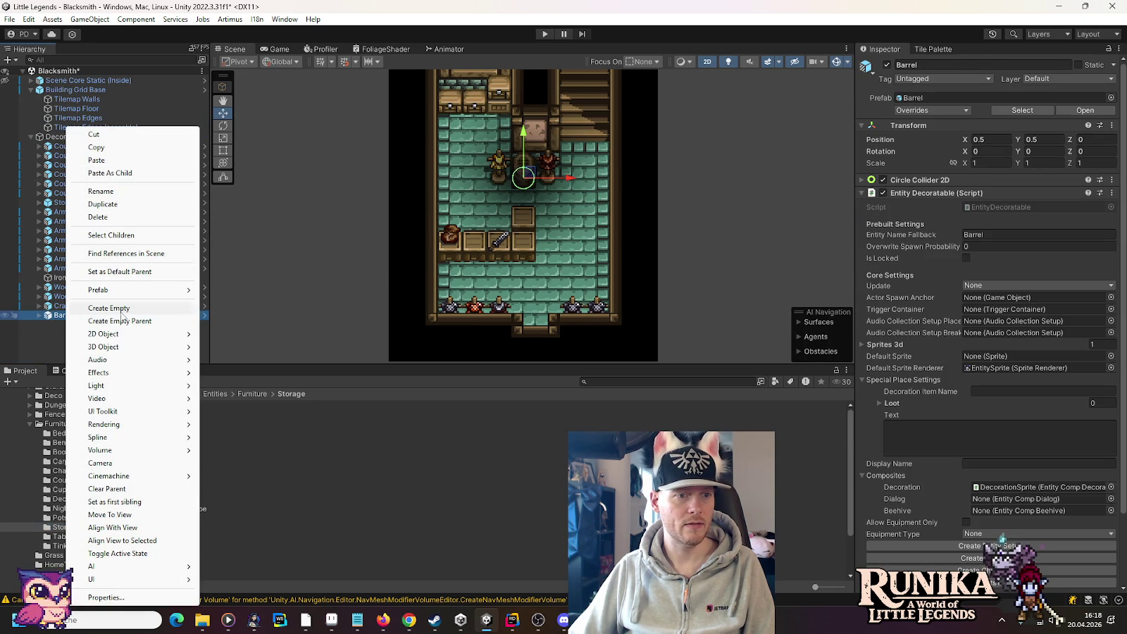
mouse_move(162, 290)
click(230, 383)
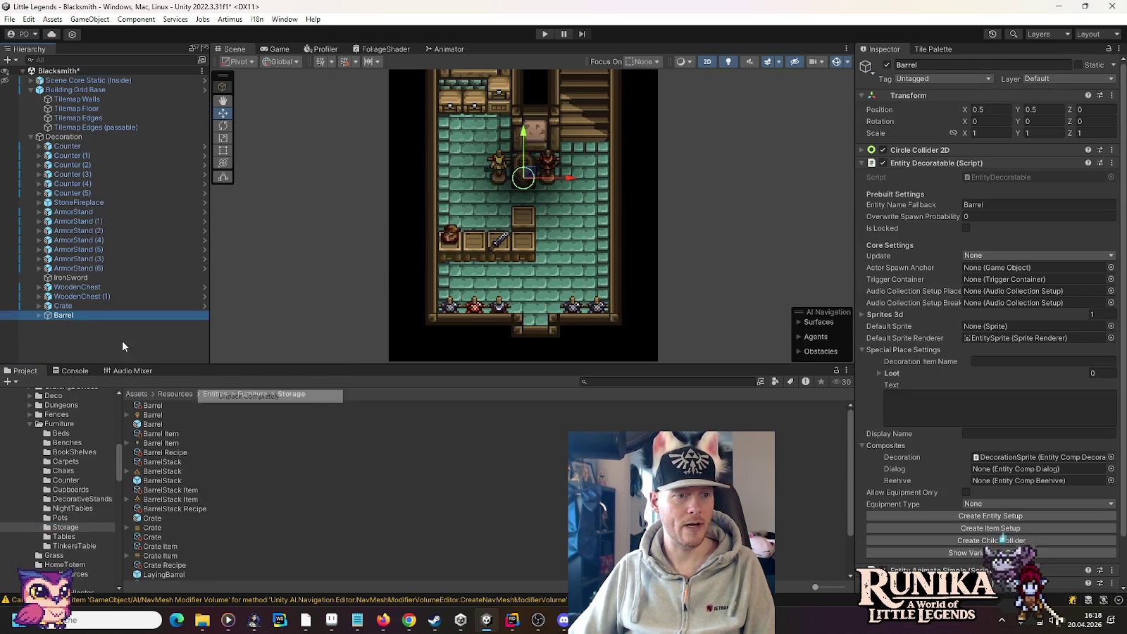
click(78, 315)
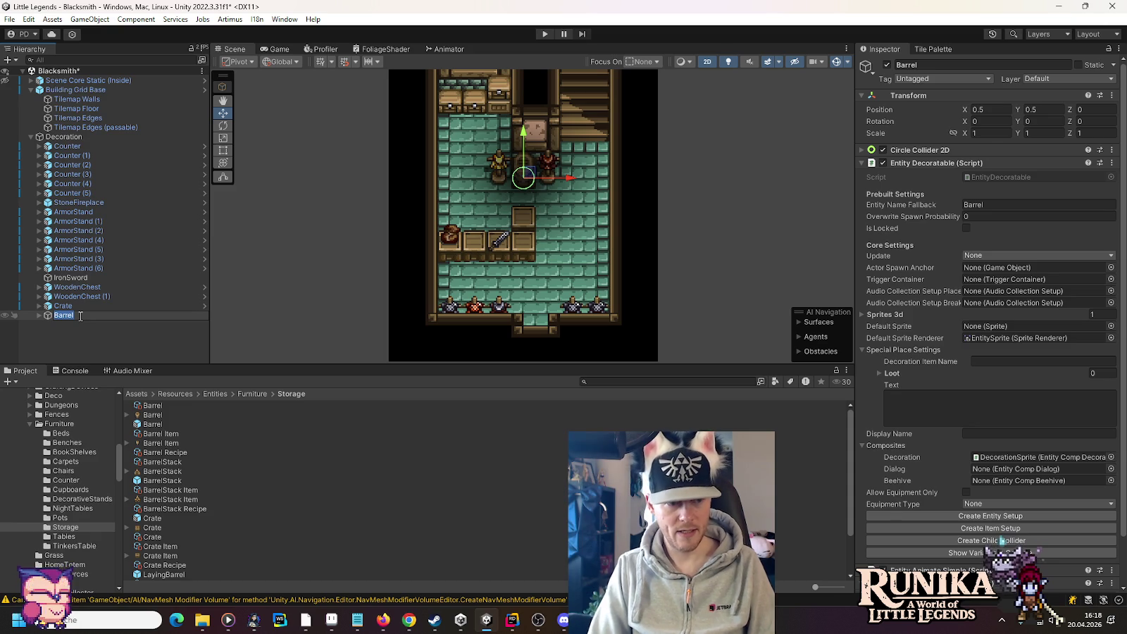
text(Weapon)
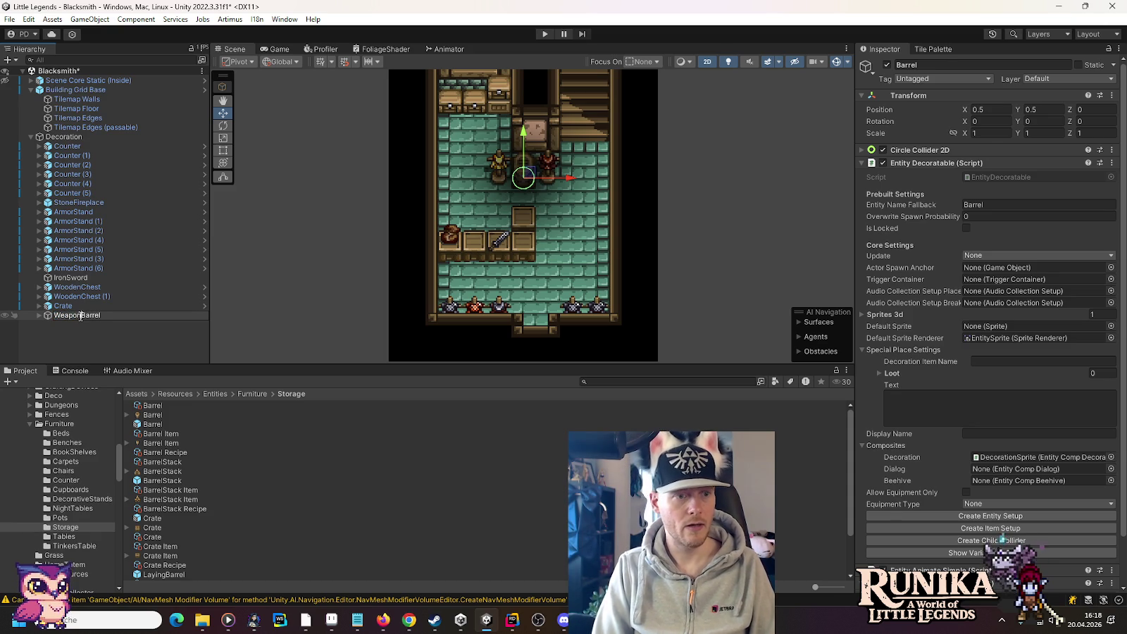
key(Return)
Step: Place WeaponBarrel at the counter's right end and expand its EntitySprite and DecorationSprite children
drag(530, 176, 555, 247)
scroll(559, 263, up, 5)
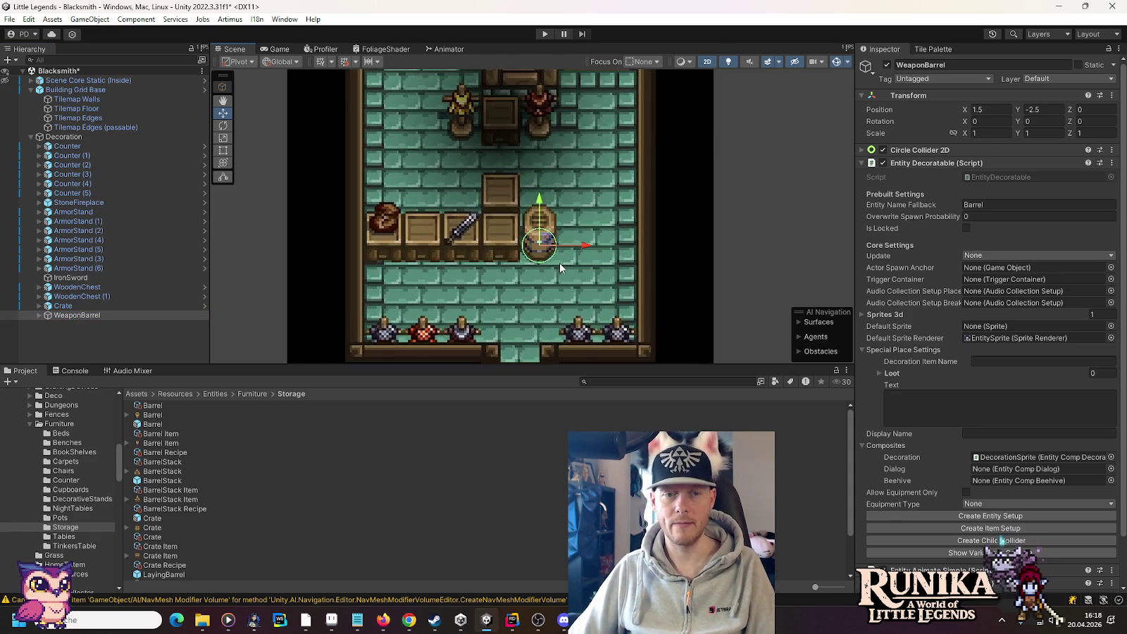
click(38, 315)
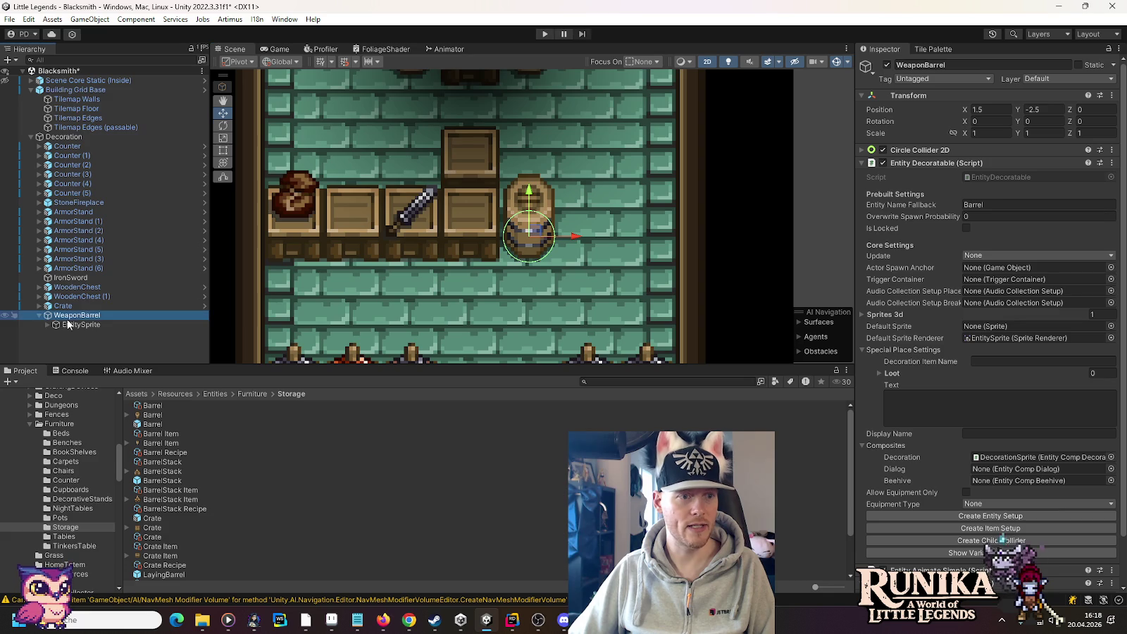
click(65, 324)
click(49, 326)
click(71, 315)
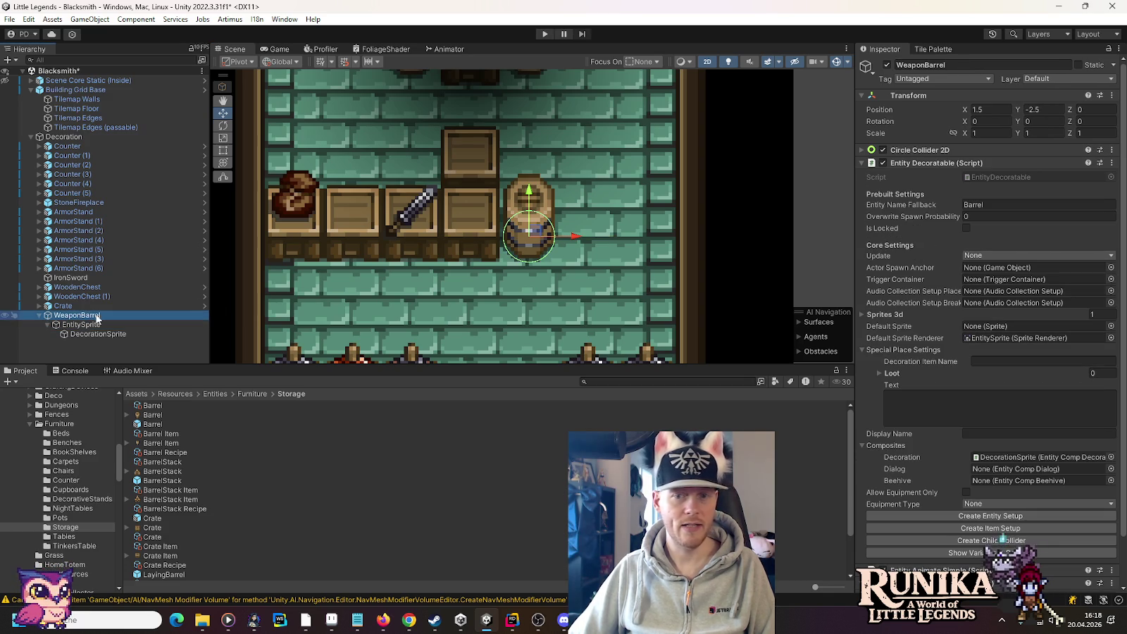
Step: Remove the Entity Decoratable and Entity Animate Simple components from WeaponBarrel
click(1112, 163)
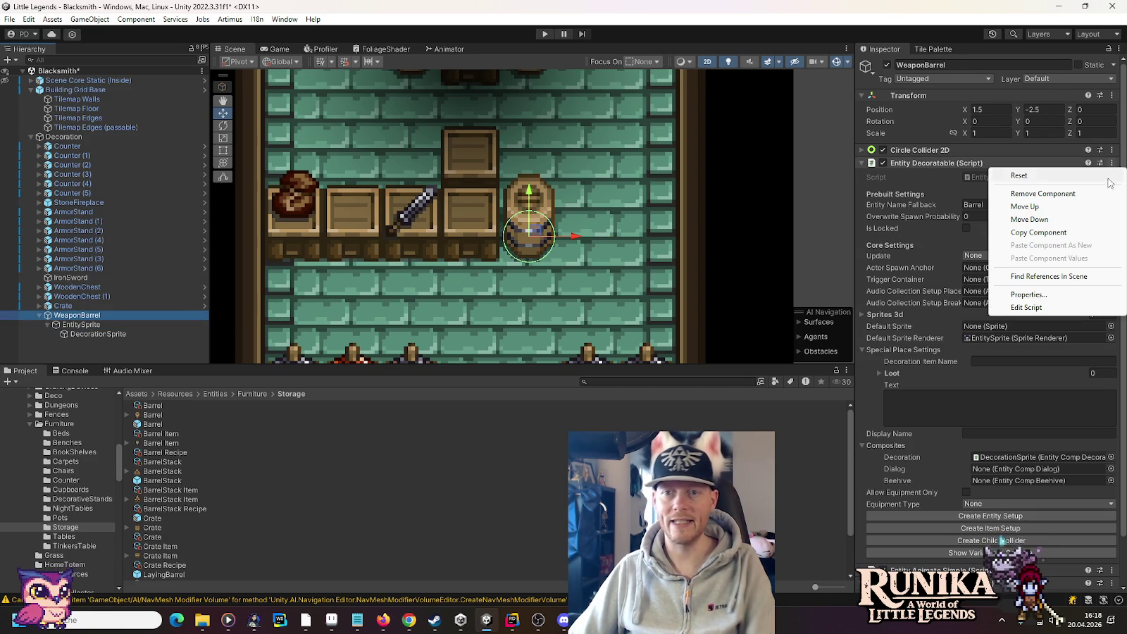
click(1103, 193)
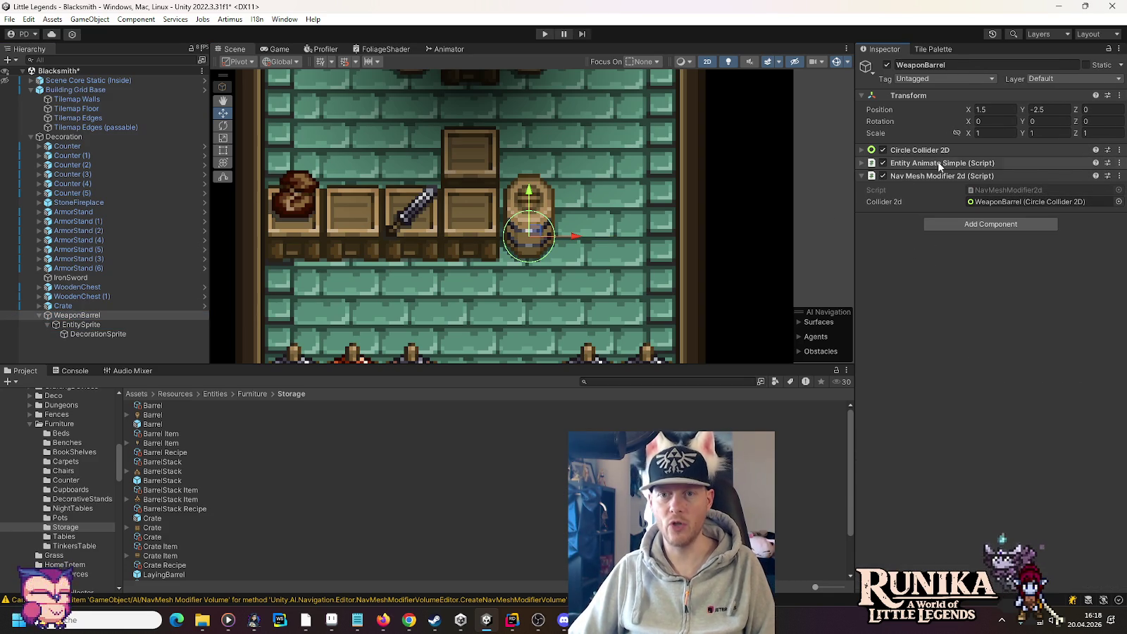
click(1120, 163)
click(1061, 193)
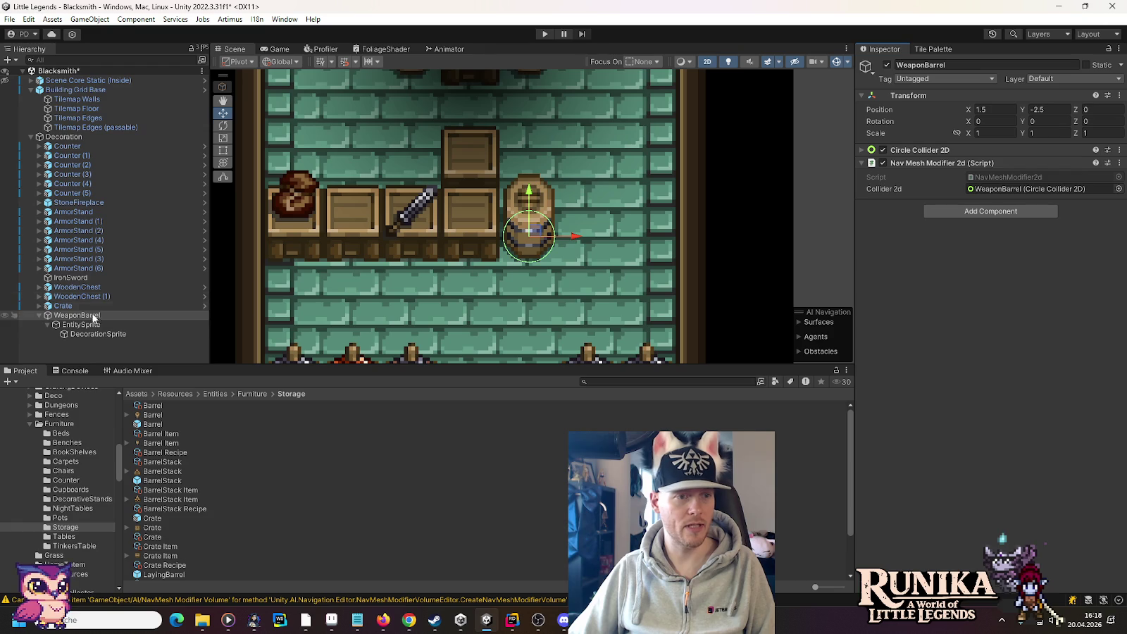
Step: Remove Entity Comp Decoration from DecorationSprite and review the remaining components
click(88, 334)
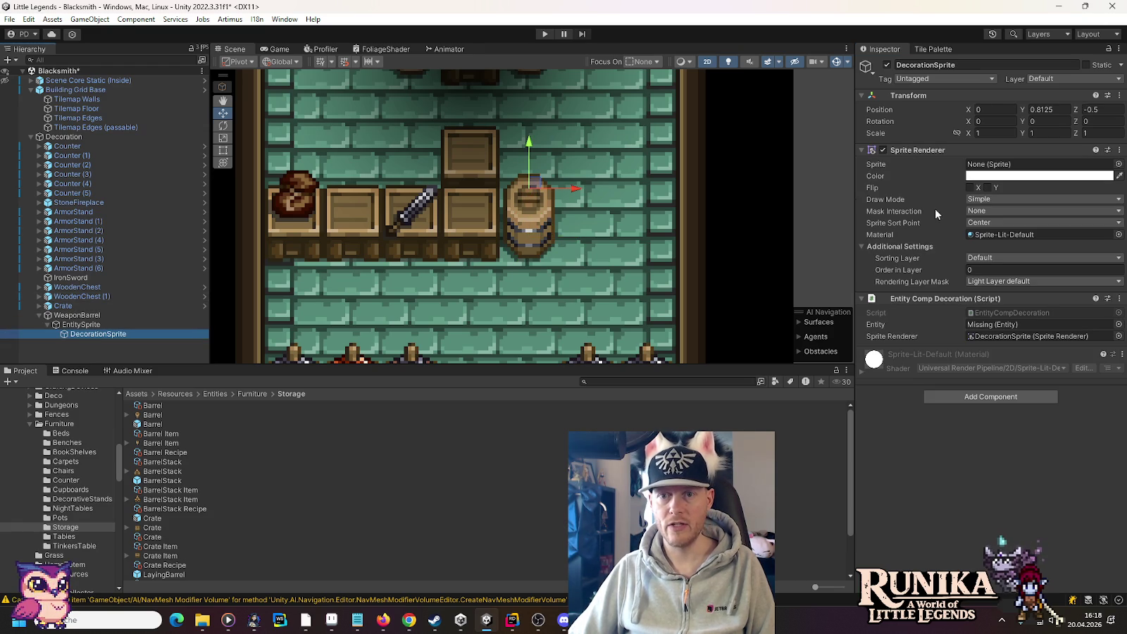
click(1119, 299)
click(1045, 330)
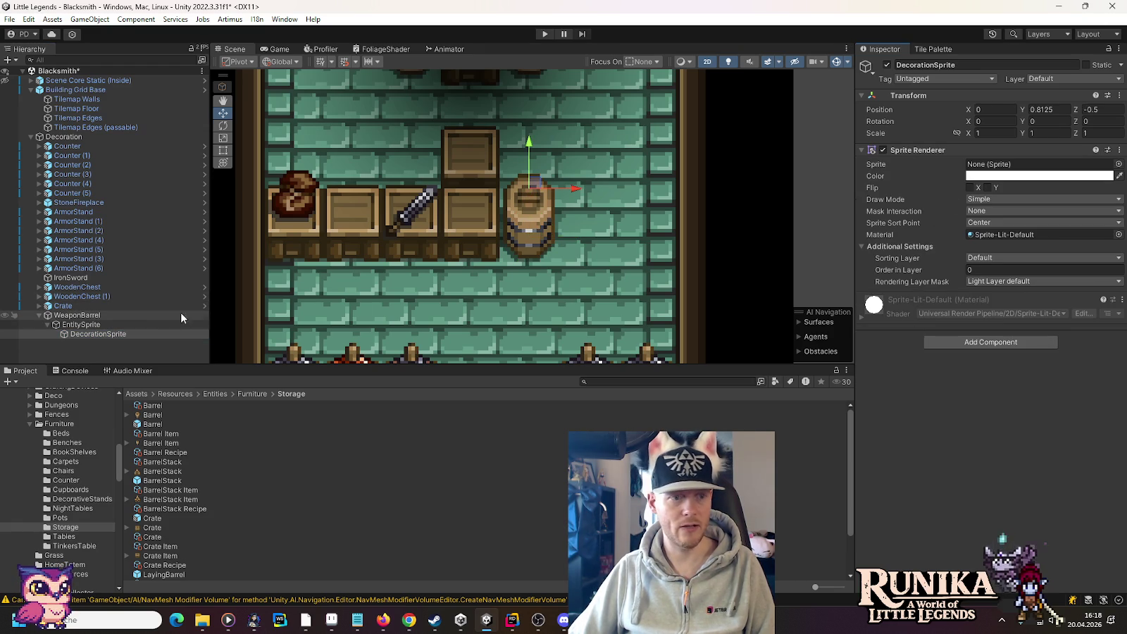
click(81, 324)
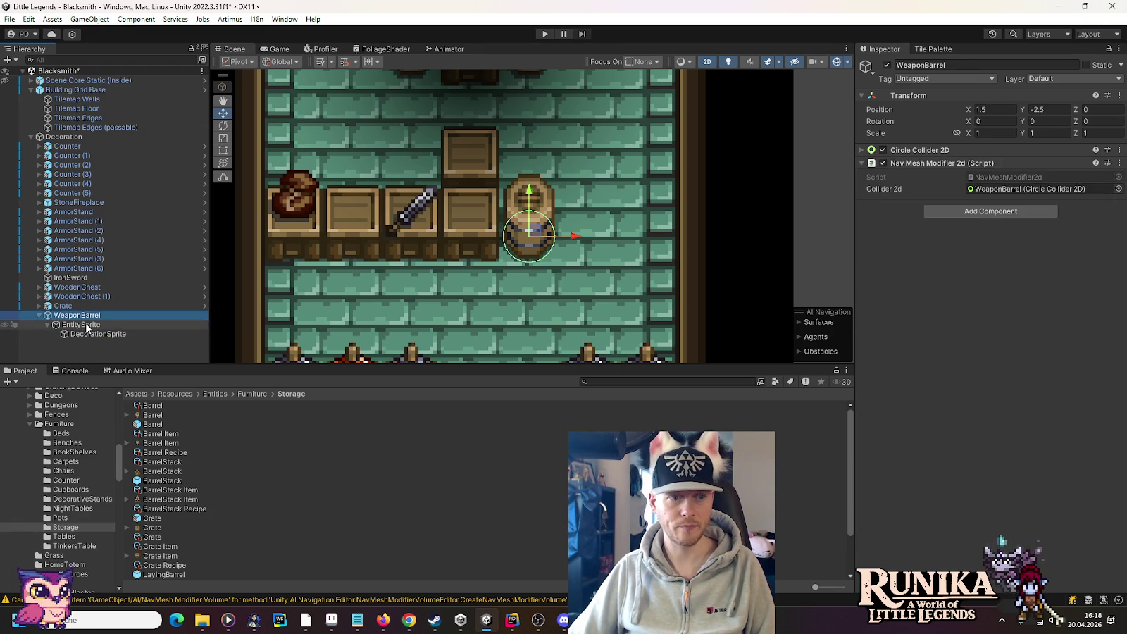
click(83, 316)
click(88, 324)
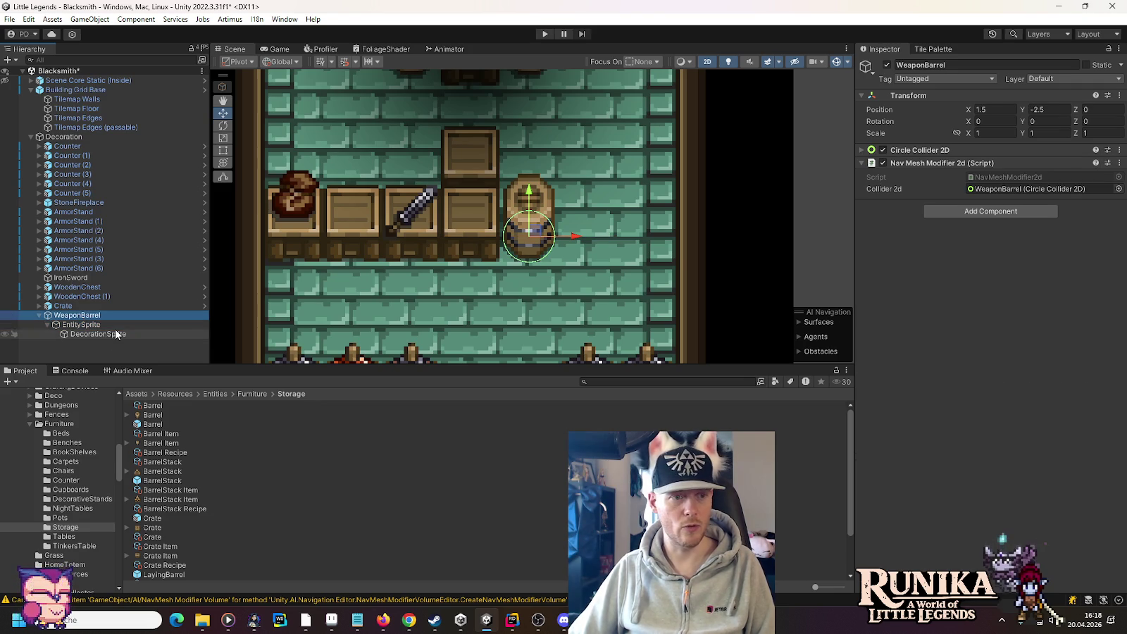
Step: Set the Blacksmith WeaponBarrel texture's Sprite Mode to Multiple and apply the import settings
scroll(240, 521, down, 1)
scroll(239, 521, down, 1)
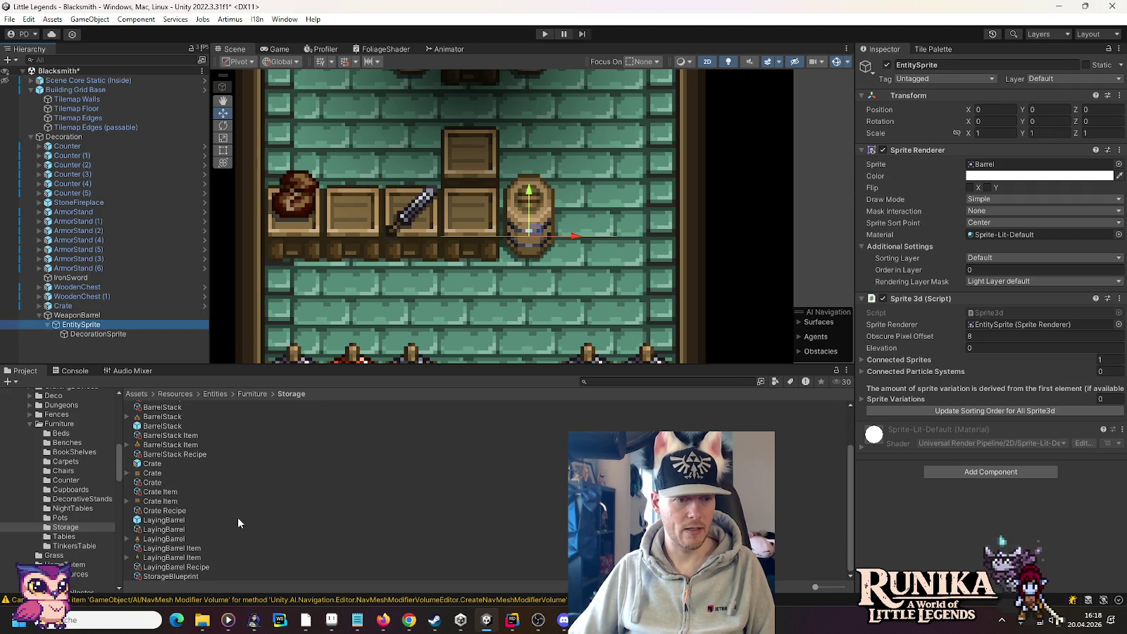
scroll(42, 493, up, 3)
scroll(59, 485, up, 4)
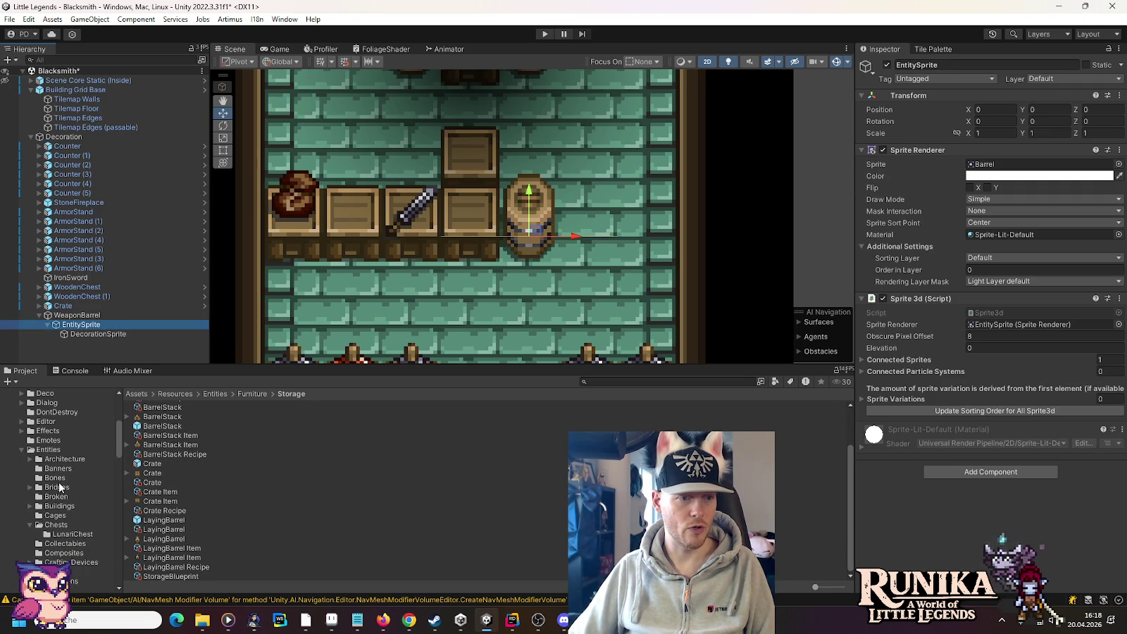
click(31, 505)
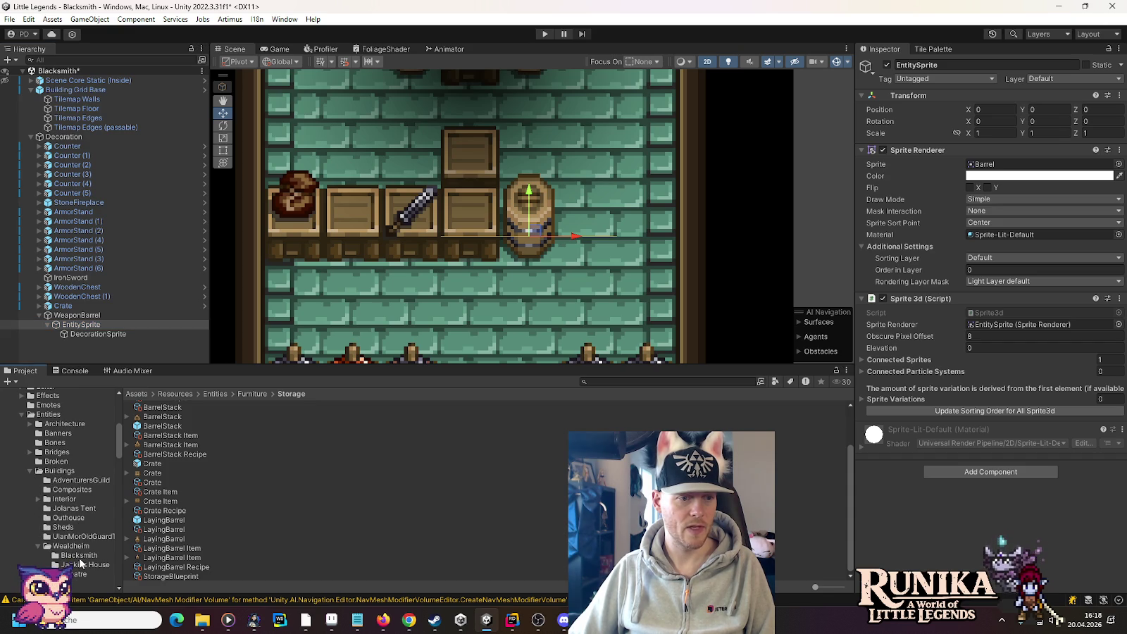
click(79, 556)
click(163, 557)
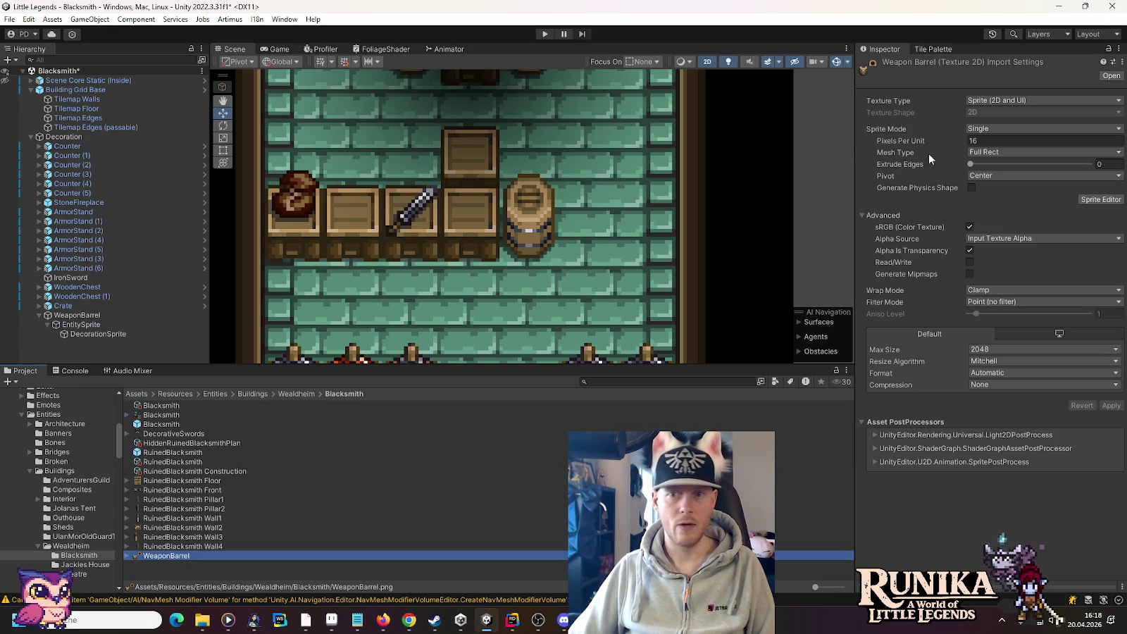
click(1043, 128)
click(994, 154)
click(1089, 188)
click(625, 330)
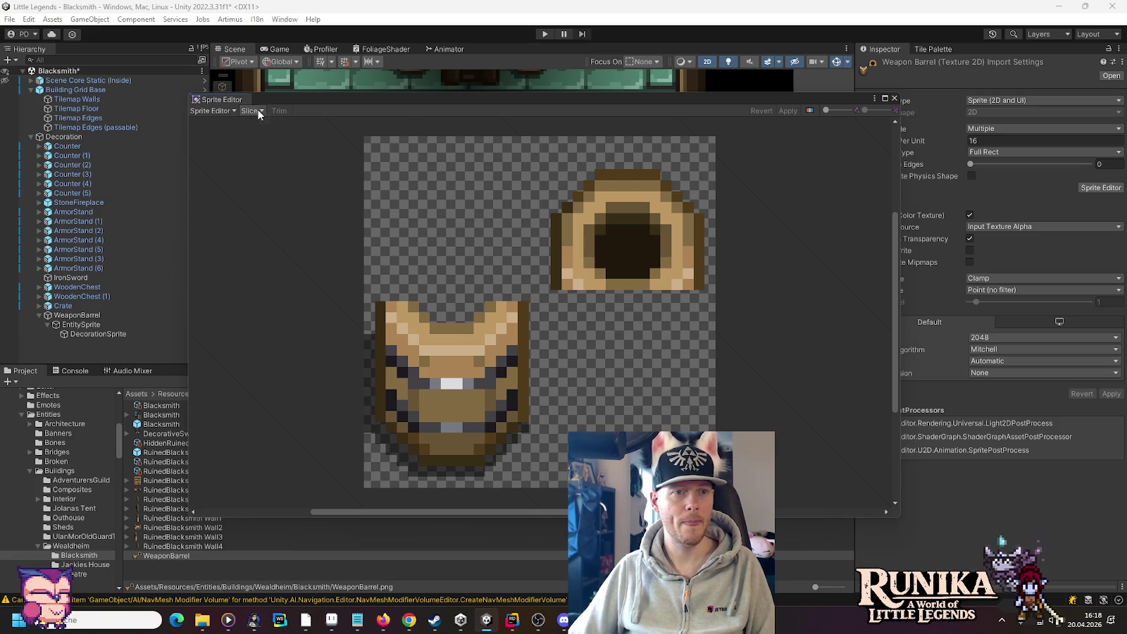
Step: Slice the texture by cell count into 2 columns in the Sprite Editor and apply
click(251, 111)
click(363, 122)
click(337, 161)
click(341, 134)
text(2)
click(348, 246)
click(788, 111)
click(895, 98)
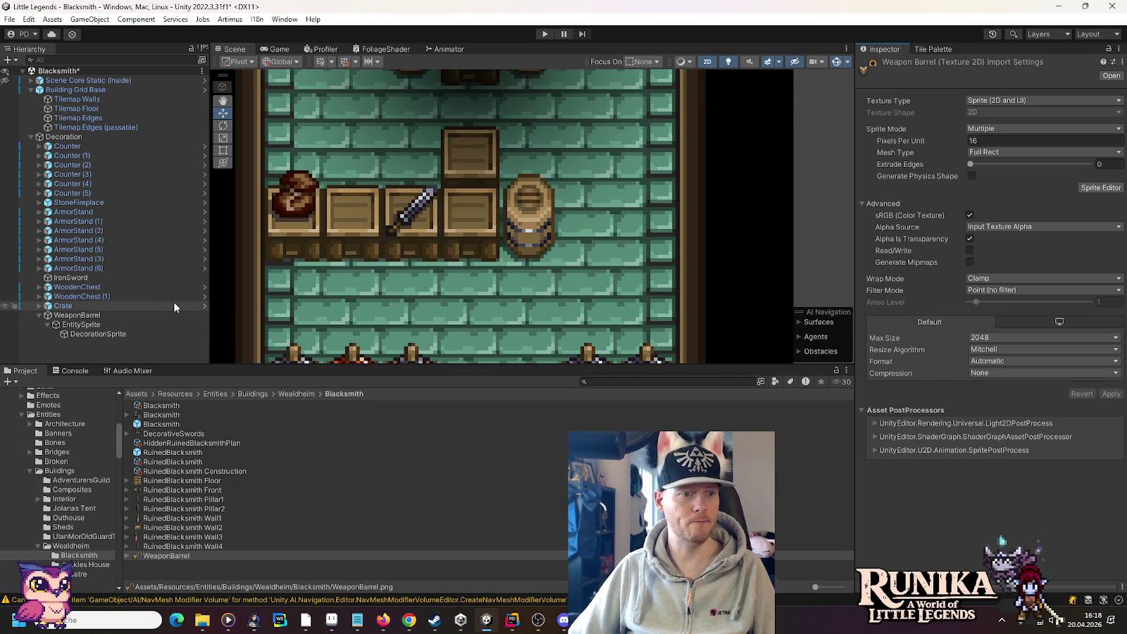
Step: Assign WeaponBarrel_0 as EntitySprite's sprite
click(105, 324)
click(128, 556)
mouse_move(160, 565)
mouse_down()
mouse_move(564, 338)
mouse_move(992, 167)
mouse_up()
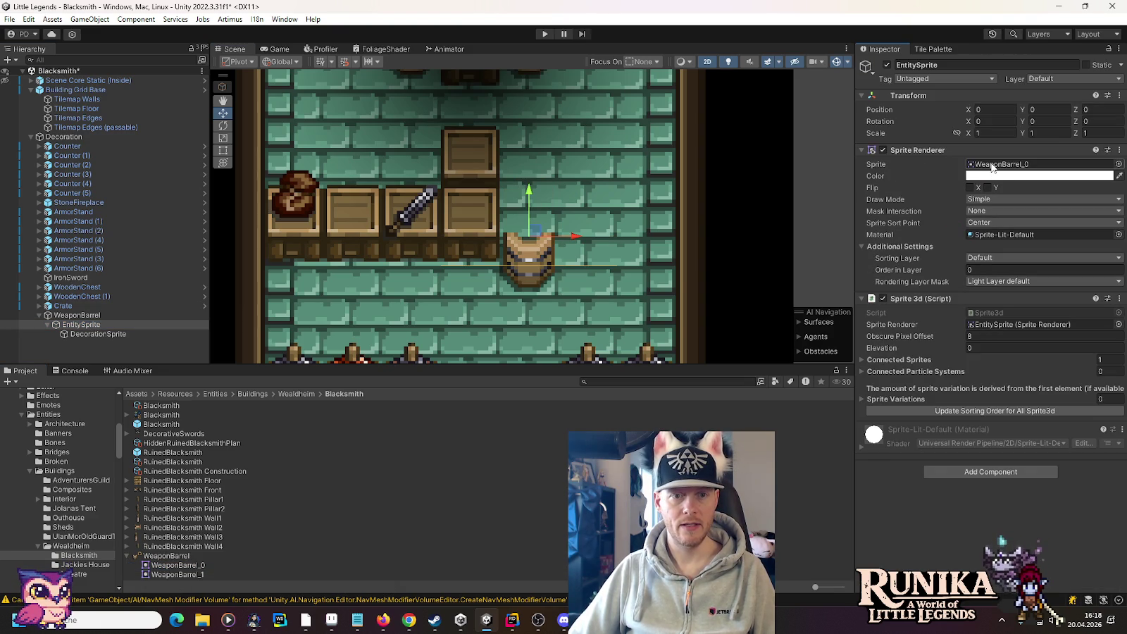
click(166, 556)
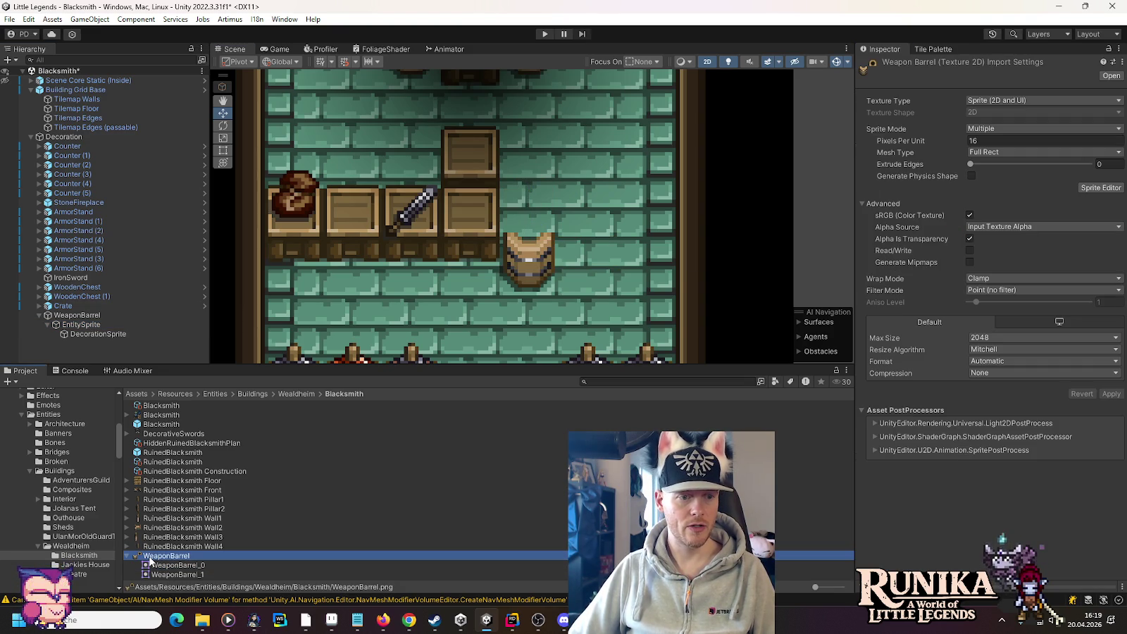
Step: Raise EntitySprite to Y 0.5 and add WeaponBarrel_1 as its child over the barrel
click(91, 326)
drag(533, 194, 537, 161)
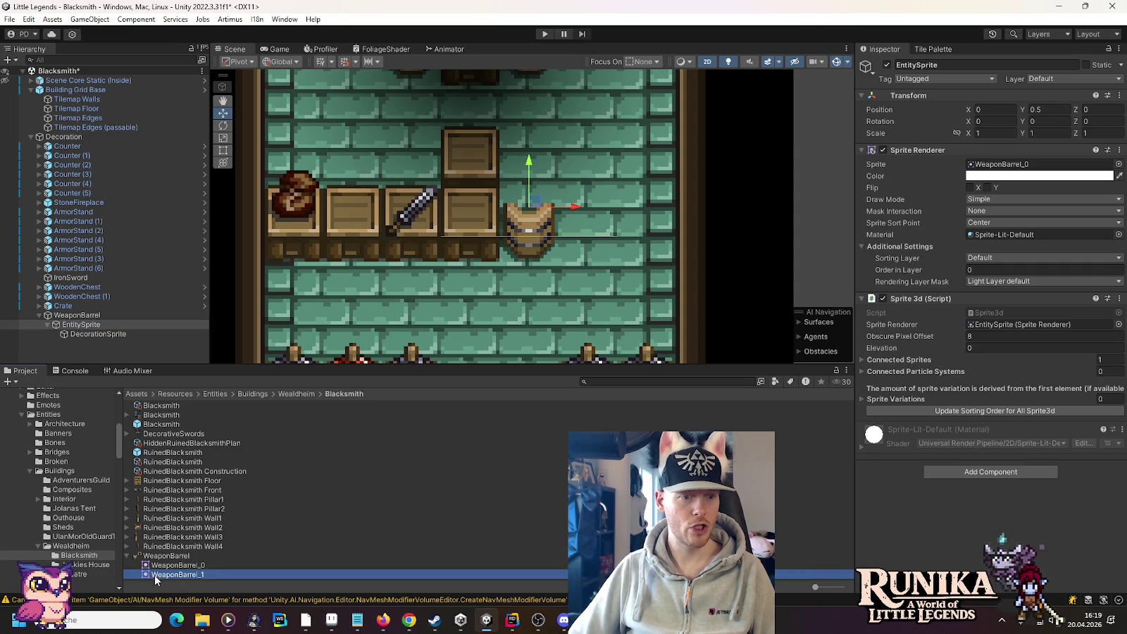
click(78, 325)
drag(78, 331, 79, 328)
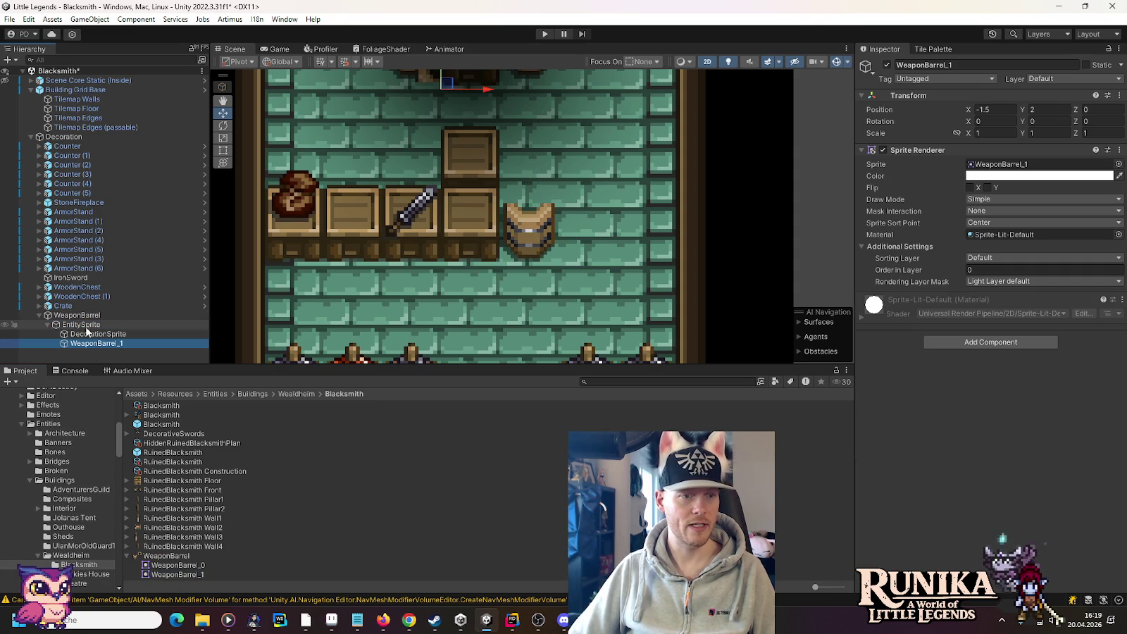
drag(459, 88, 532, 211)
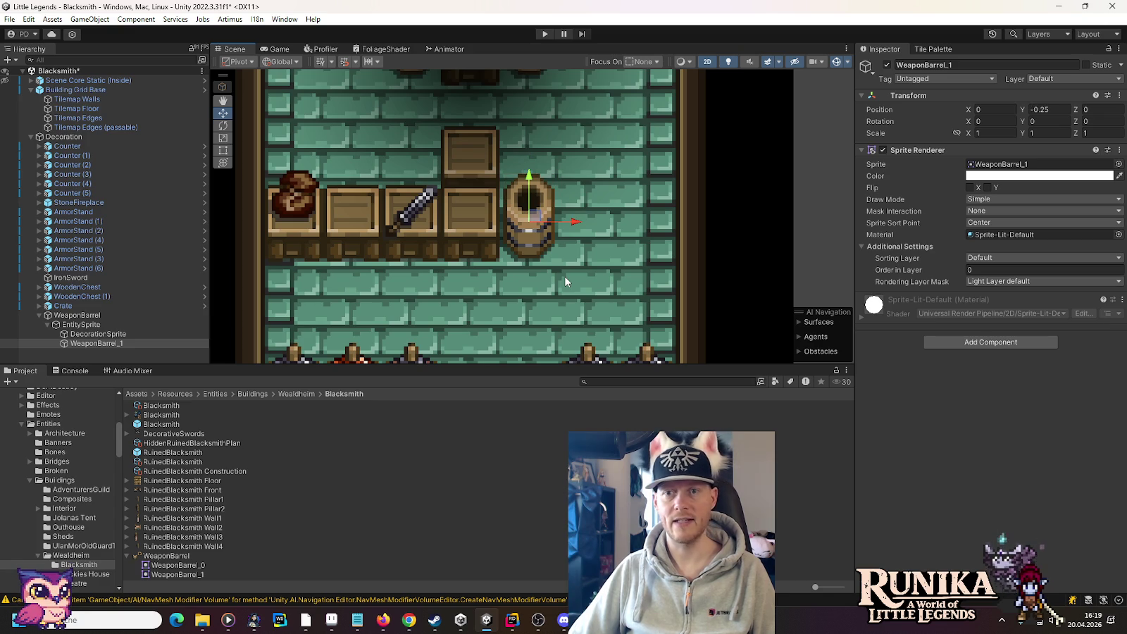
Step: Expand EntitySprite's Connected Sprites list and add a second entry
click(66, 326)
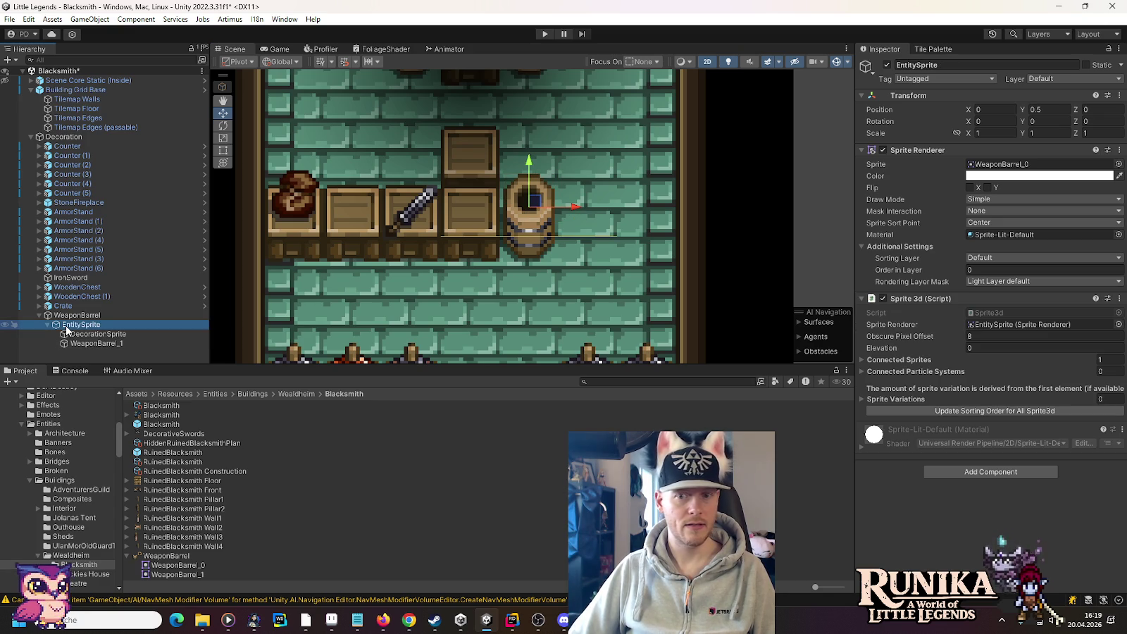
click(860, 359)
click(879, 374)
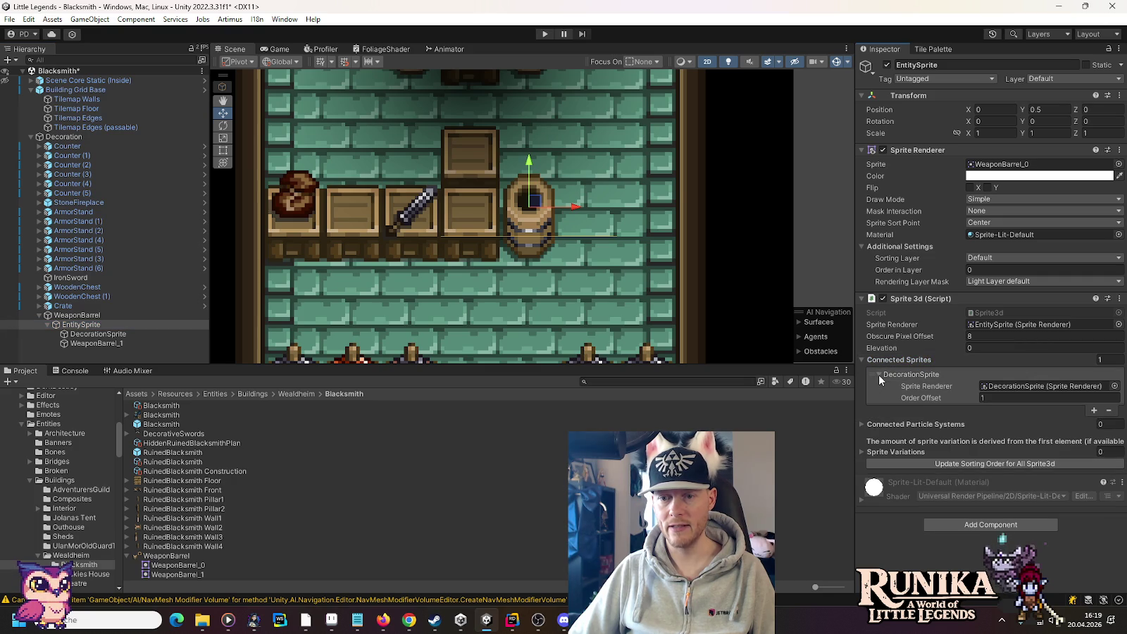
click(1094, 411)
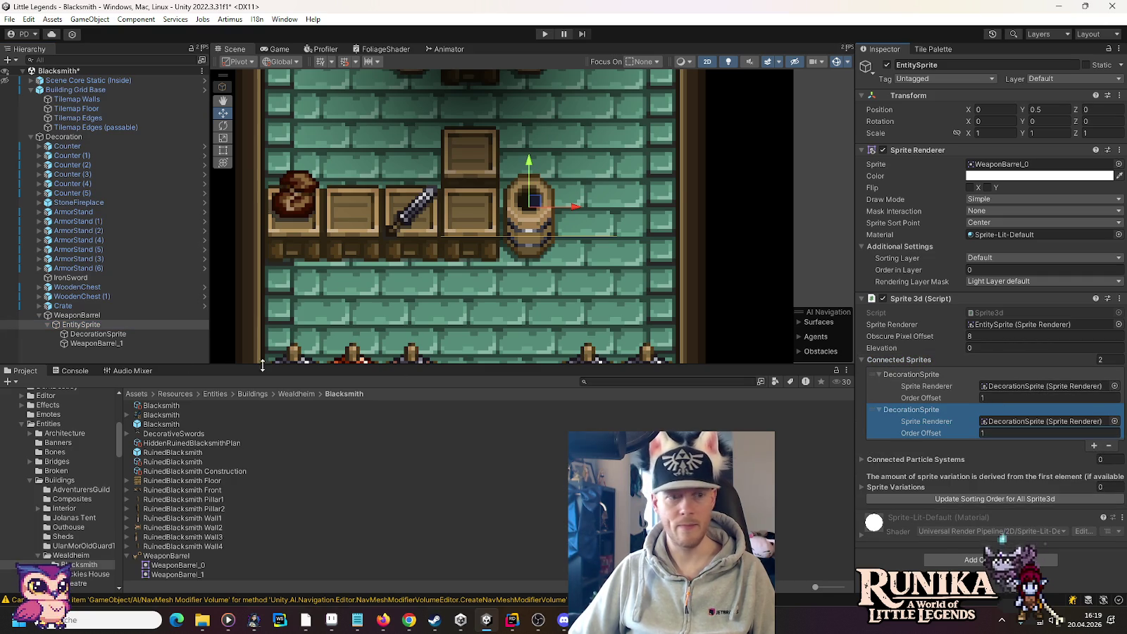
Step: Rename the WeaponBarrel_1 child to Background
click(89, 342)
click(91, 343)
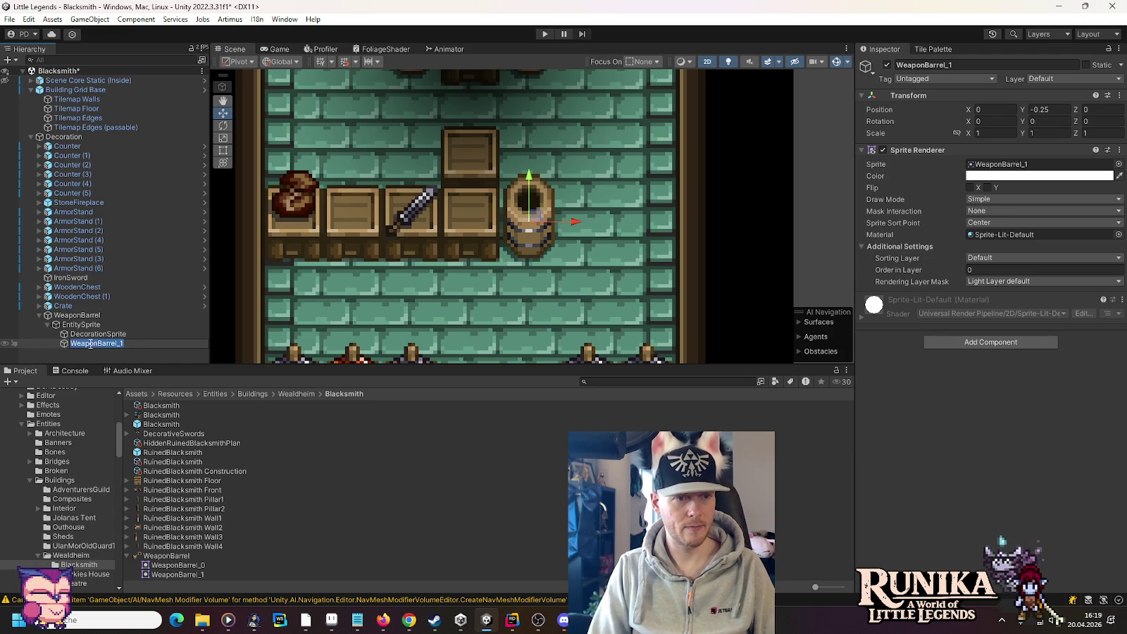
text(Background)
key(Return)
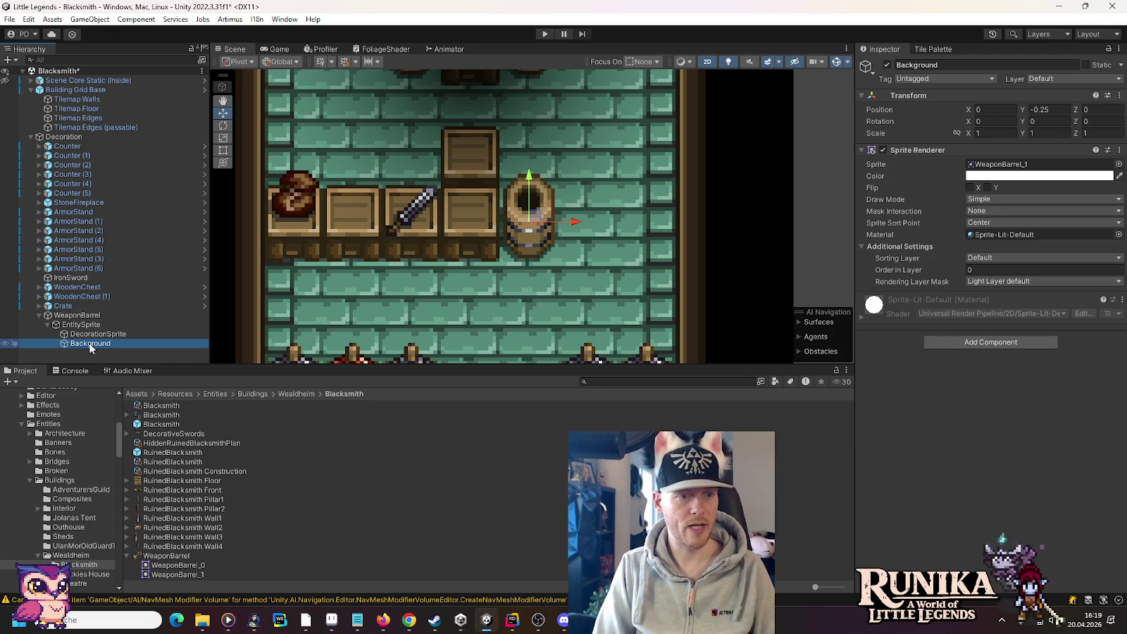
key(Left)
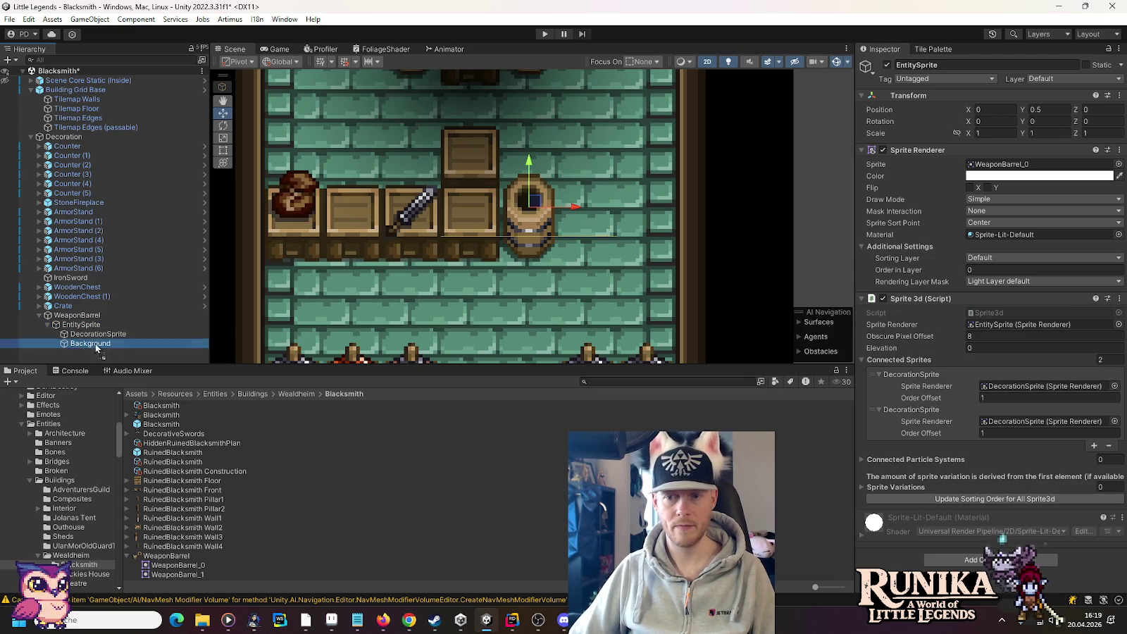
Step: Link Background as a connected sprite with order offset -2, DecorationSprite at -1
click(1000, 388)
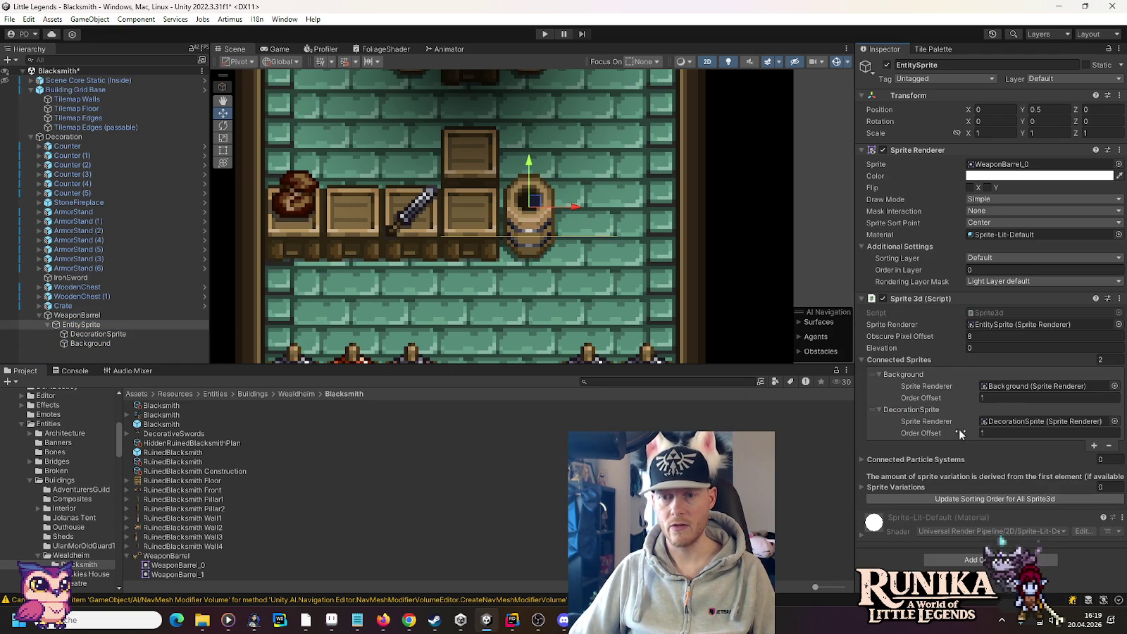
click(992, 433)
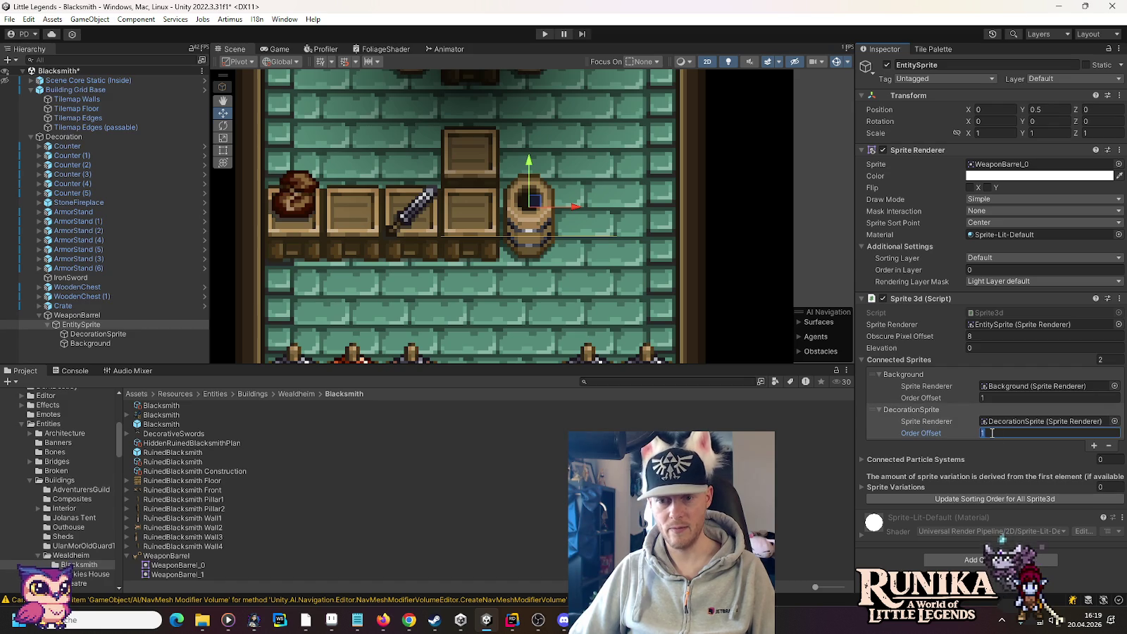
click(1004, 398)
text(-2)
click(1006, 431)
text(-1)
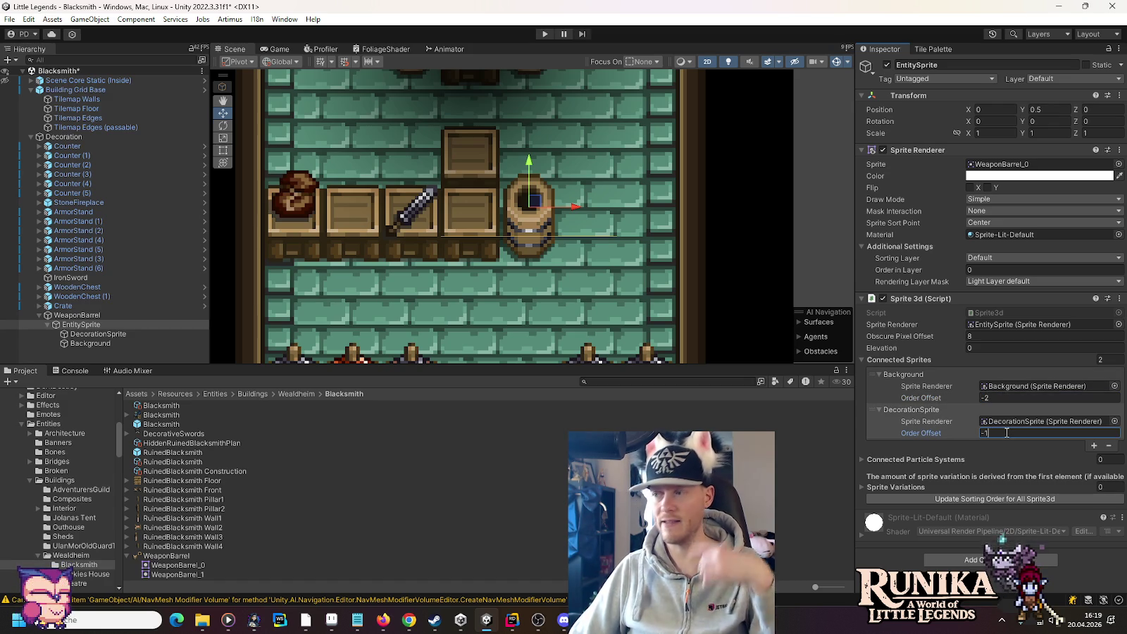
click(99, 334)
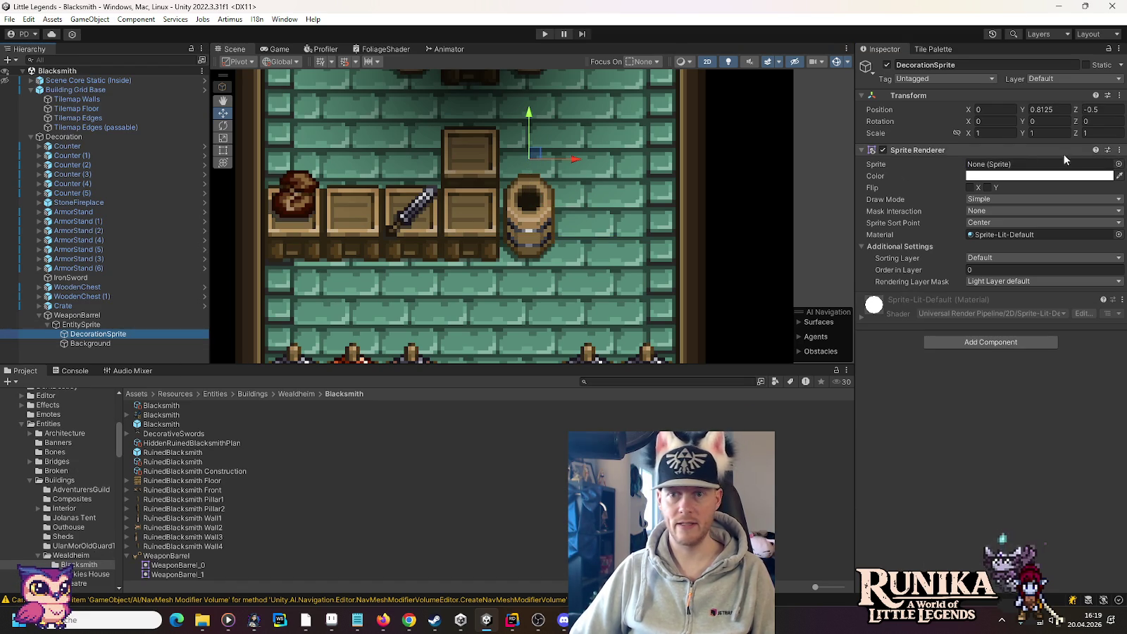
Step: Set DecorationSprite's sprite to the static IronSpear, after trying IronSpearAnimation
click(1118, 163)
text(ironspear)
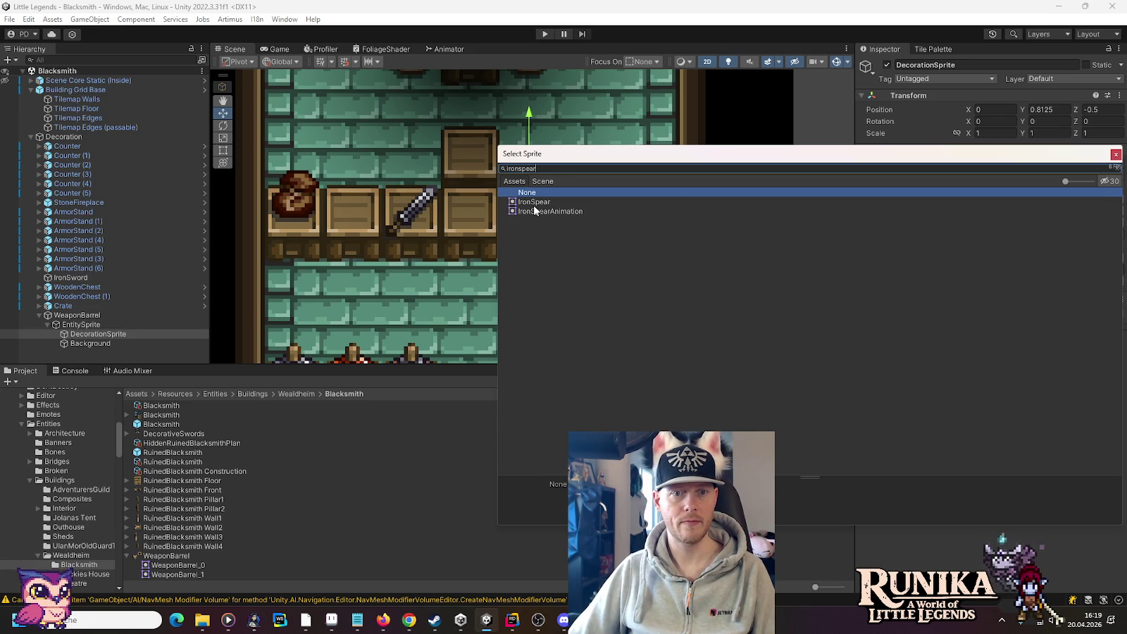
double_click(534, 202)
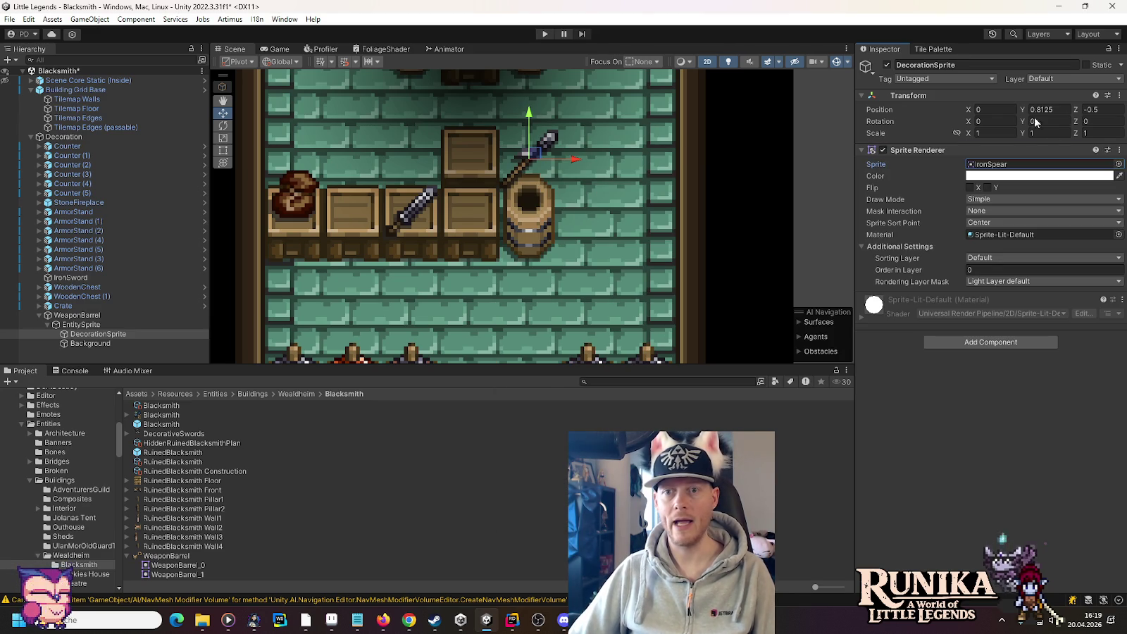
click(1119, 163)
text(ironsp)
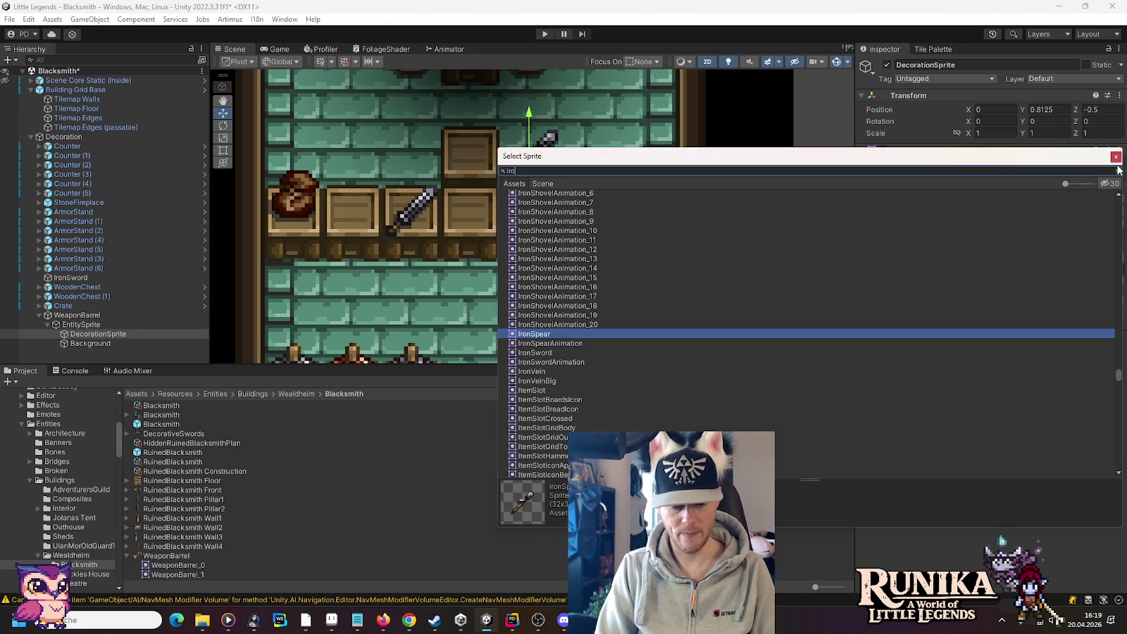
double_click(542, 214)
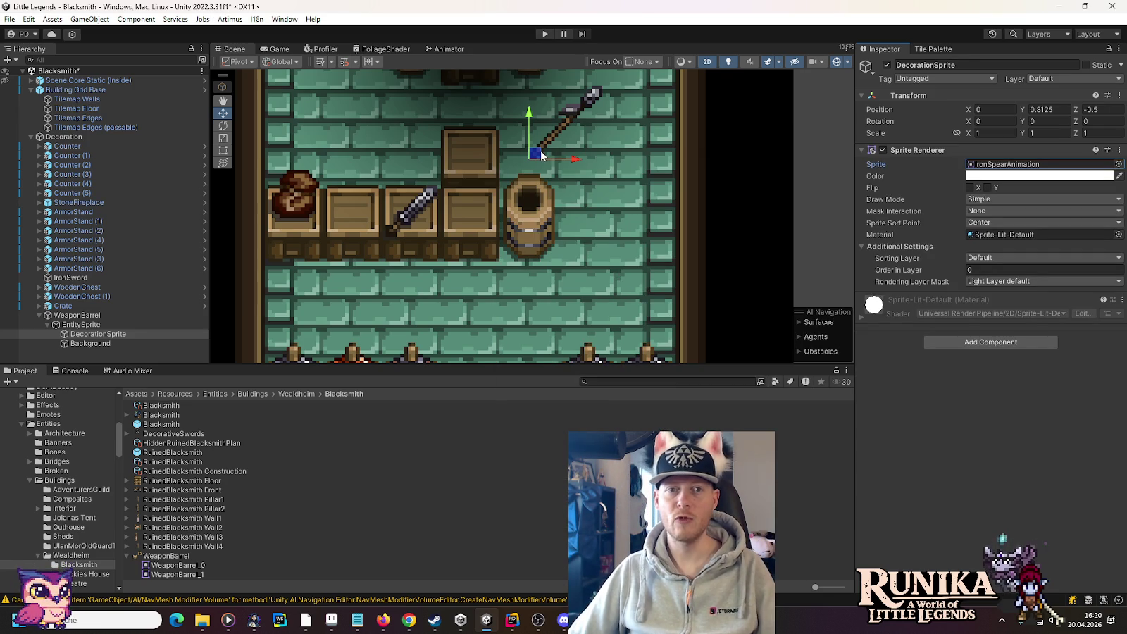
click(1118, 166)
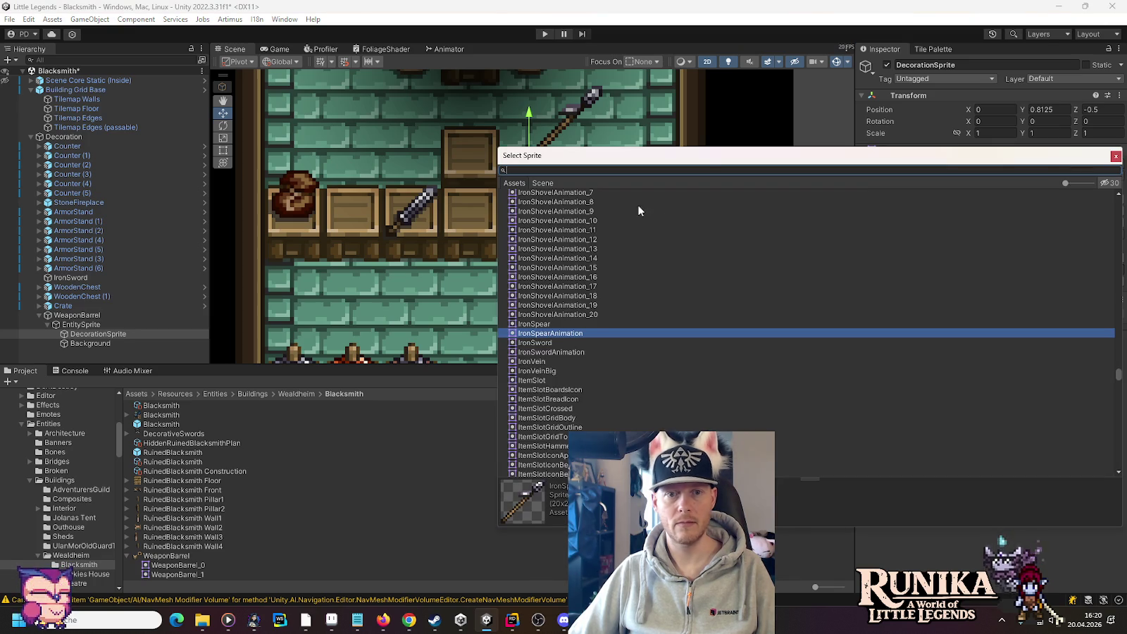
double_click(543, 324)
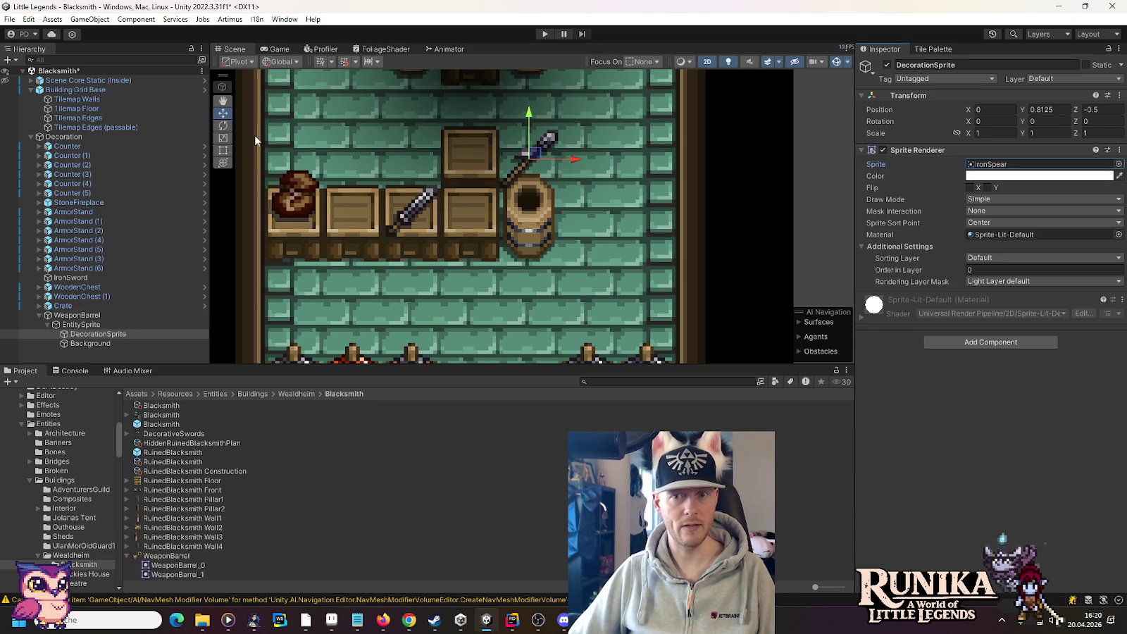
Step: Rotate the spear to about 58° and lower it onto the barrel
key(e)
mouse_move(585, 146)
mouse_down()
mouse_move(546, 86)
mouse_move(502, 62)
mouse_up()
key(w)
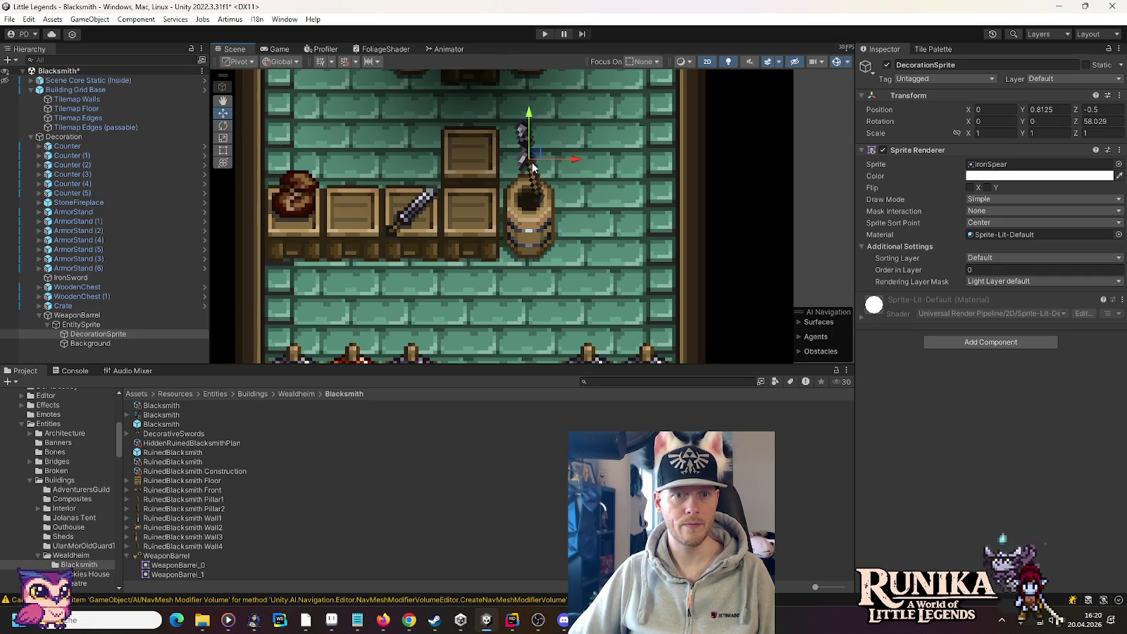
drag(532, 162, 530, 183)
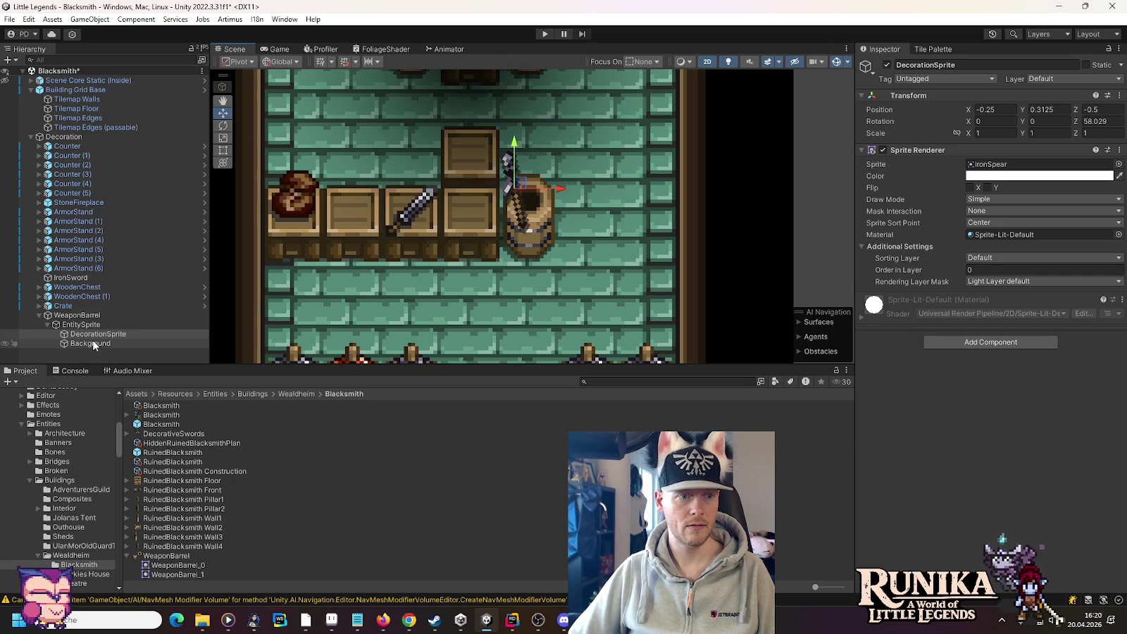
Step: Update the sorting order for all Sprite3d objects from the barrel's EntitySprite
click(79, 317)
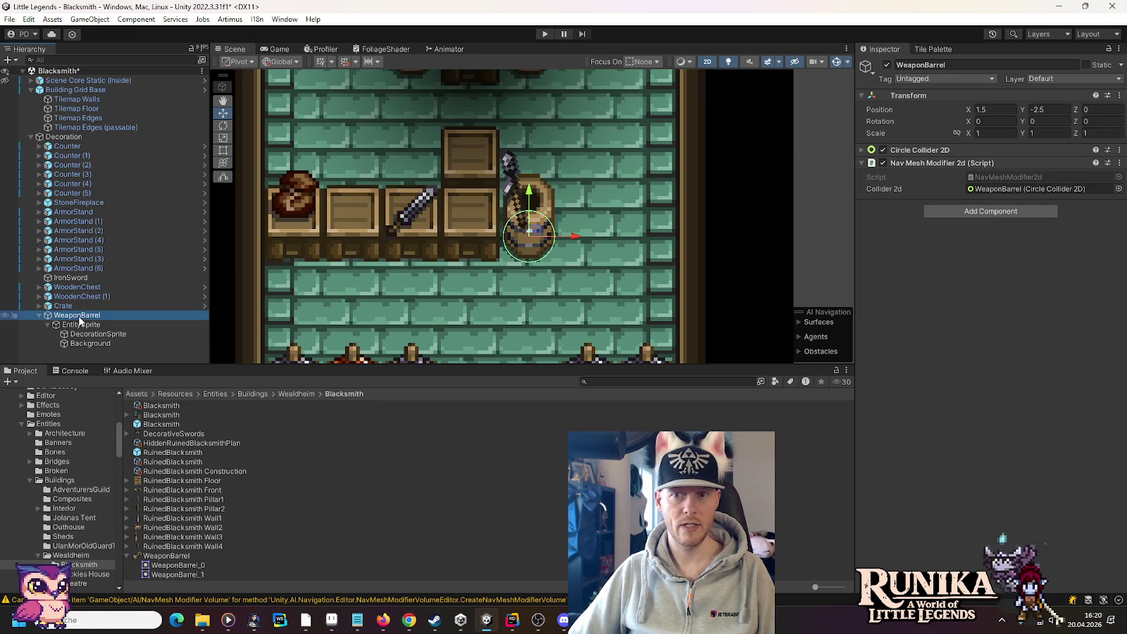
click(81, 324)
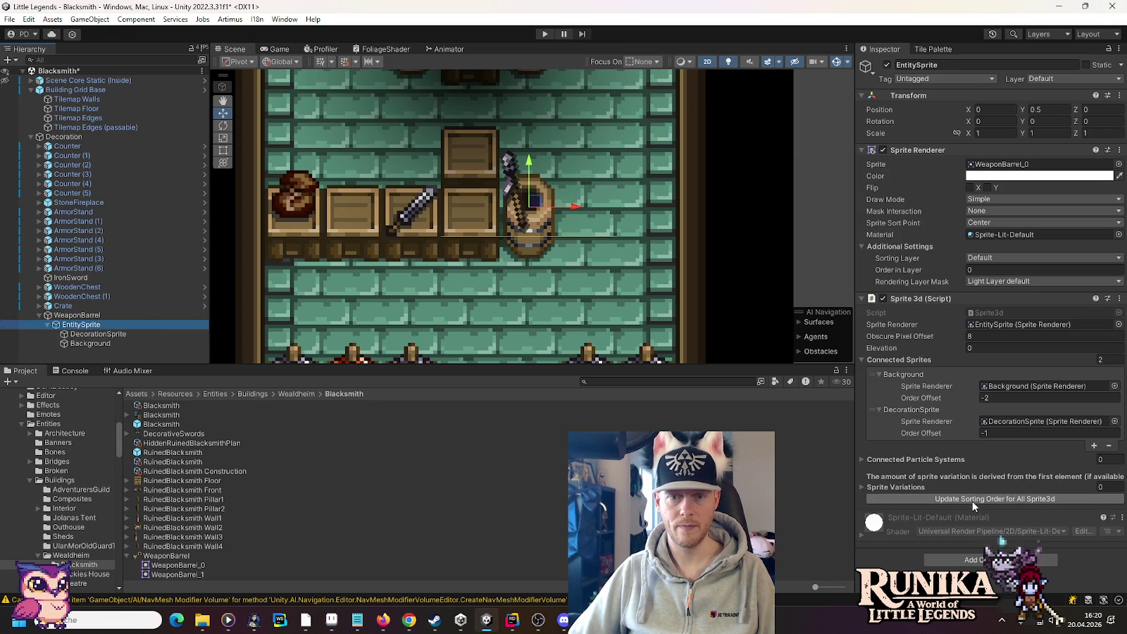
click(972, 500)
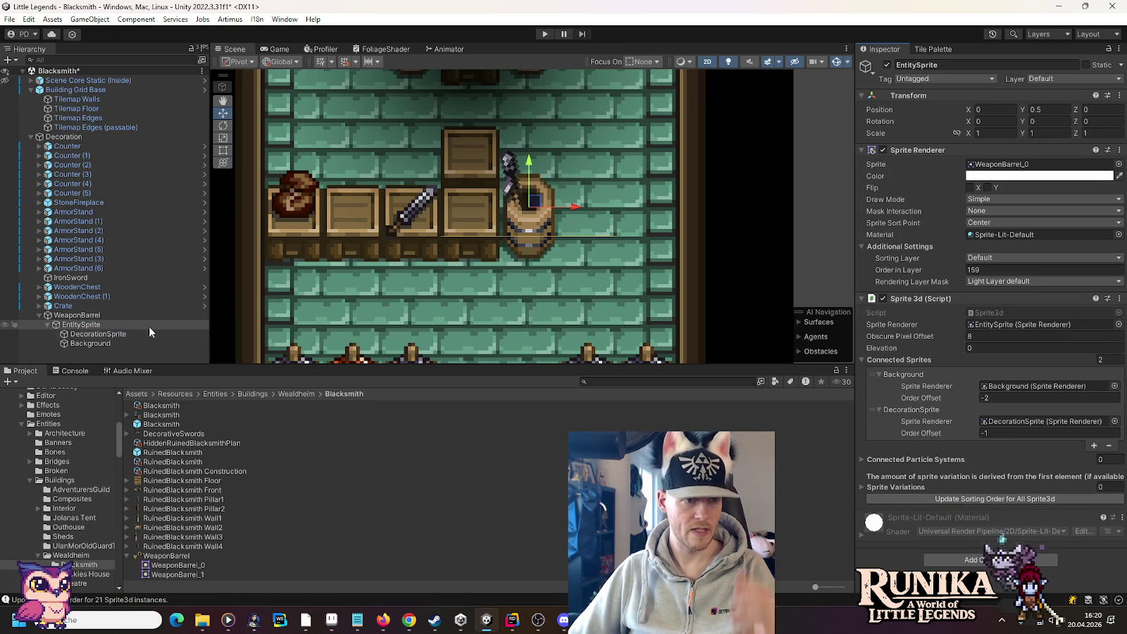
Step: Nudge the spear right and try Y offsets, leaving Y at 0.3125
click(141, 334)
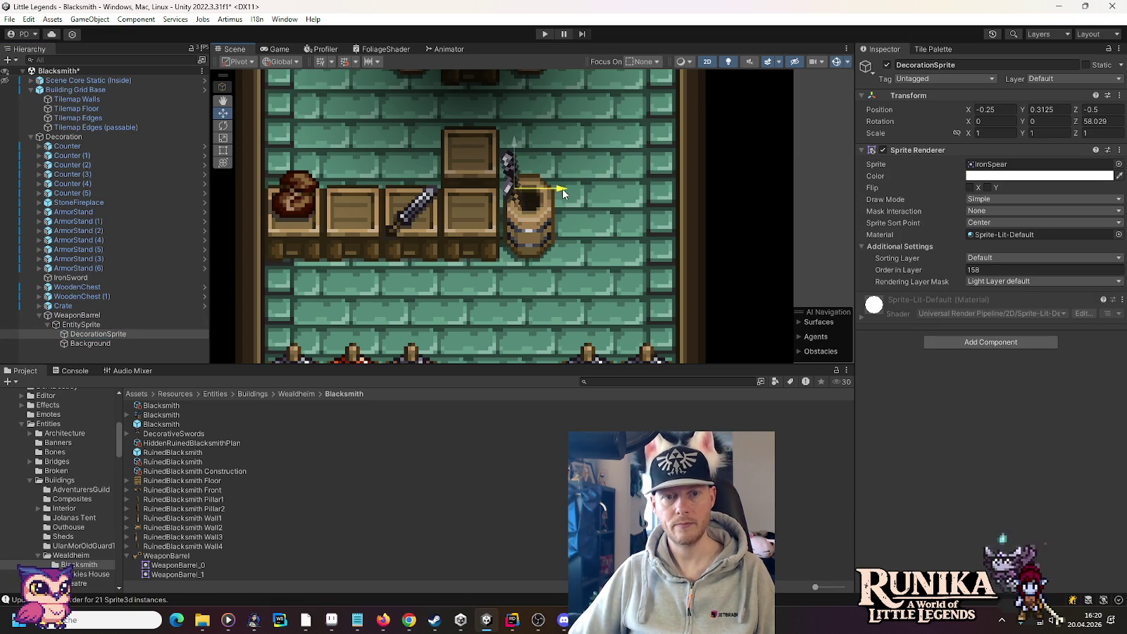
drag(562, 189, 572, 190)
click(1062, 110)
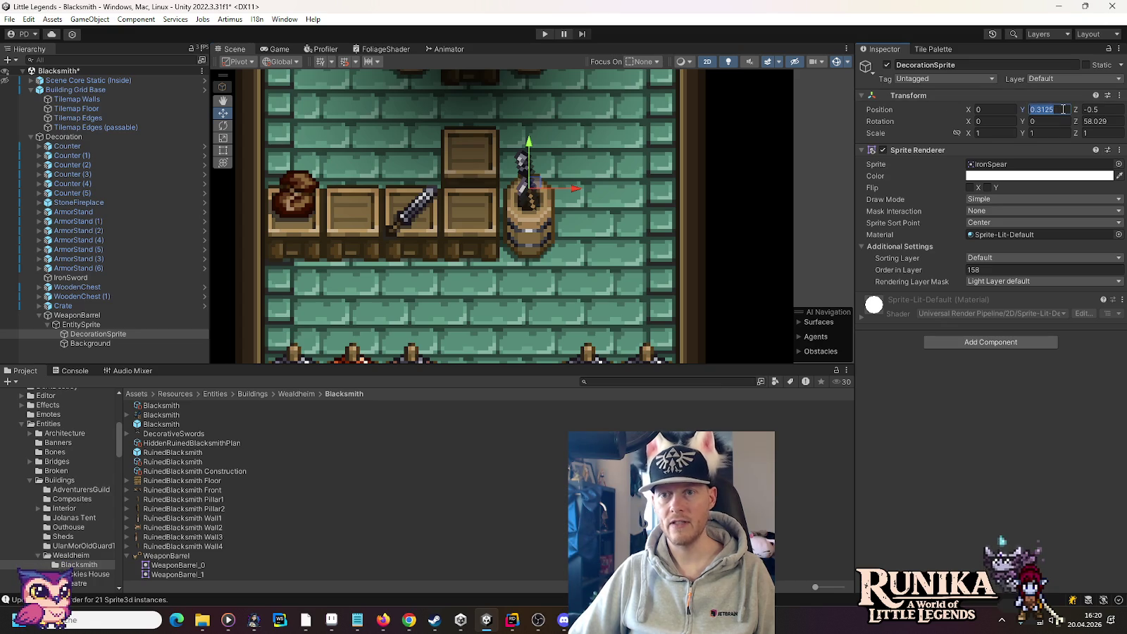
text(+1/8)
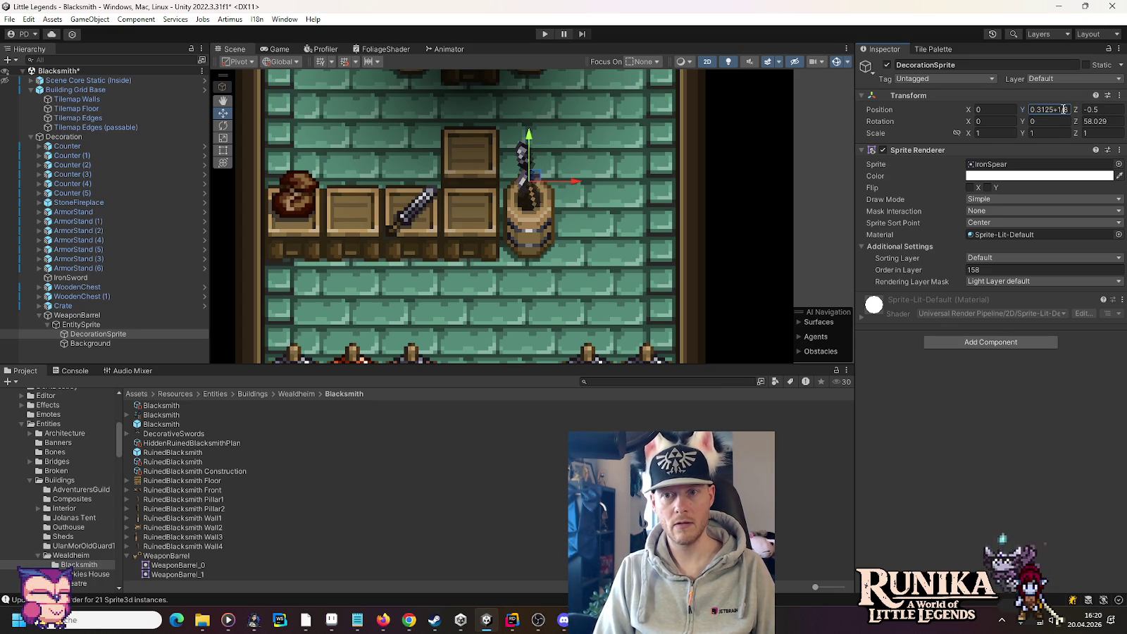
double_click(1063, 109)
click(1062, 109)
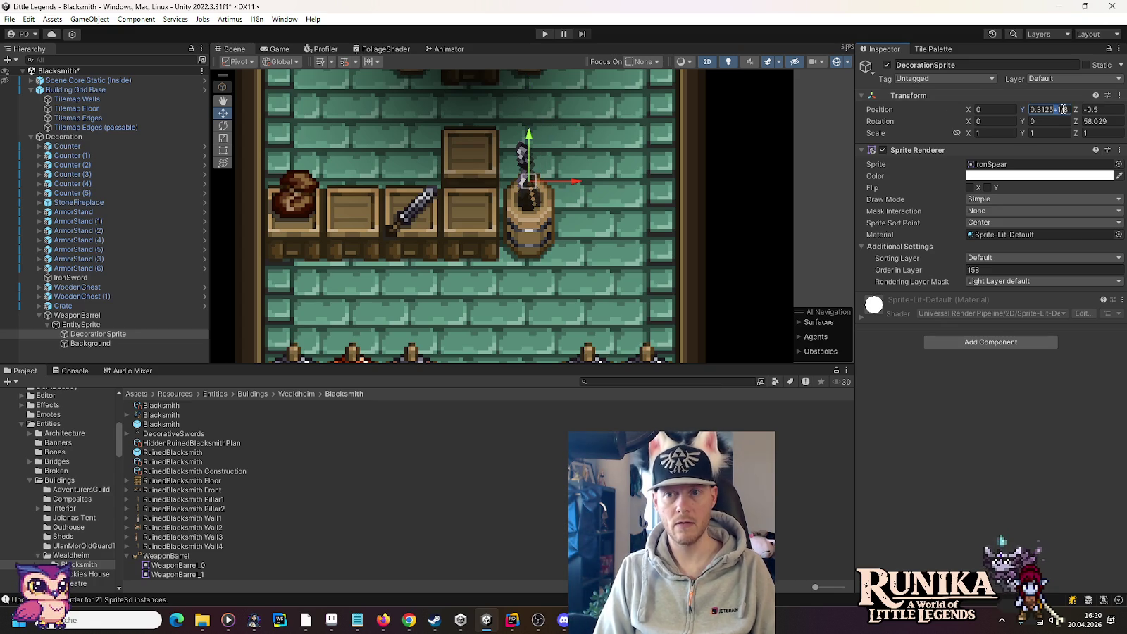
key(BackSpace)
text(2)
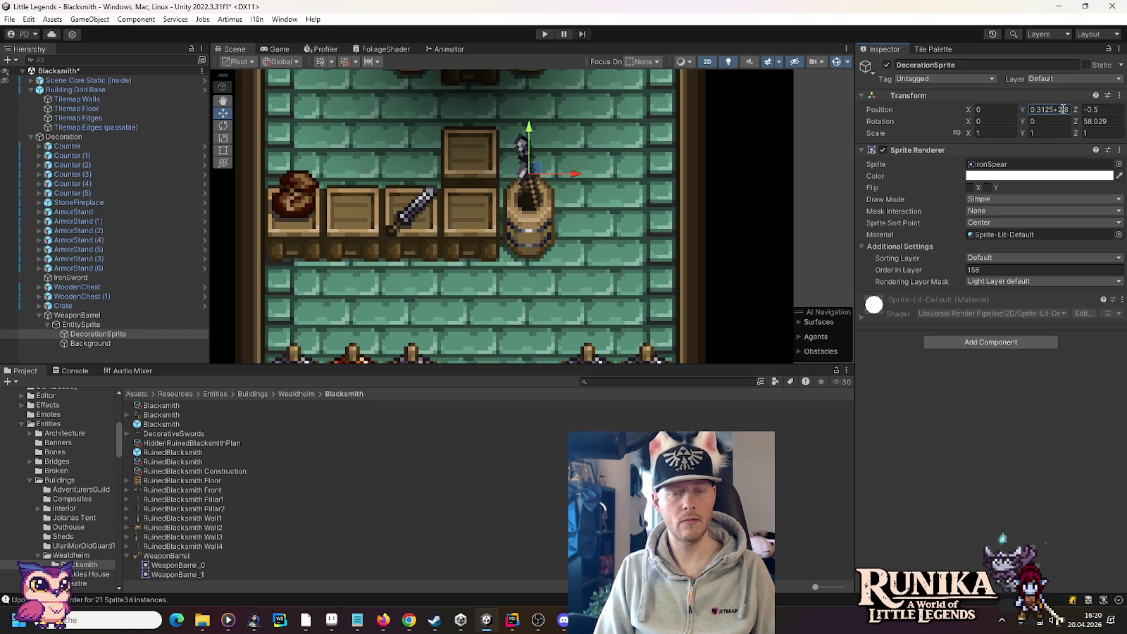
key(BackSpace)
key(BackSpace)
key(BackSpace)
Step: Set the spear's X position to -1/8 (-0.125) and duplicate DecorationSprite
click(1009, 109)
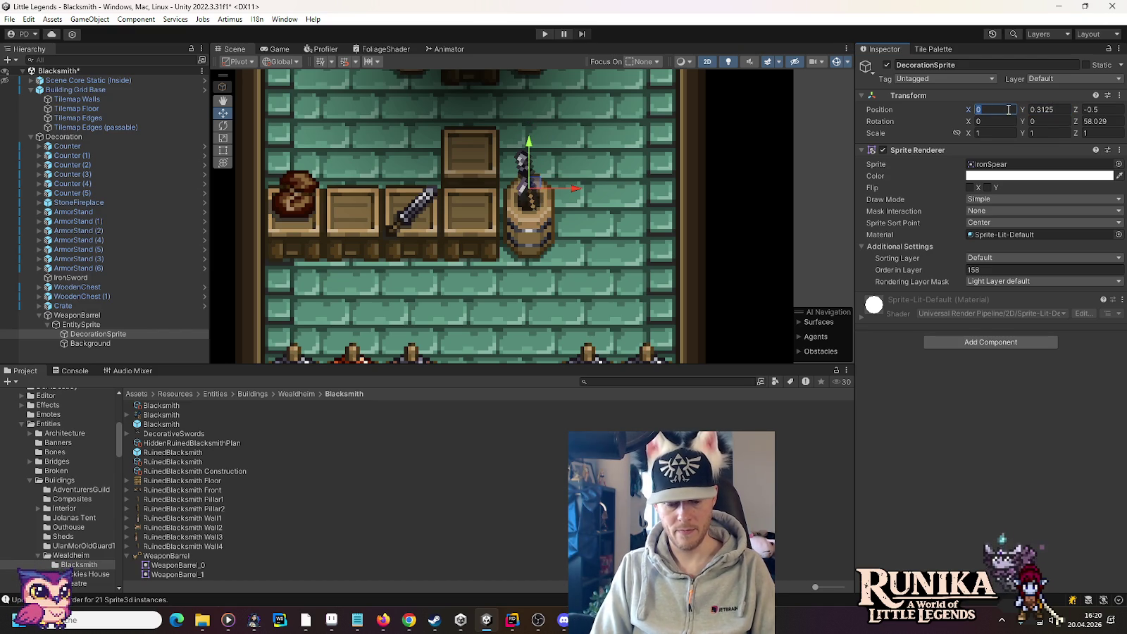
text(1/4)
key(Home)
text(-)
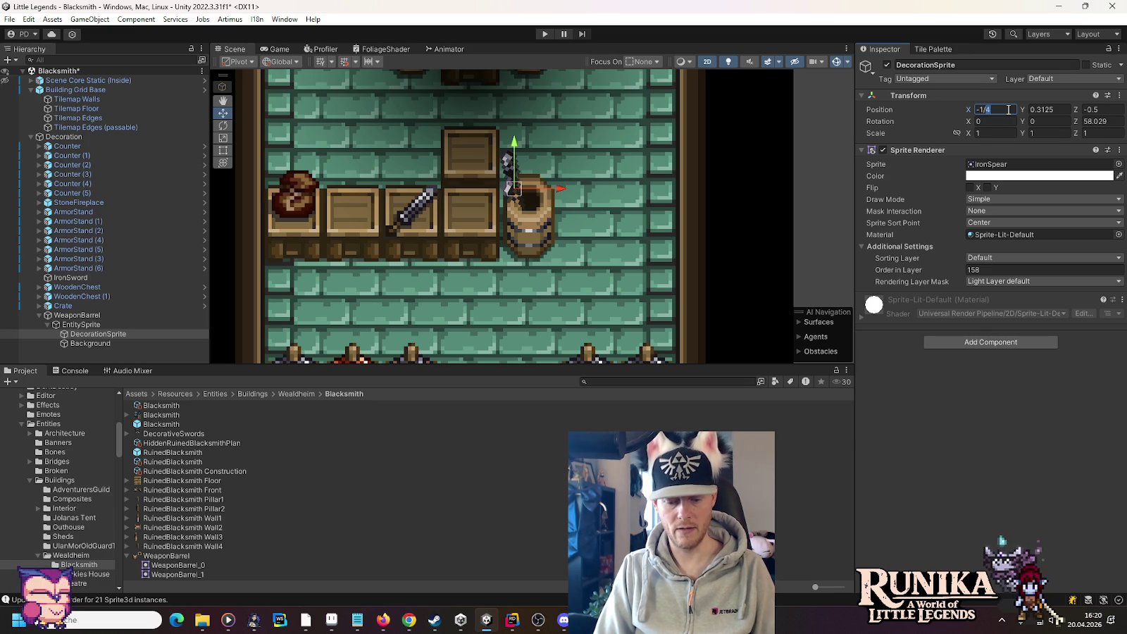
key(BackSpace)
text(8)
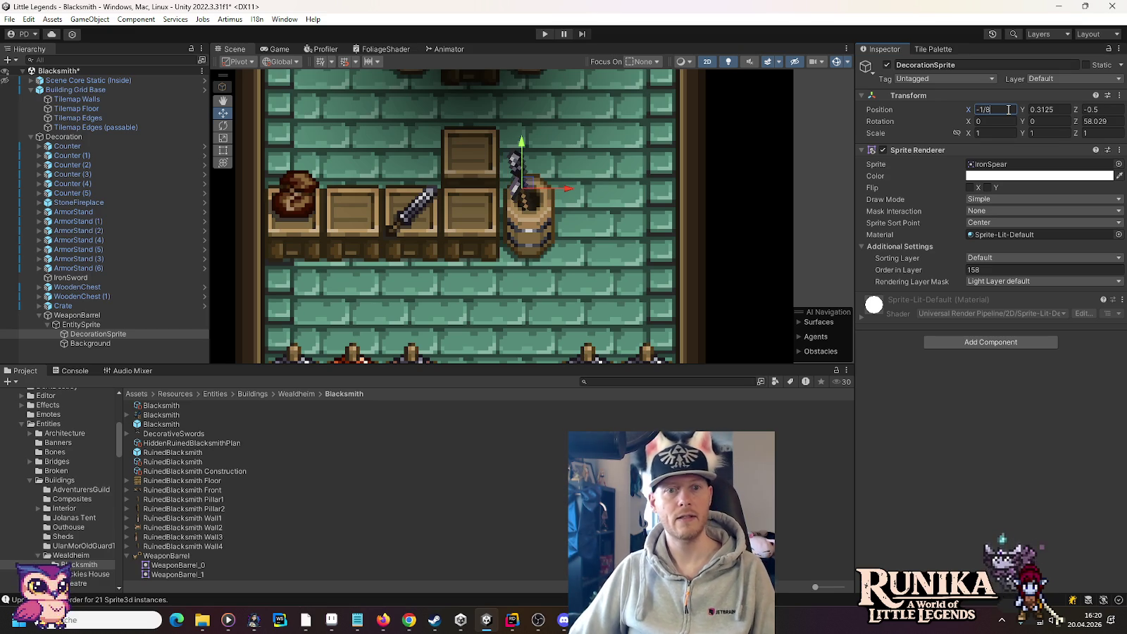
click(90, 336)
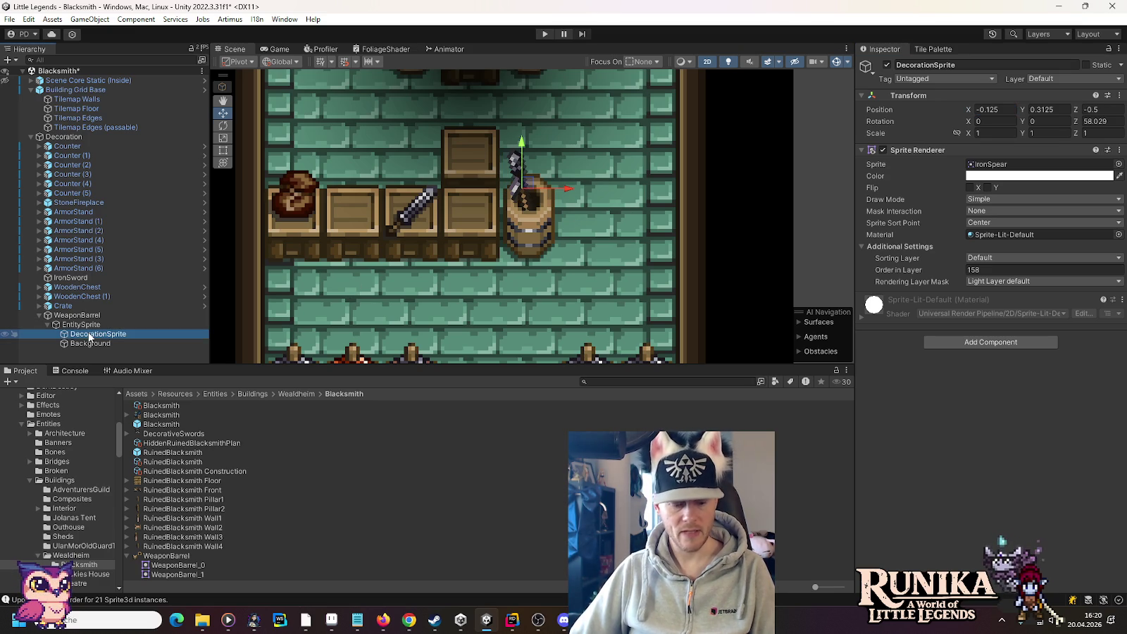
key(ctrl+d)
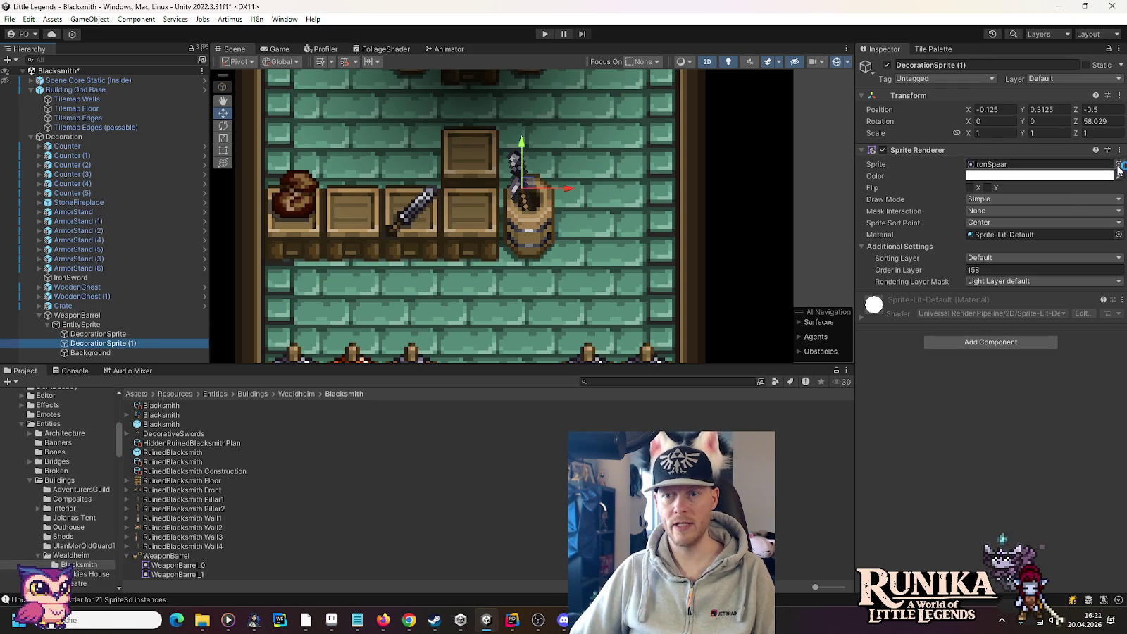
Step: Give the duplicated DecorationSprite (1) the IronSword sprite
click(1119, 164)
text(onsword)
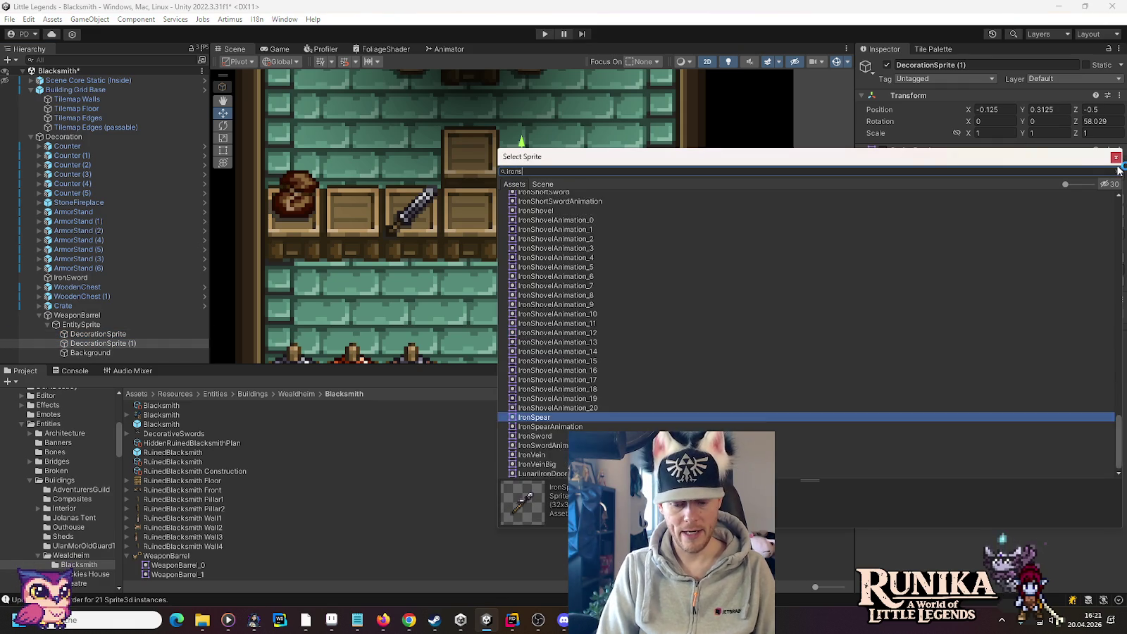
double_click(563, 204)
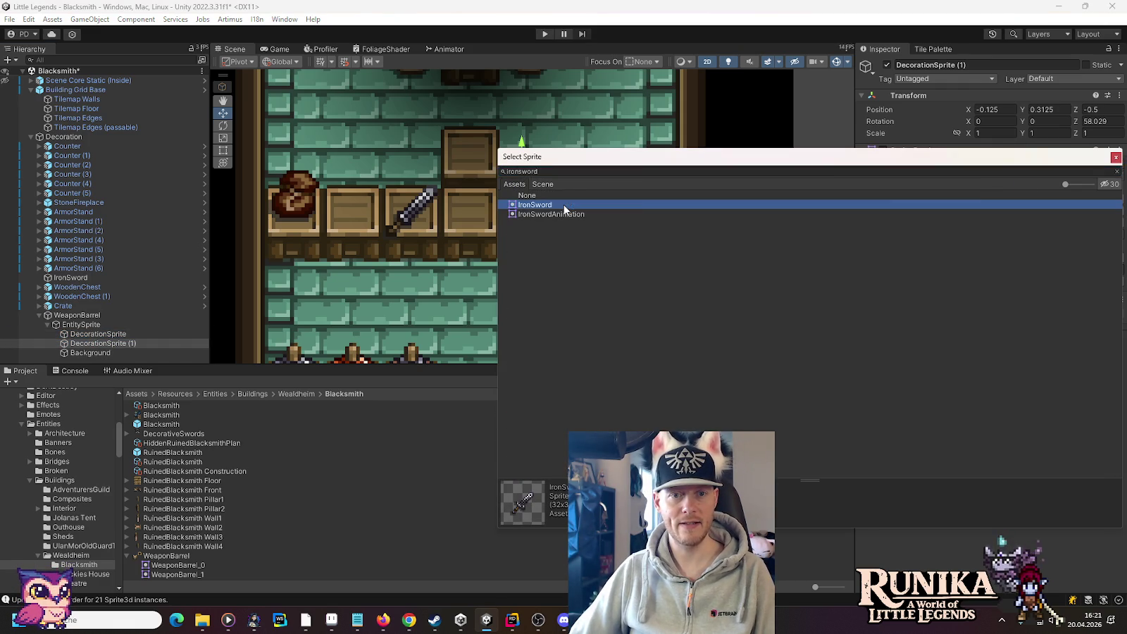
Step: Position the sword at X 0.125 and rotate it about 200° to cross the spear
drag(569, 189, 600, 191)
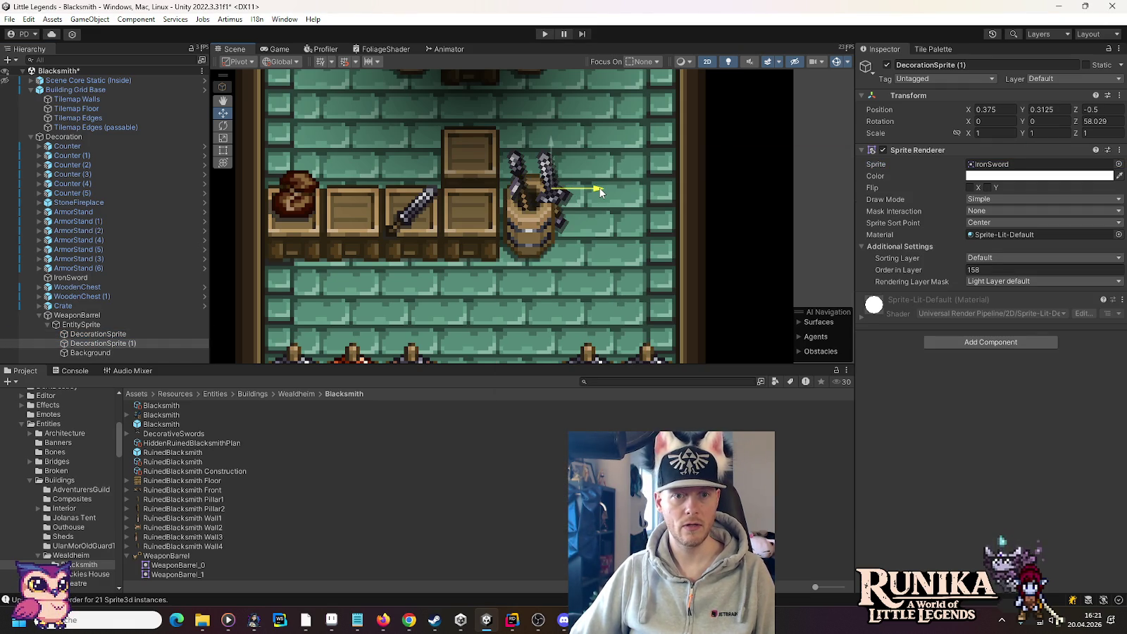
click(224, 126)
drag(599, 169, 626, 224)
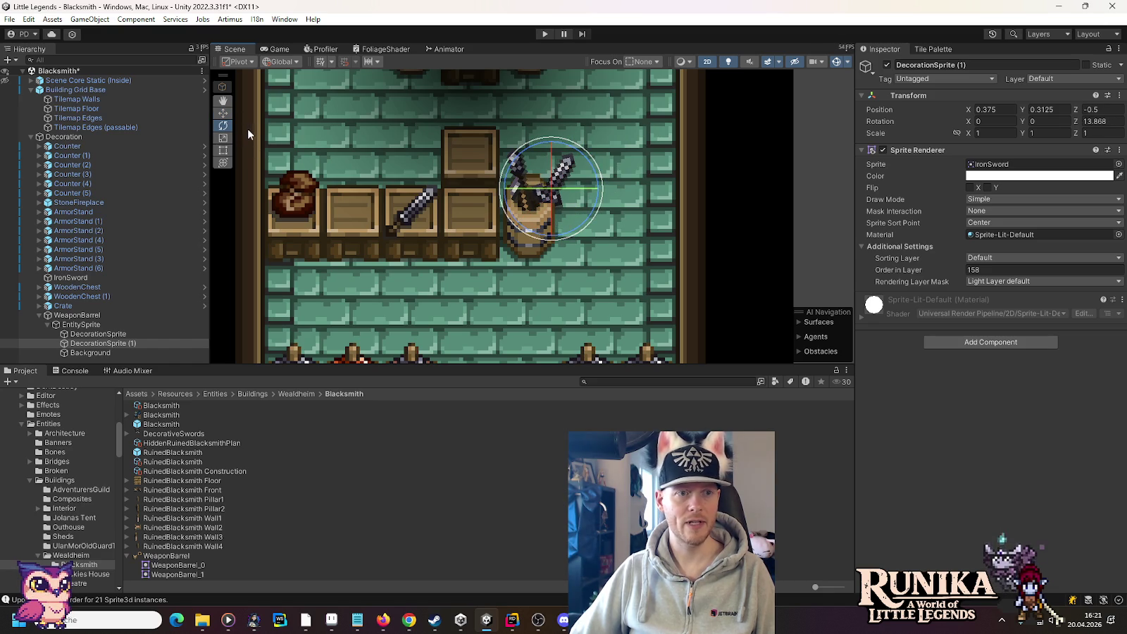
click(223, 114)
drag(600, 186, 588, 187)
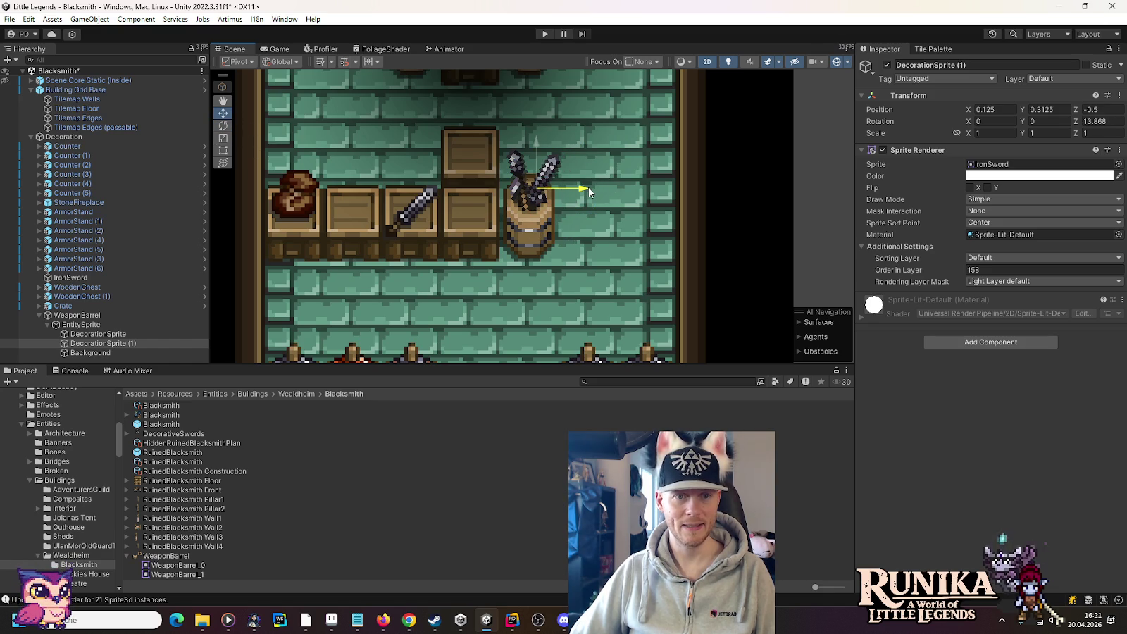
click(224, 125)
mouse_move(586, 184)
mouse_down()
mouse_move(596, 370)
mouse_move(503, 324)
mouse_move(297, 102)
mouse_move(80, 154)
mouse_up()
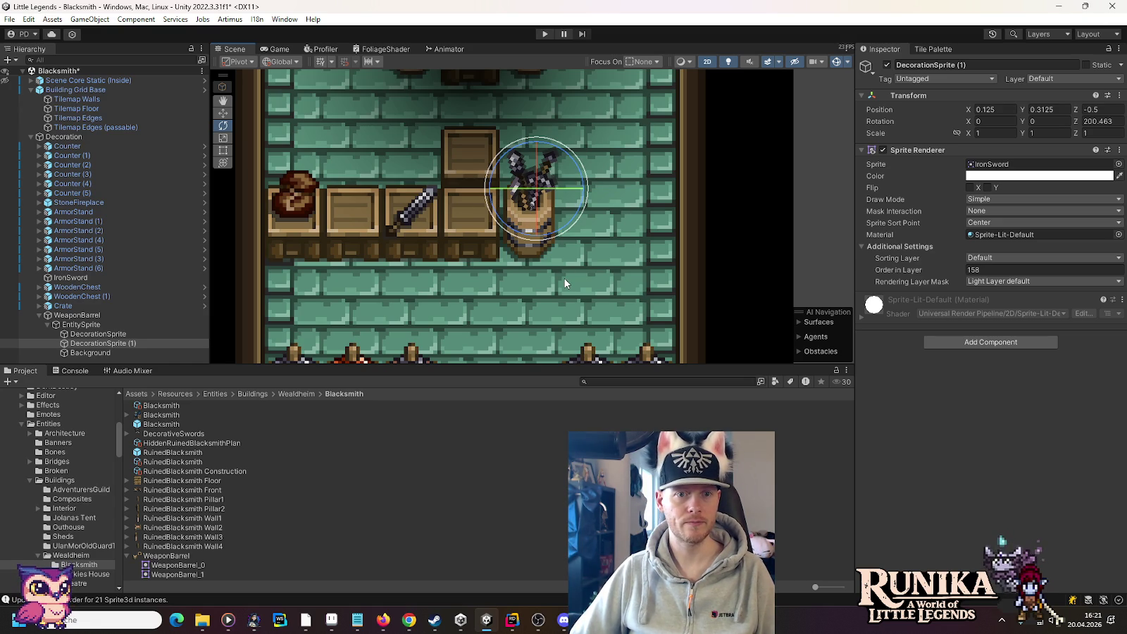
click(104, 345)
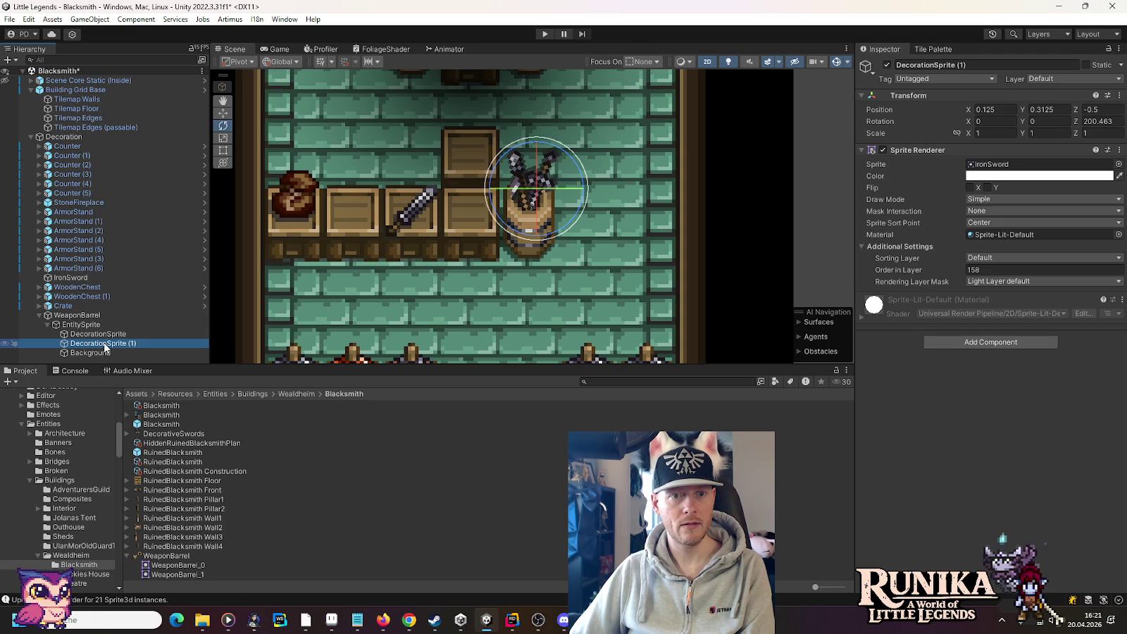
Step: Try Flip X, Flip Y and 180-degree rotations on the spear's DecorationSprite to orient it
click(106, 334)
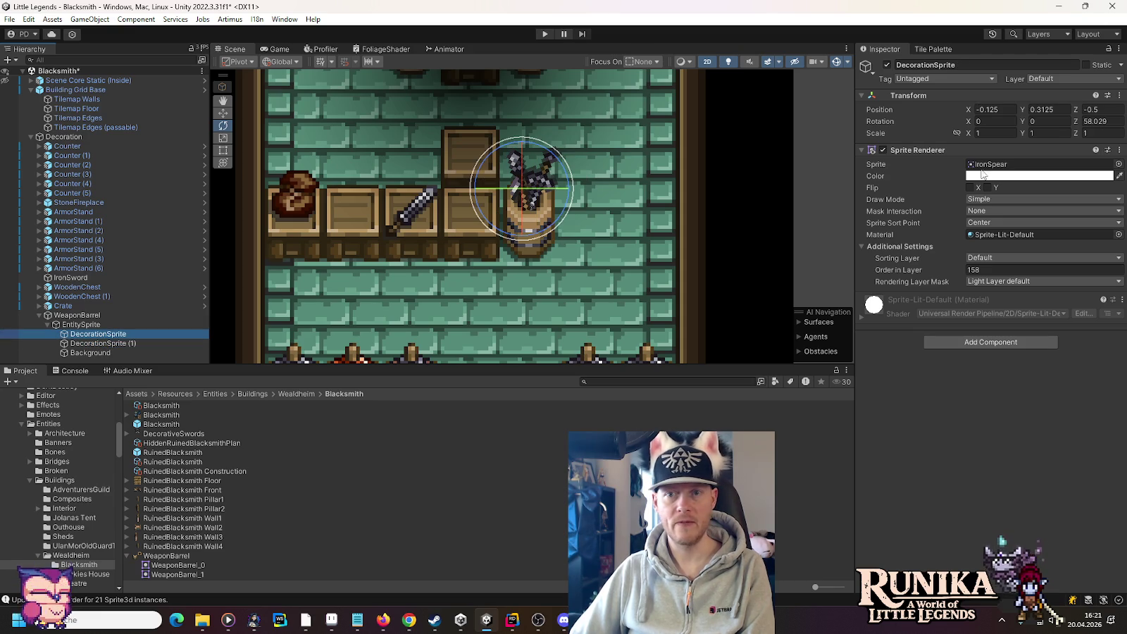
click(970, 188)
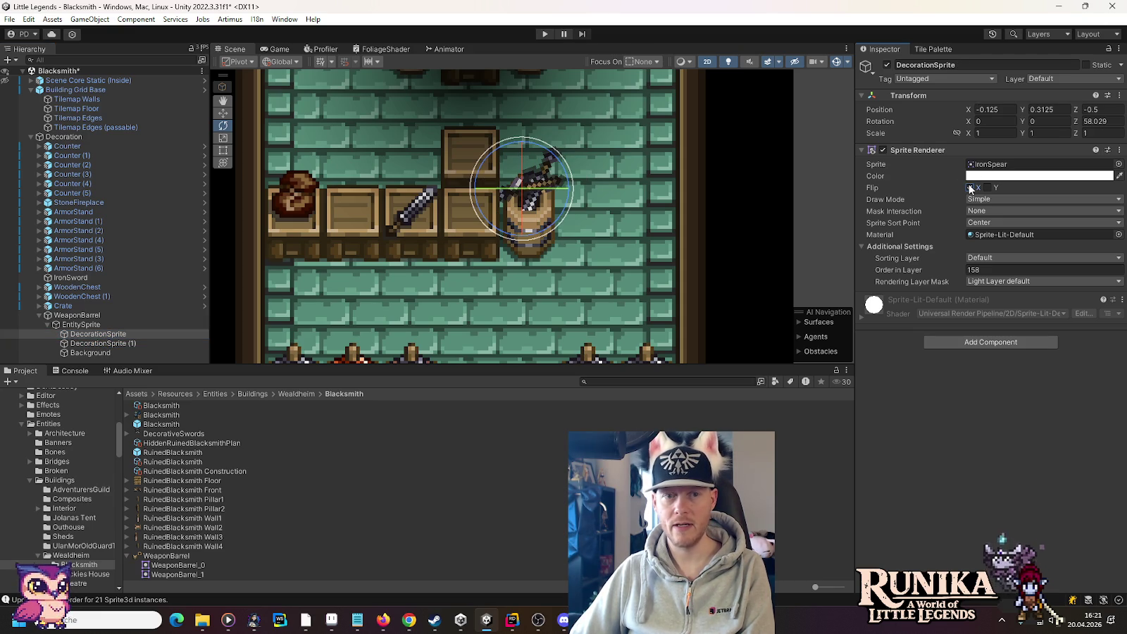
click(970, 188)
click(988, 188)
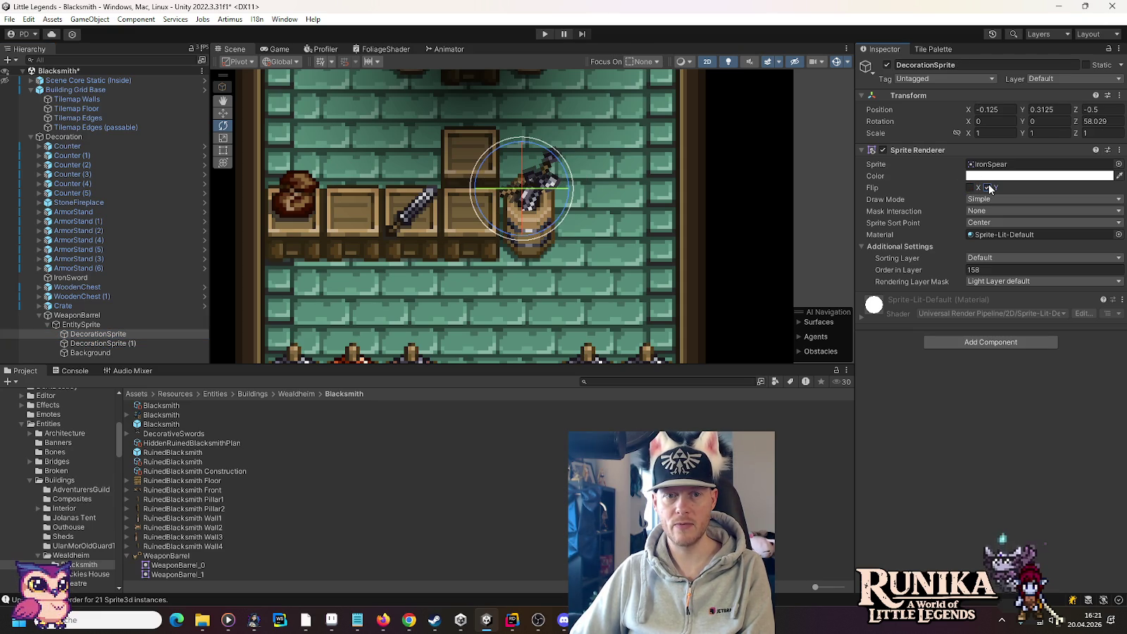
click(989, 187)
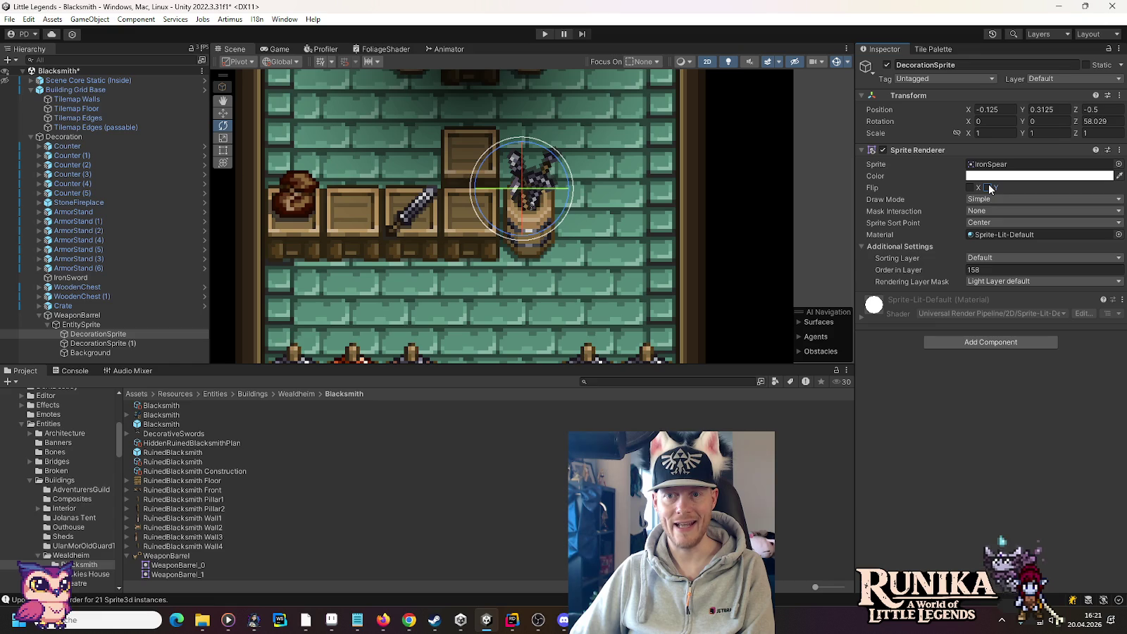
click(989, 187)
click(972, 187)
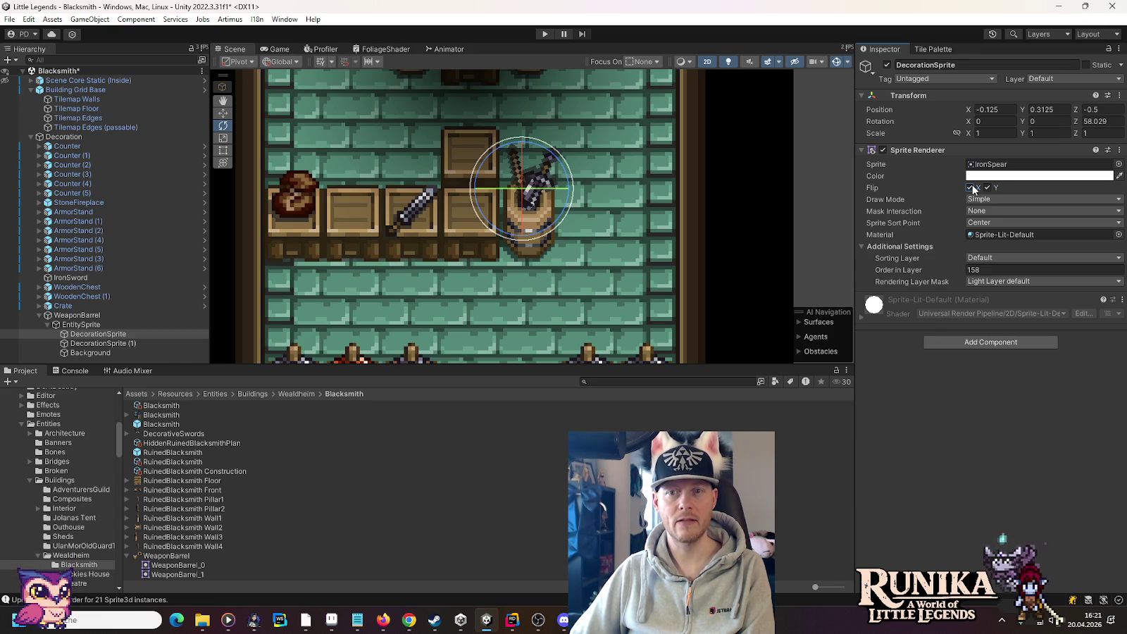
click(1116, 122)
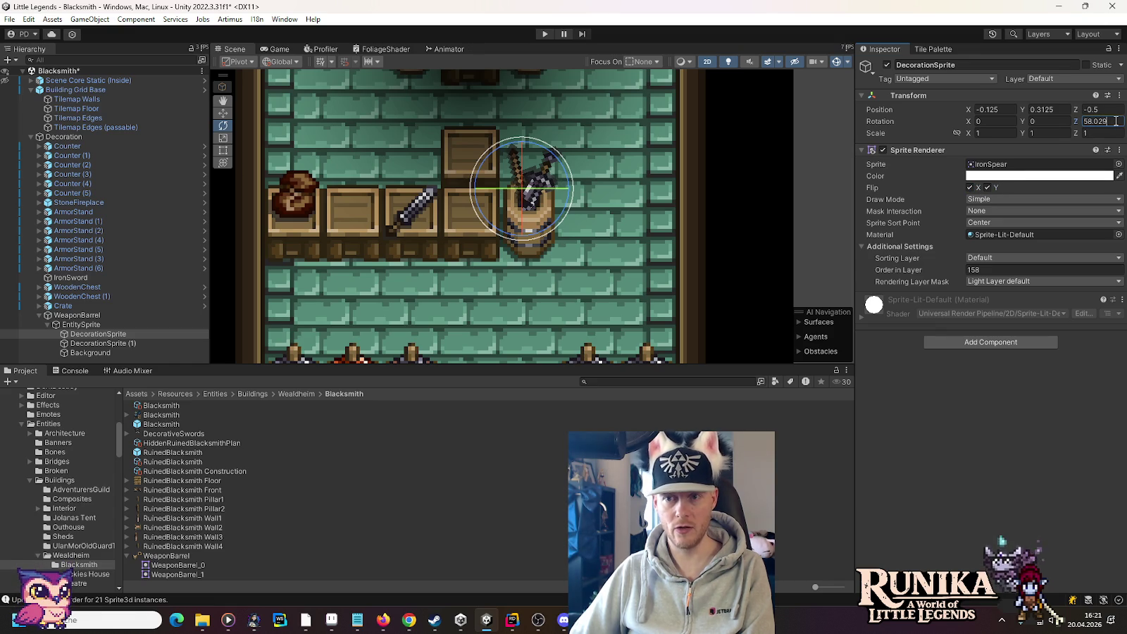
text(+180)
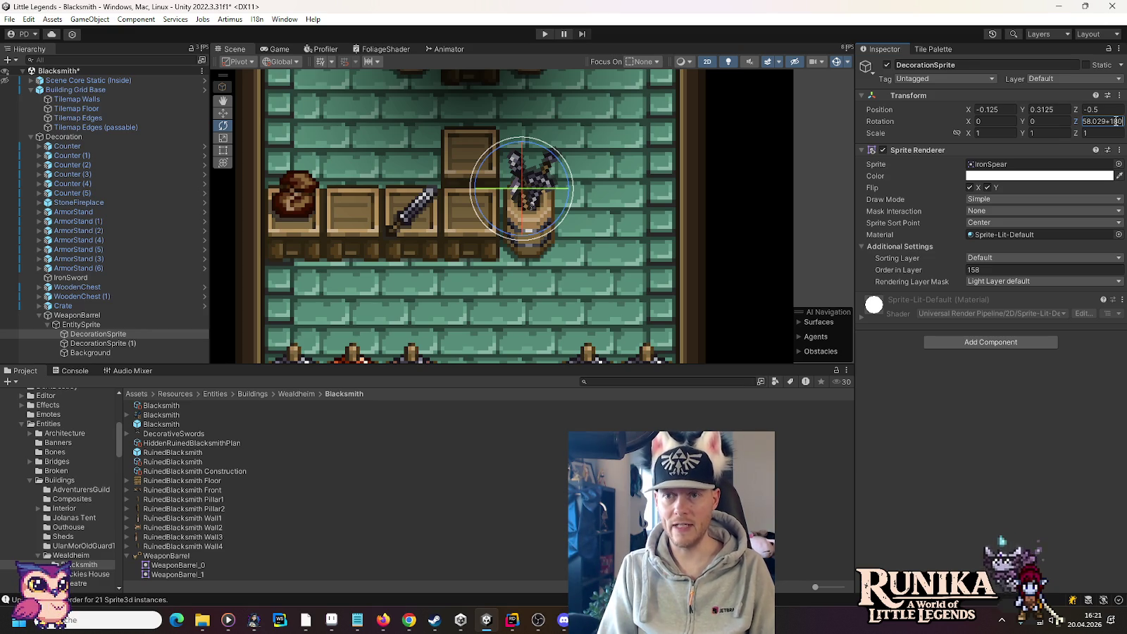
key(BackSpace)
key(BackSpace)
key(BackSpace)
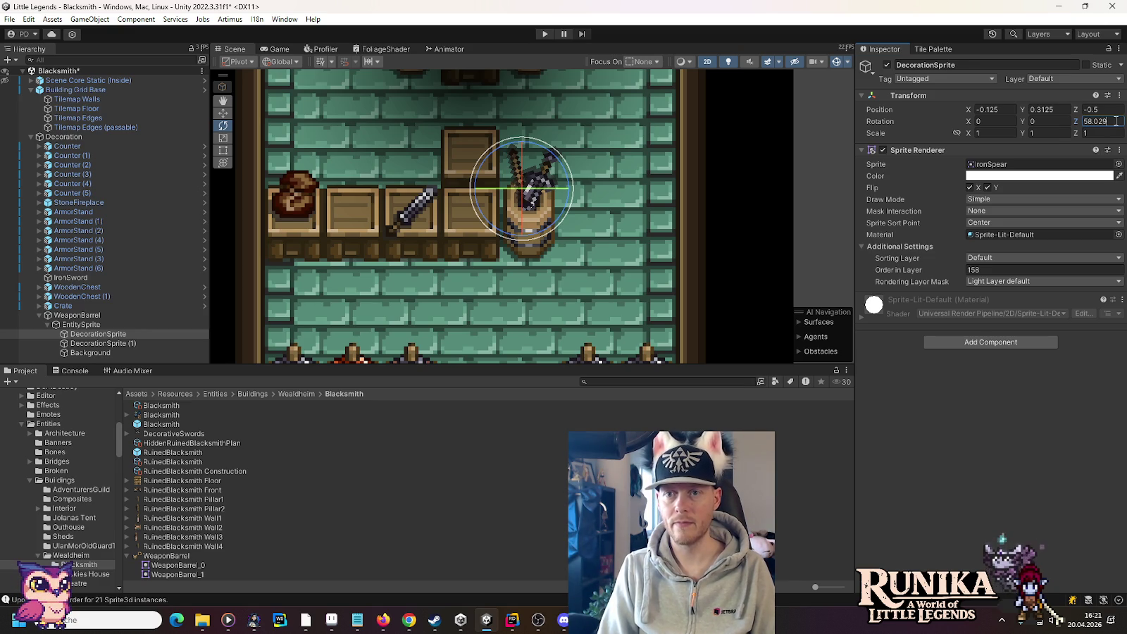
click(971, 188)
click(988, 187)
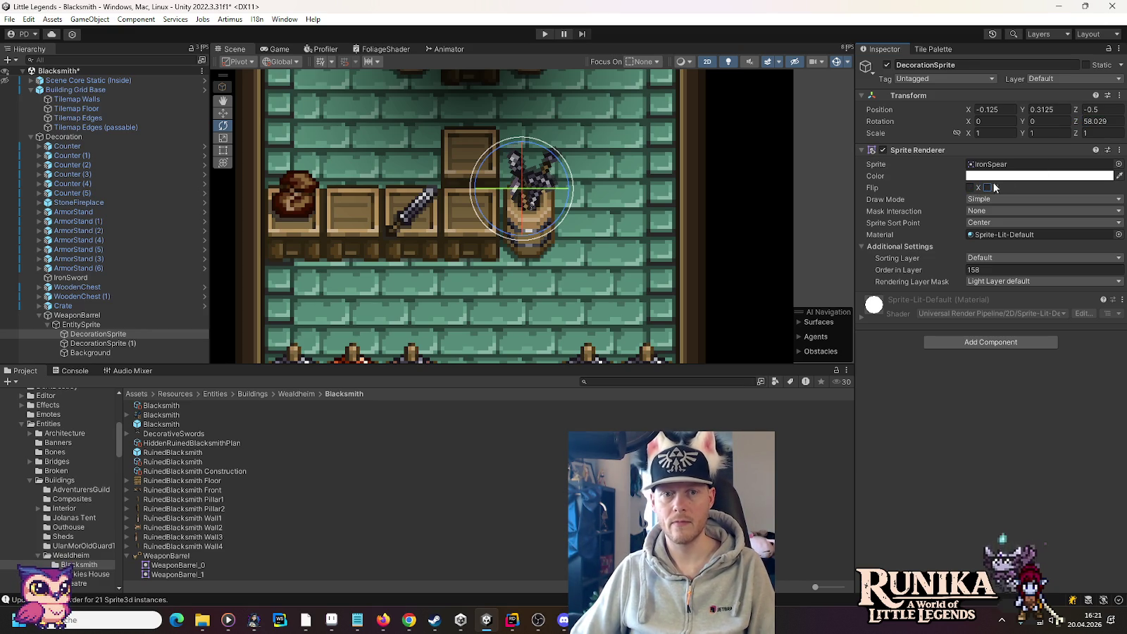
click(1113, 122)
text(180)
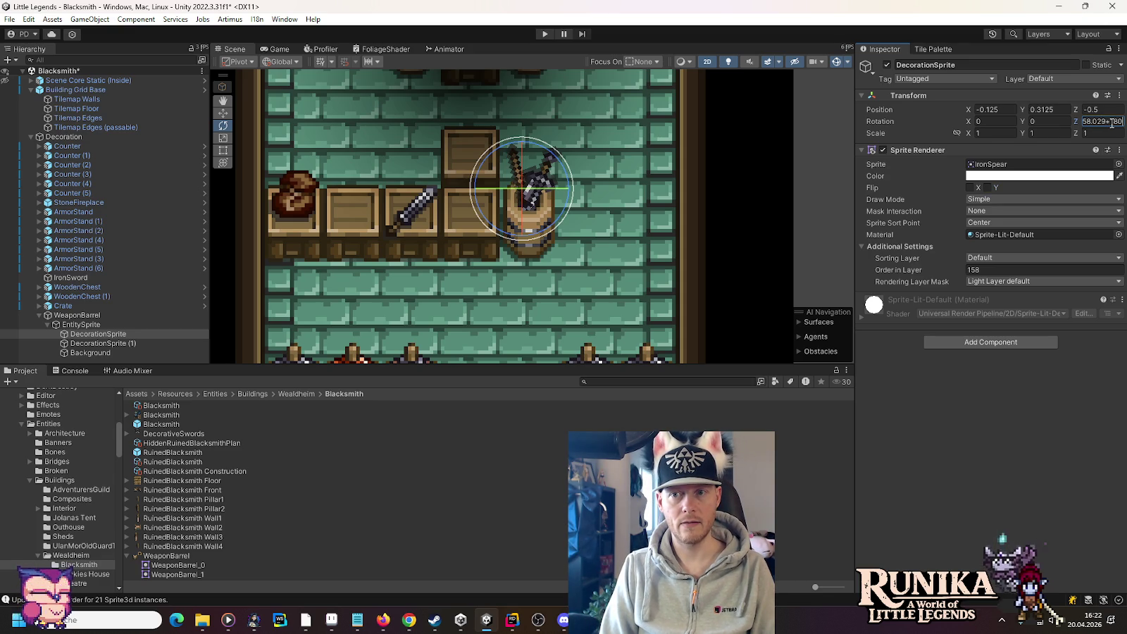
key(BackSpace)
key(BackSpace)
key(BackSpace)
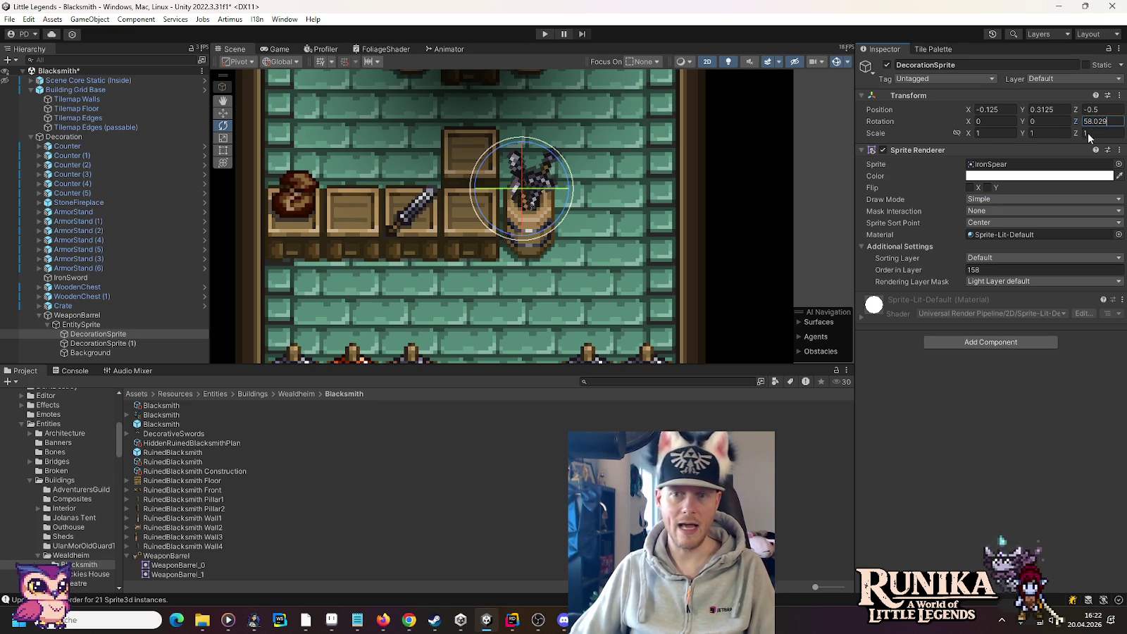
click(969, 188)
Step: Set the spear's Z rotation to -31.971 and delete the iron sword DecorationSprite (1)
click(1120, 124)
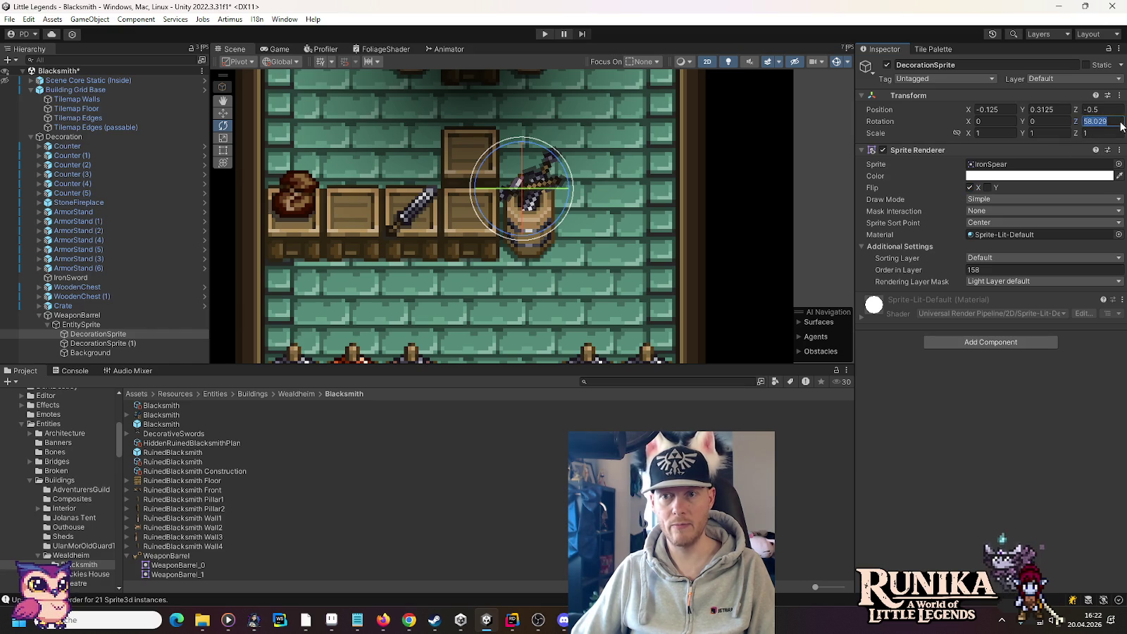
text(-90)
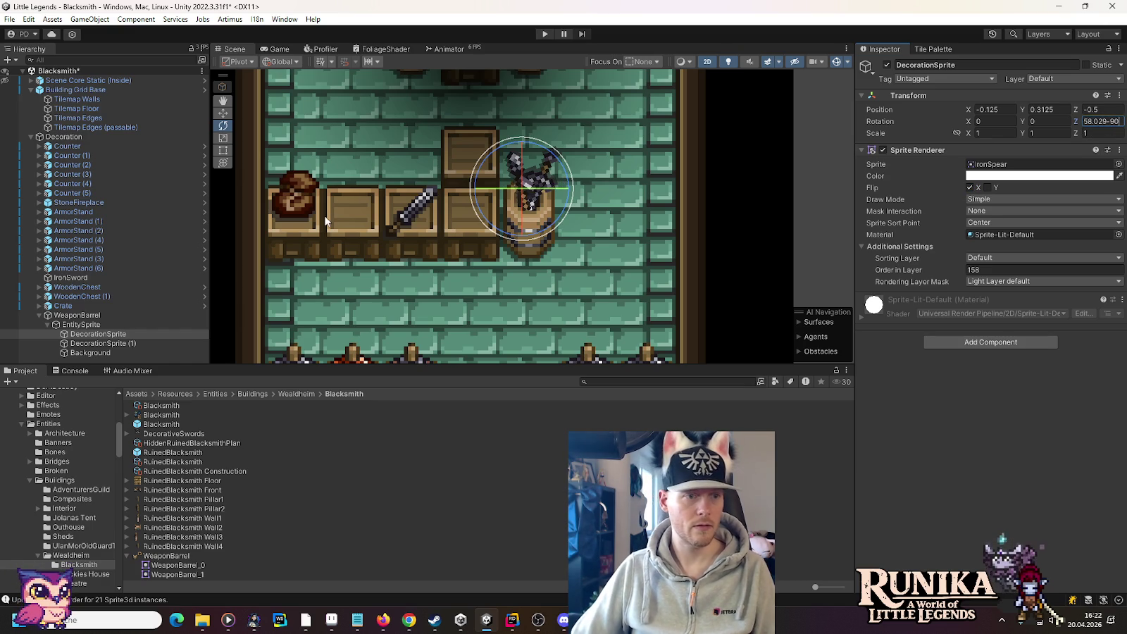
click(8, 343)
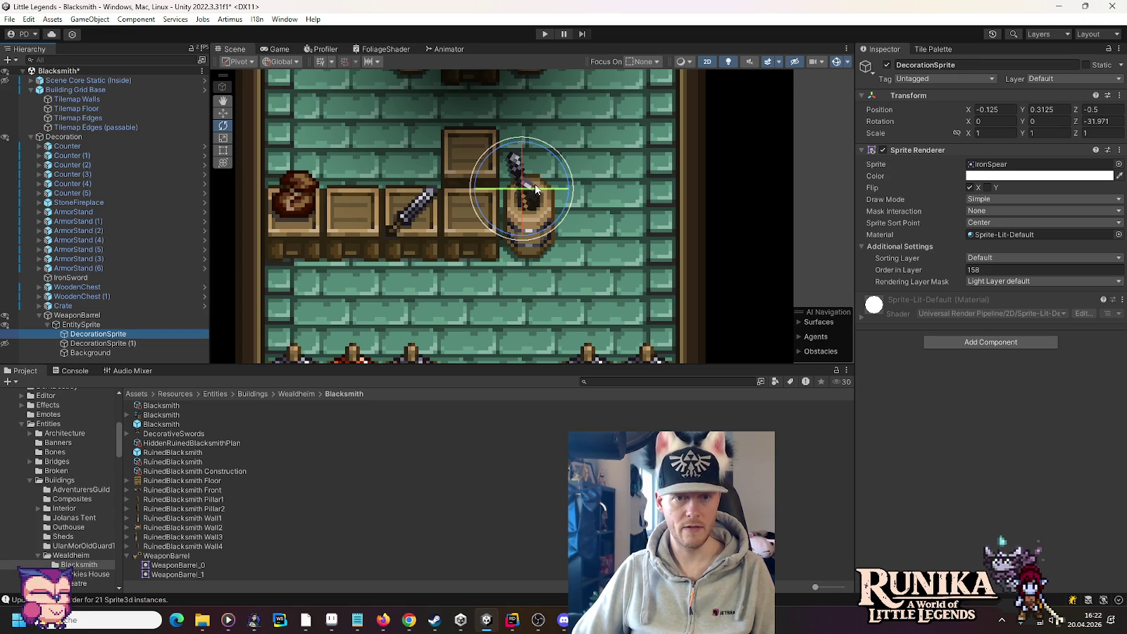
click(104, 344)
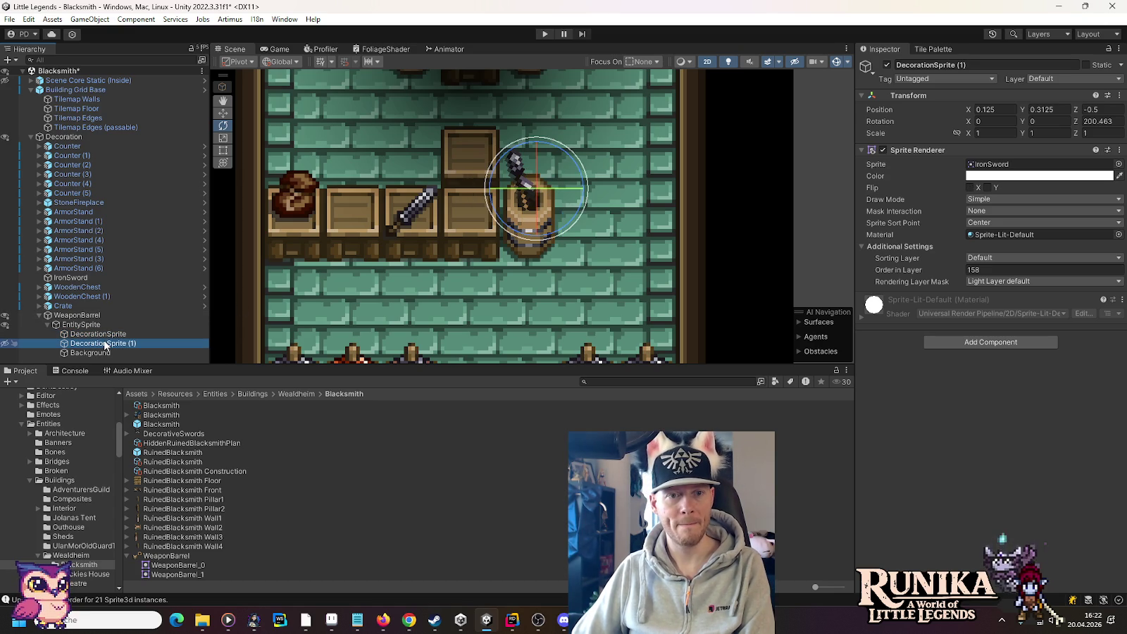
key(Delete)
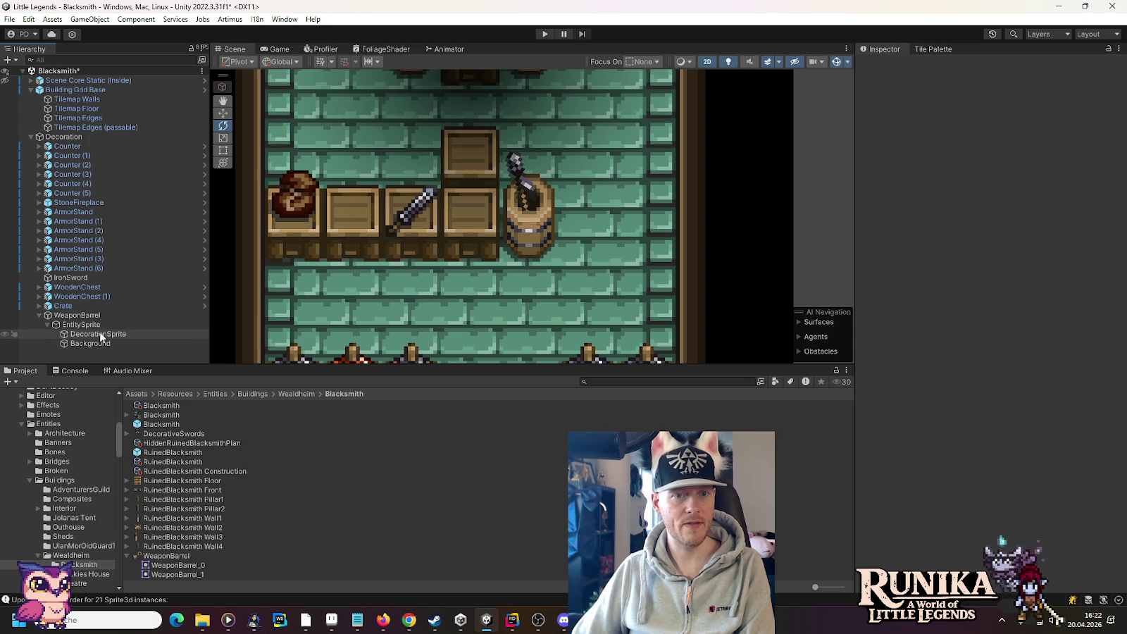
Step: Duplicate the iron spear, tilt the copy to about -43 degrees and raise it slightly
click(101, 335)
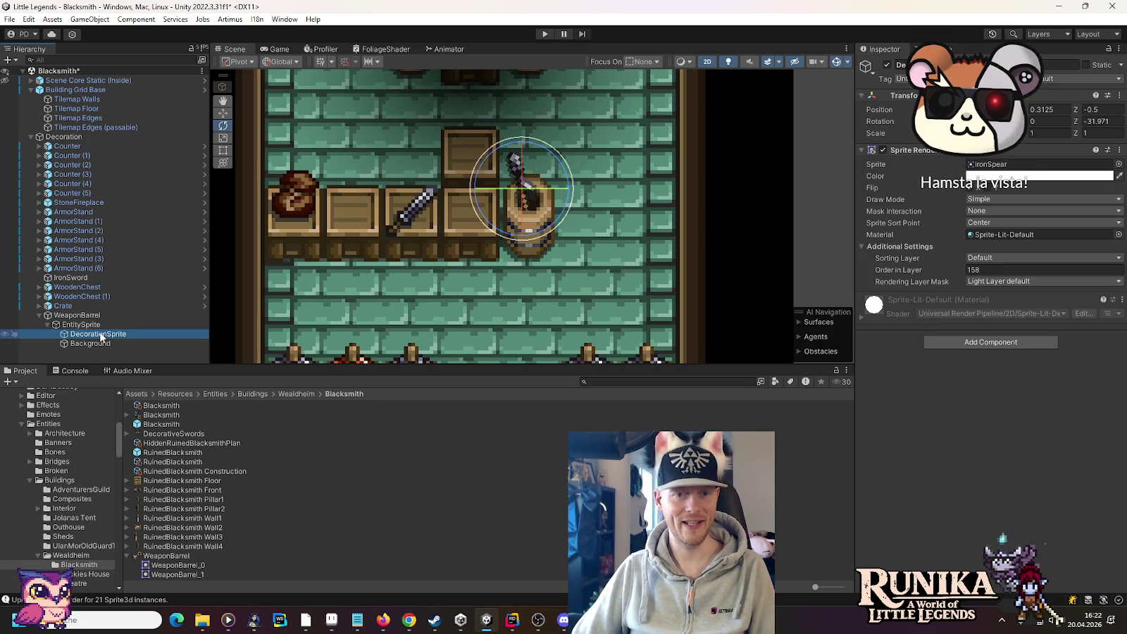
key(ctrl+d)
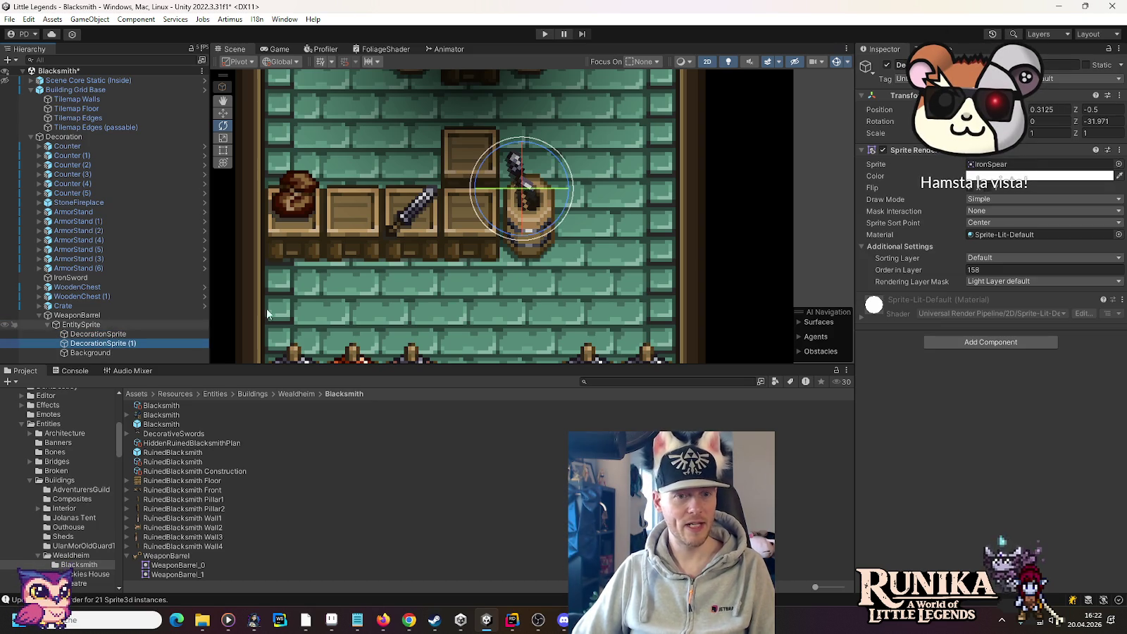
drag(581, 163, 575, 197)
click(222, 112)
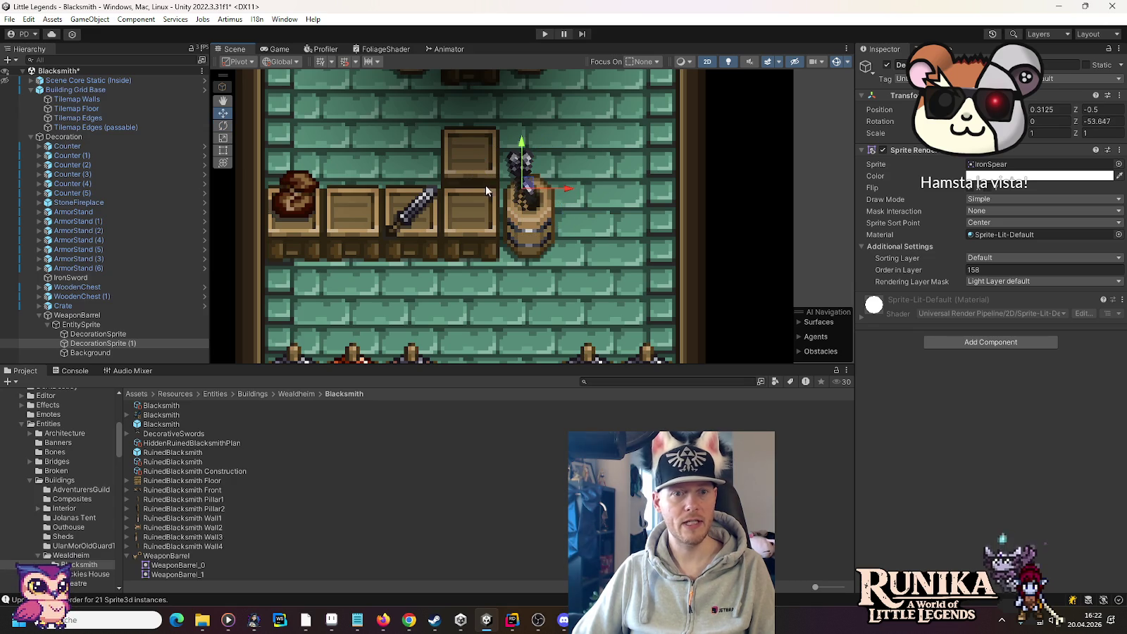
drag(541, 185, 542, 175)
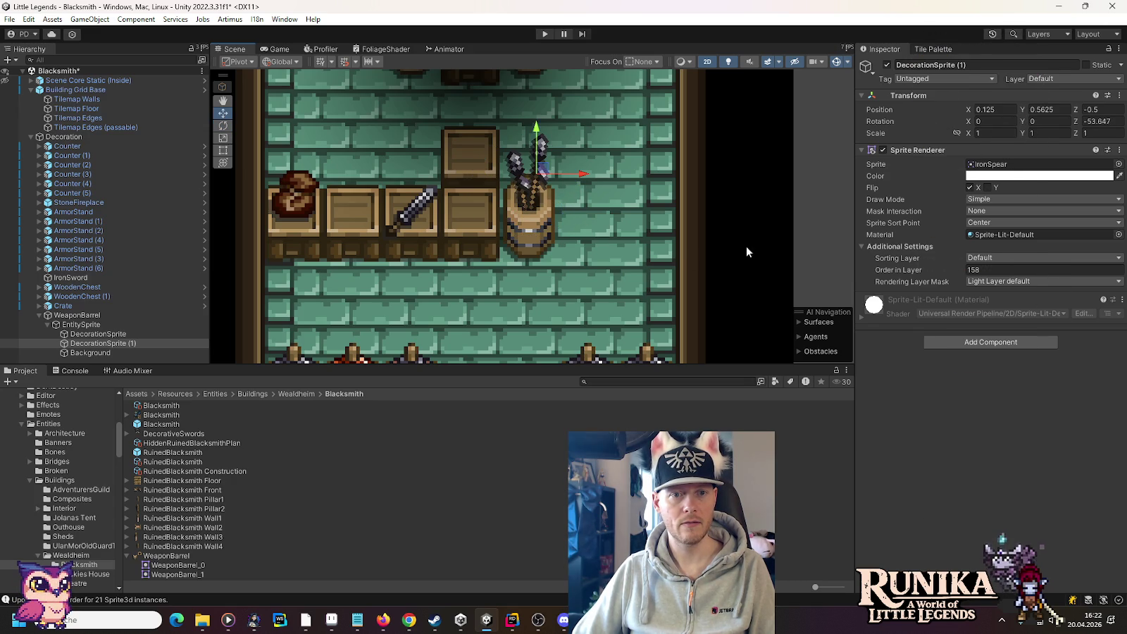
click(821, 222)
scroll(595, 241, down, 5)
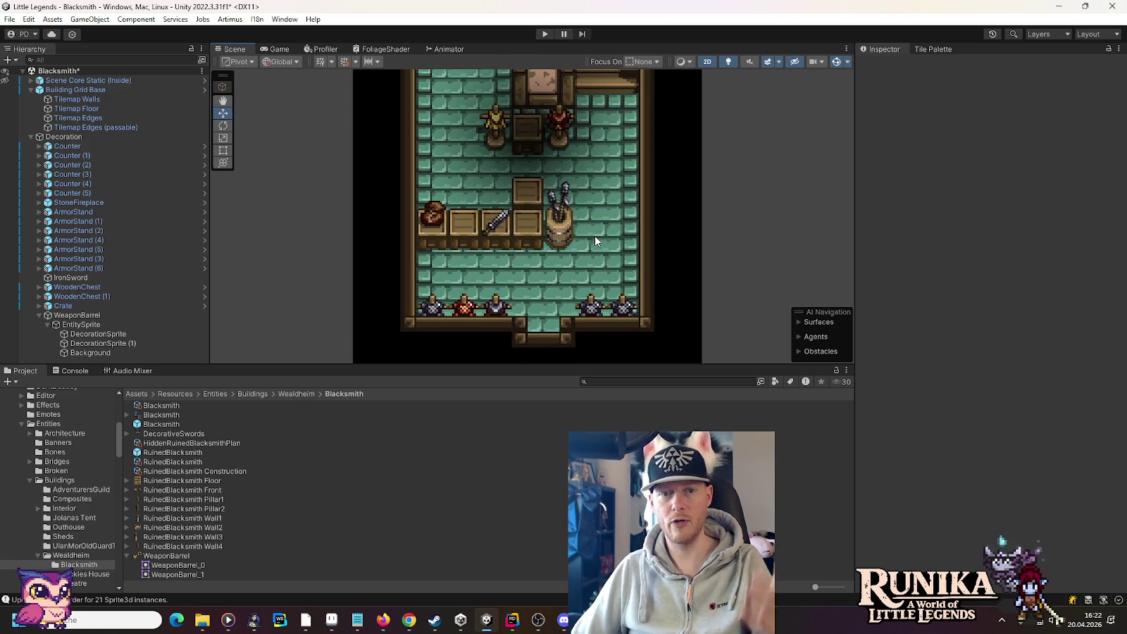
scroll(594, 240, down, 2)
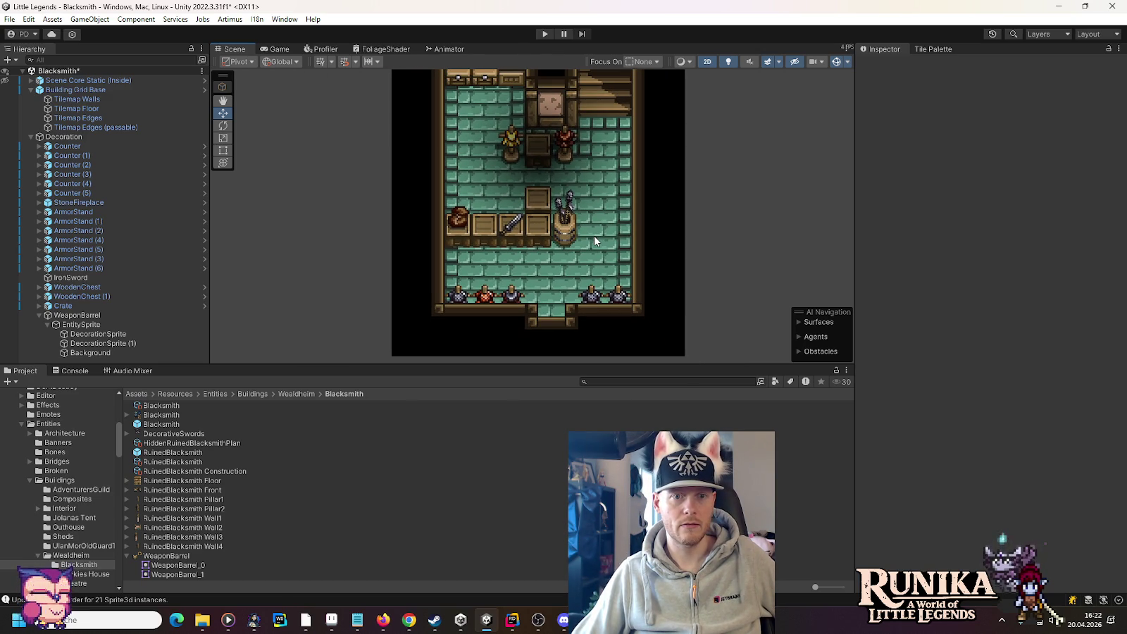
mouse_move(640, 186)
mouse_down()
mouse_move(631, 284)
mouse_move(626, 171)
mouse_up()
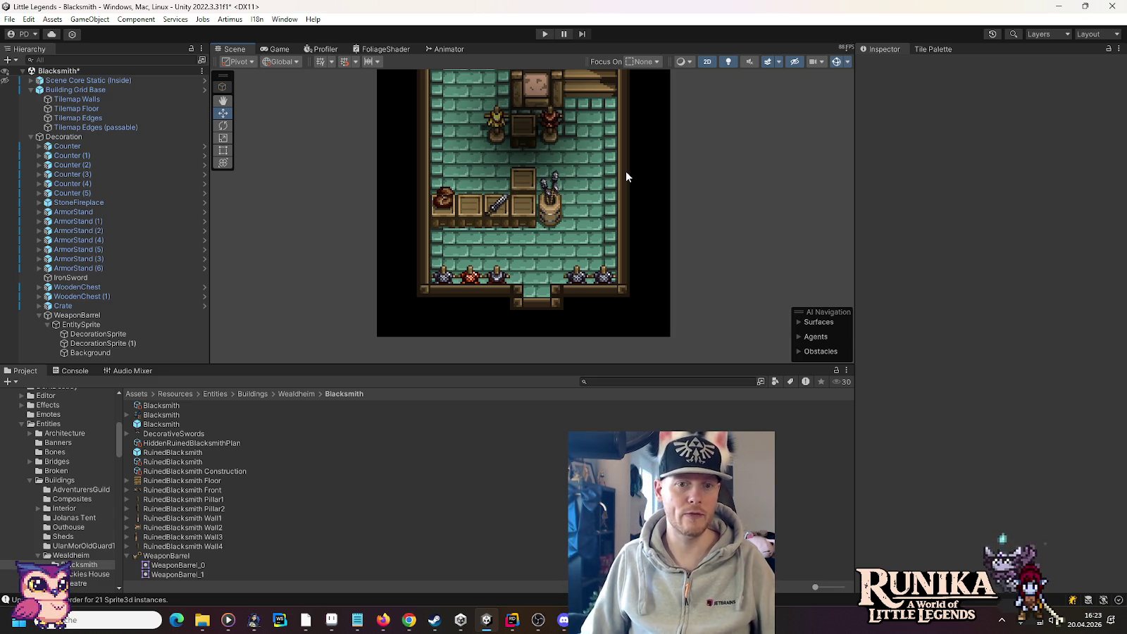
Step: Save the Blacksmith scene and collapse the Decoration and Building Grid Base groups
key(ctrl+s)
scroll(626, 177, down, 1)
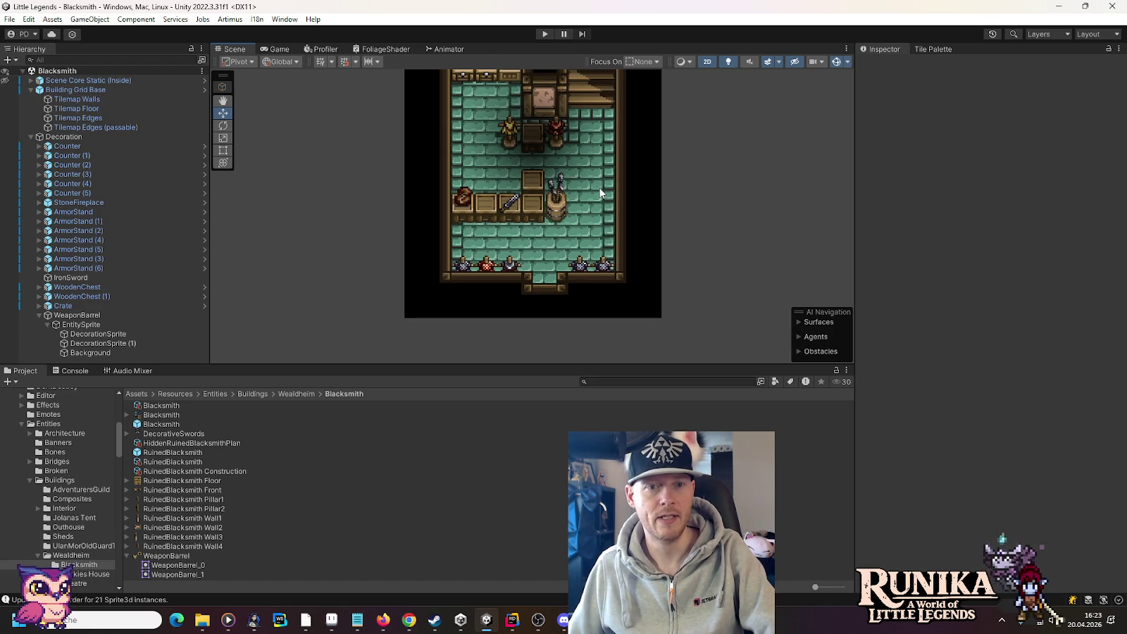
mouse_move(625, 177)
mouse_down()
mouse_move(577, 231)
mouse_move(577, 166)
mouse_up()
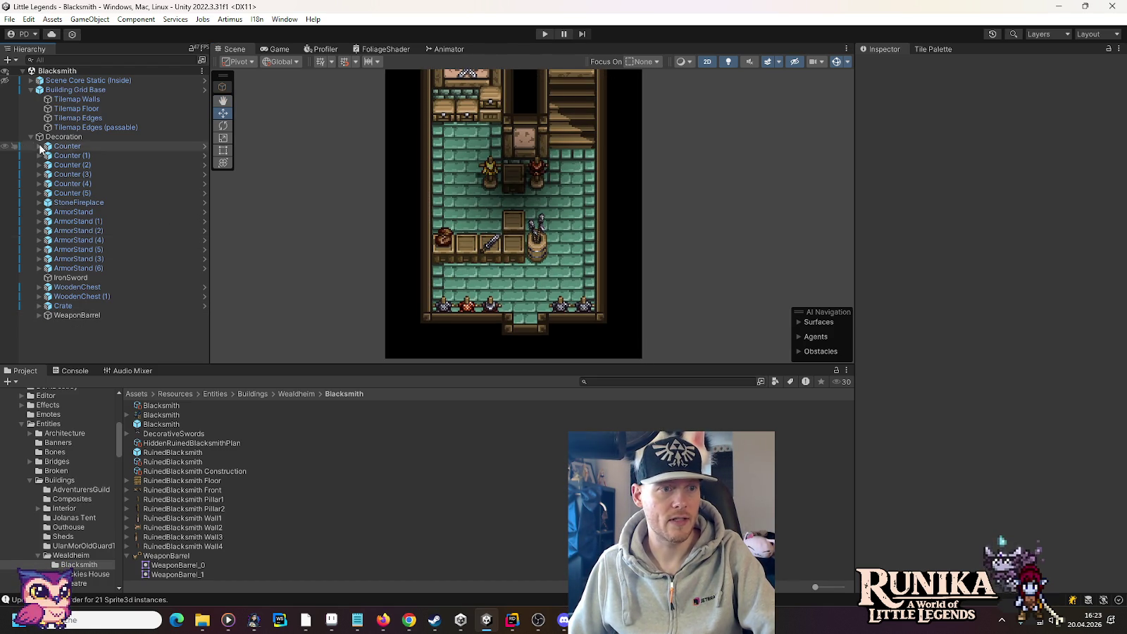
click(30, 137)
click(31, 90)
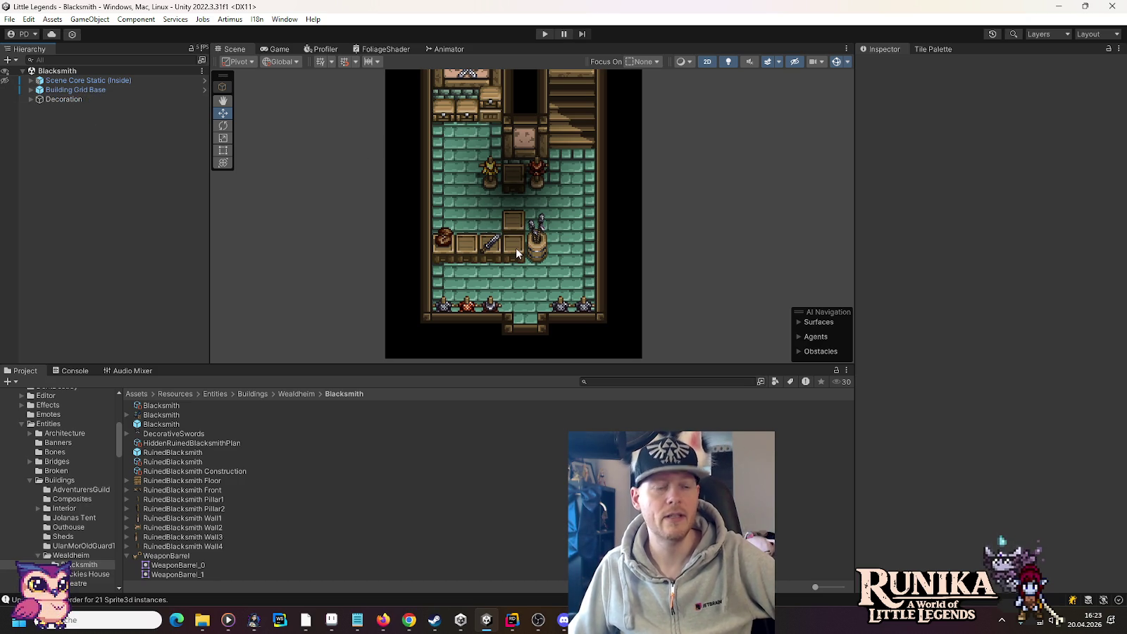
Step: Place a candle from the Deco folder on the counter and recalculate its sorting order
scroll(62, 472, up, 2)
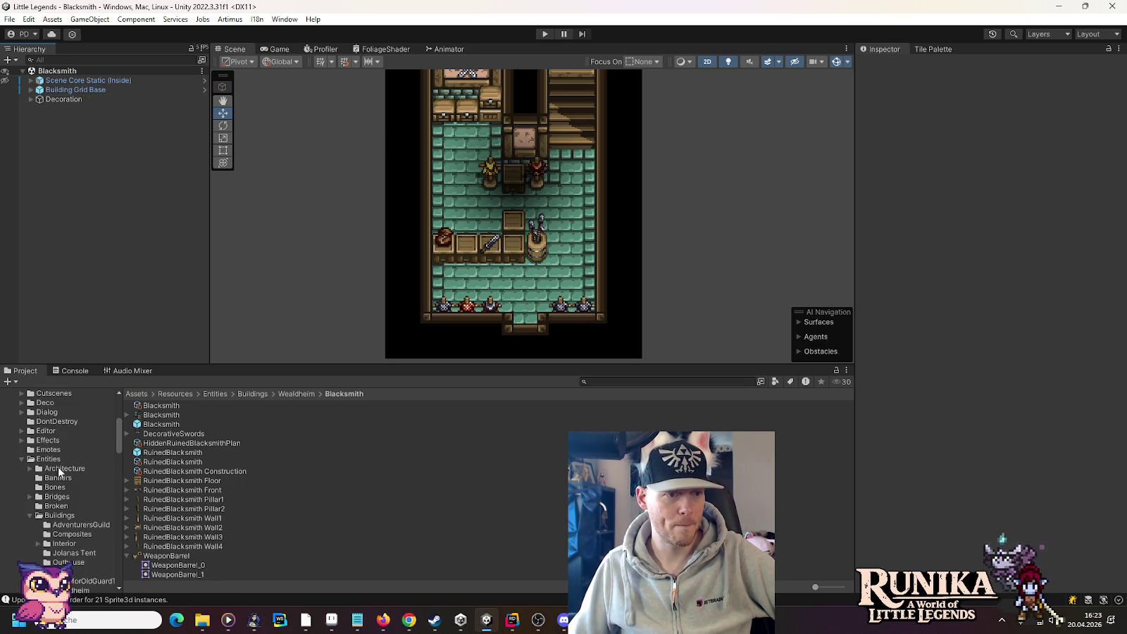
double_click(33, 404)
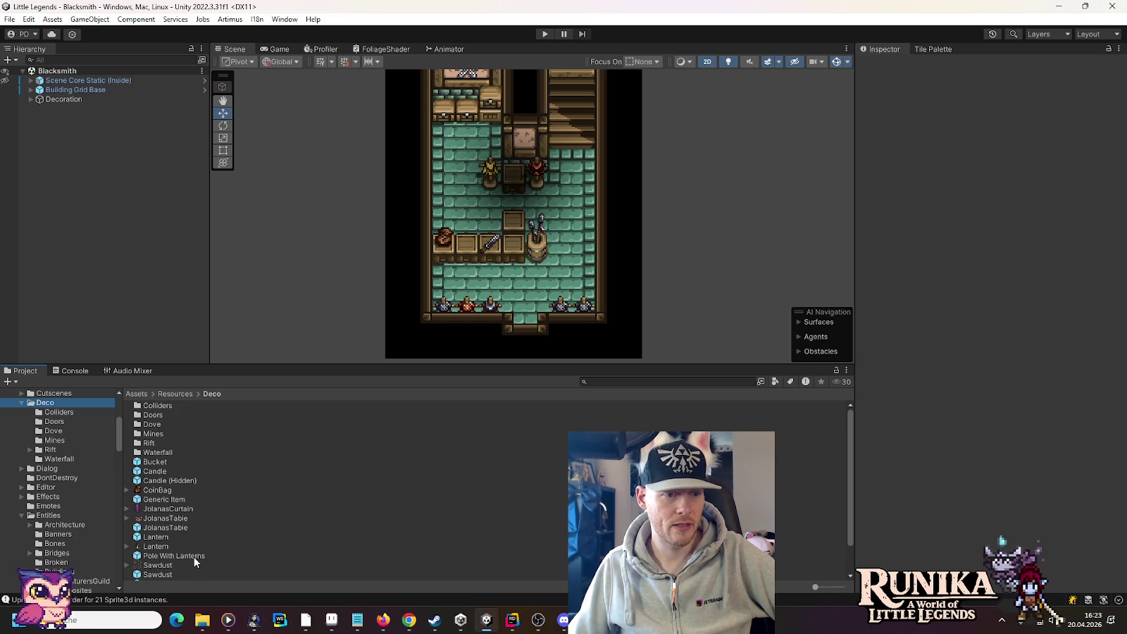
mouse_move(167, 482)
mouse_down()
mouse_move(73, 75)
mouse_move(503, 189)
mouse_move(531, 139)
mouse_move(518, 238)
mouse_up()
scroll(517, 238, up, 4)
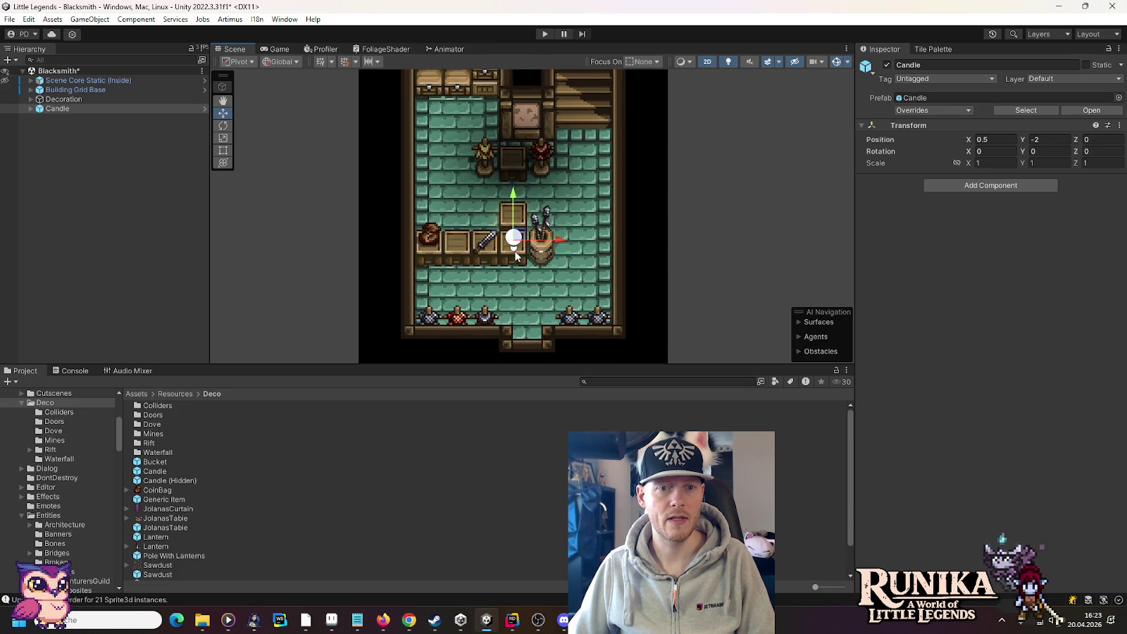
click(507, 119)
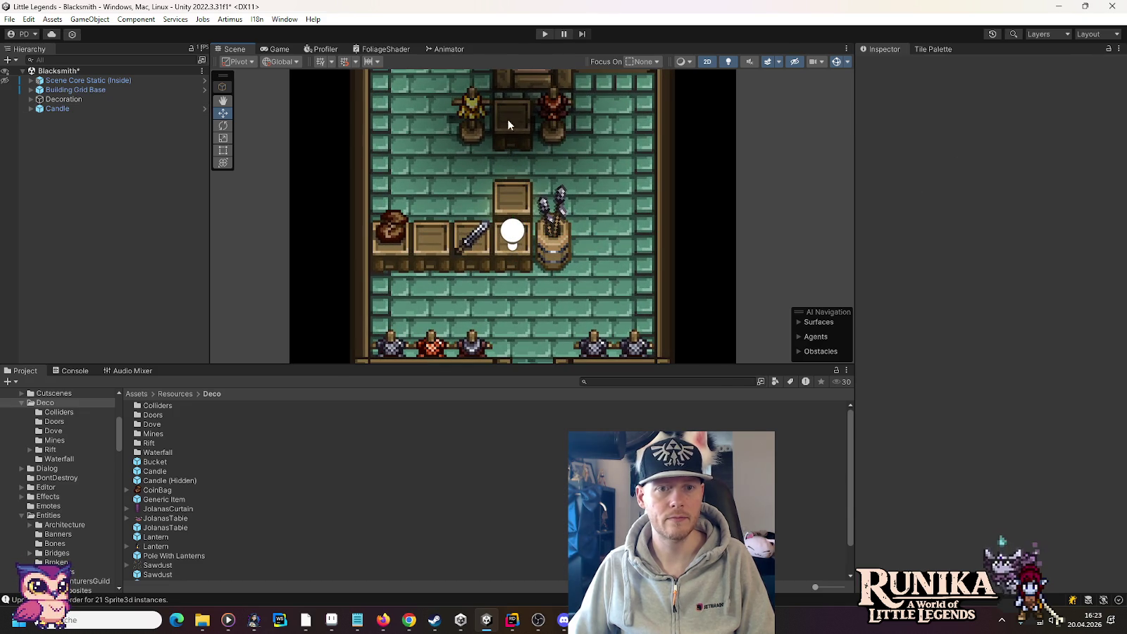
click(839, 60)
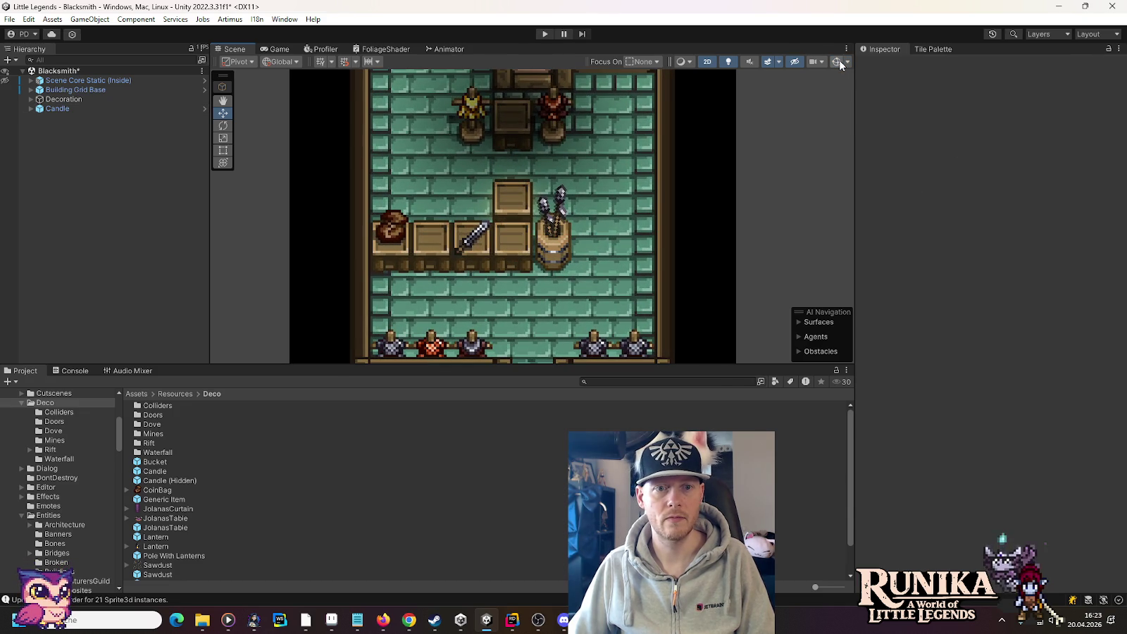
click(71, 100)
click(31, 109)
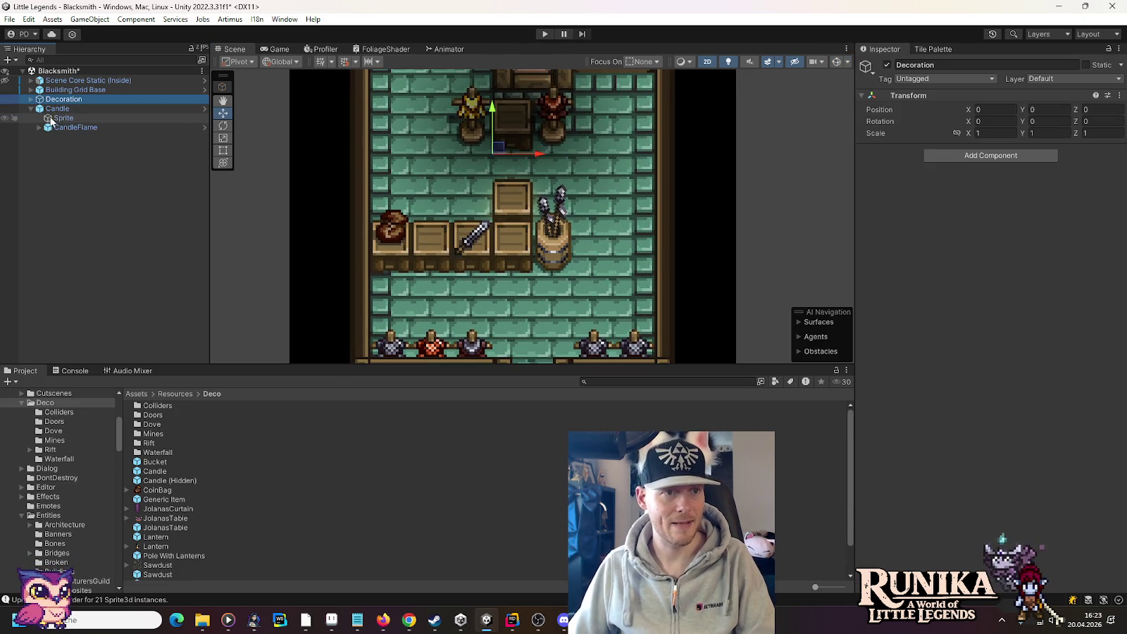
click(64, 117)
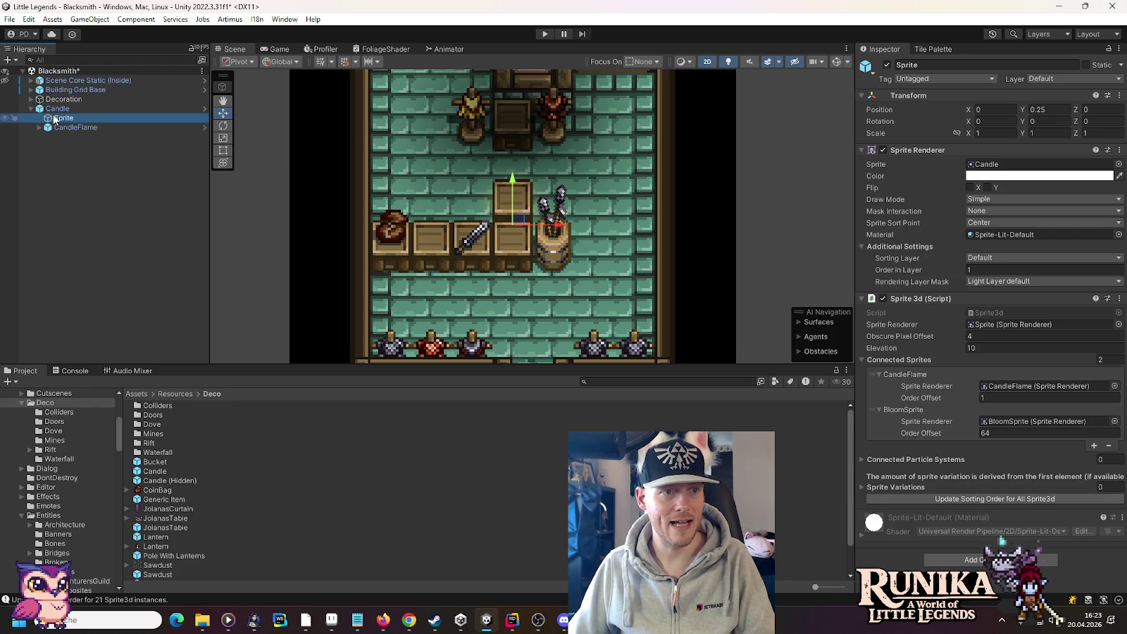
click(947, 497)
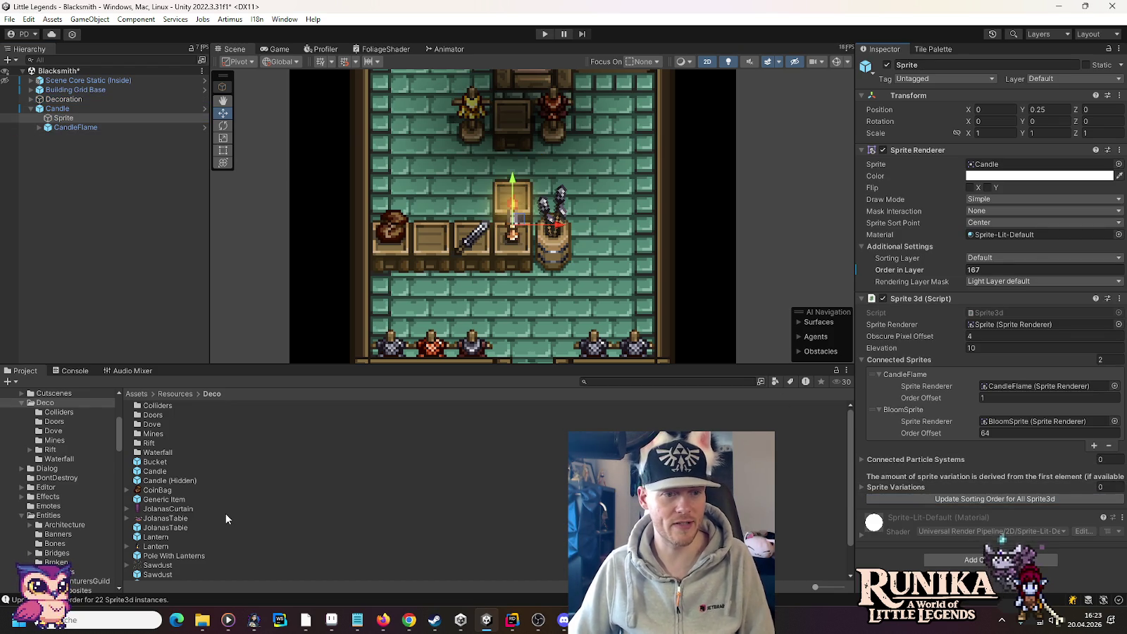
Step: Add a WallLight and move it up onto the back wall at X 1, Y 2.5
scroll(227, 513, down, 2)
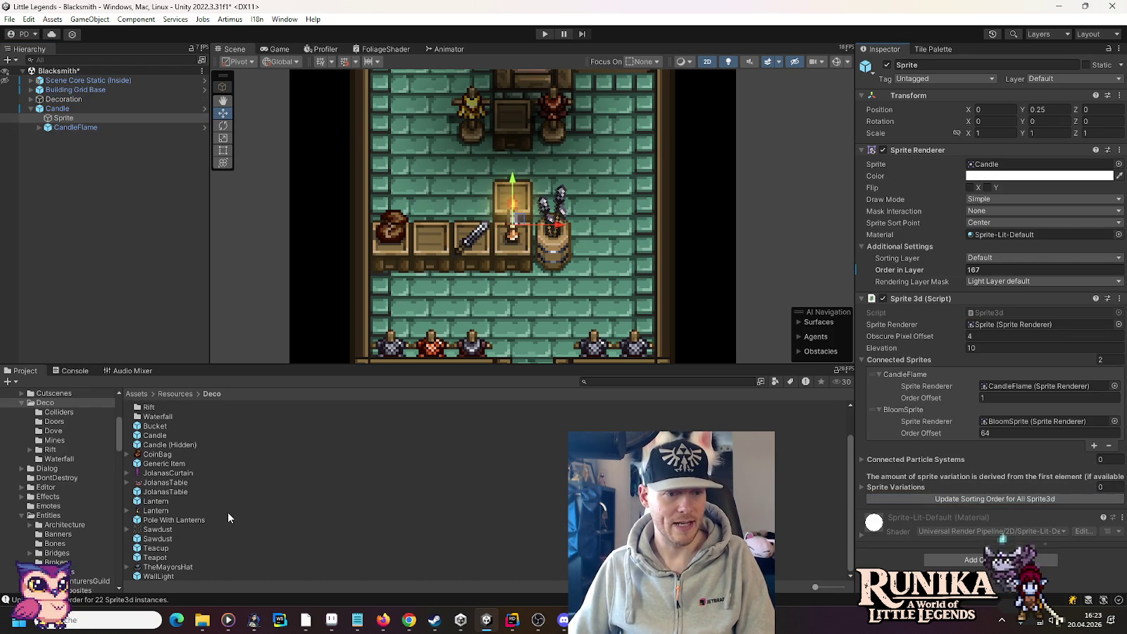
scroll(229, 518, up, 1)
click(63, 117)
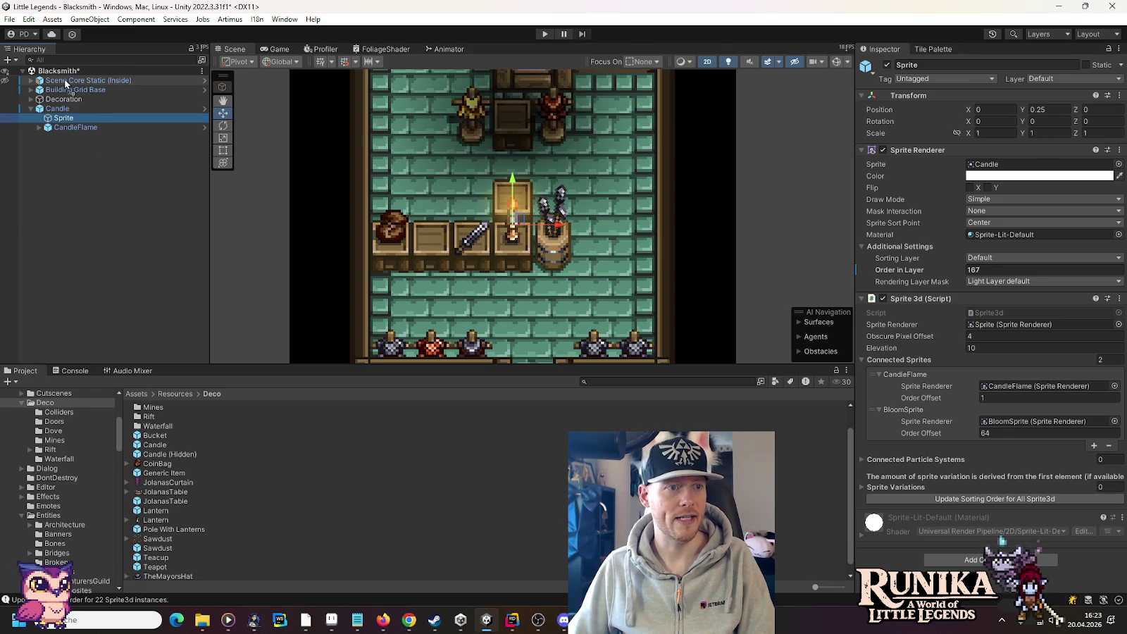
click(513, 119)
drag(532, 176, 530, 282)
drag(515, 236, 536, 160)
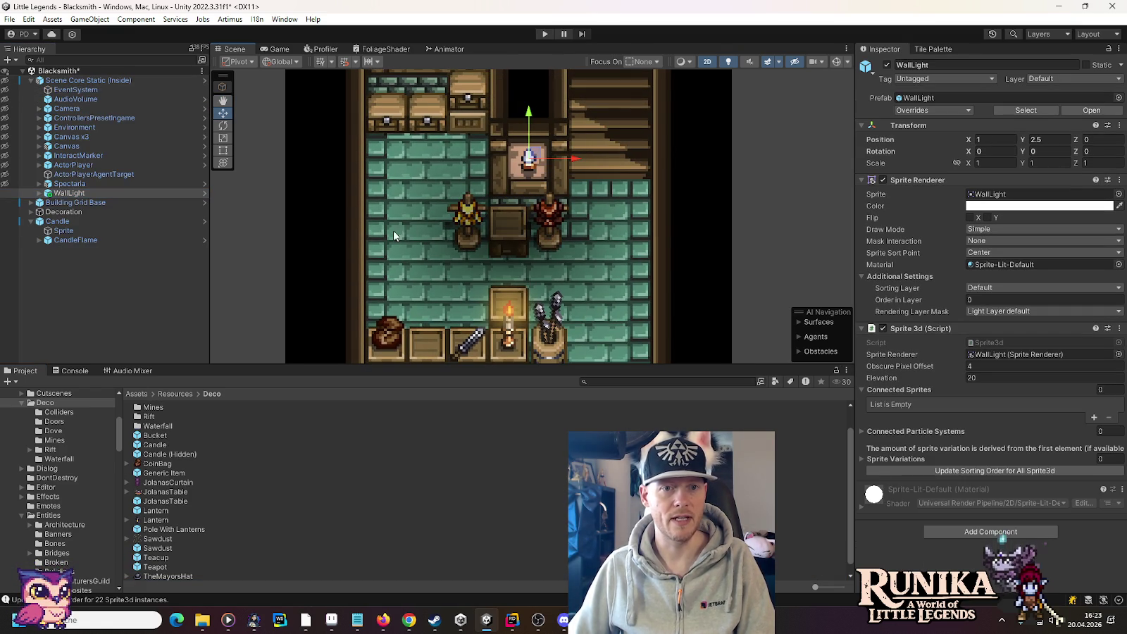
click(262, 252)
scroll(268, 260, down, 2)
scroll(378, 280, down, 1)
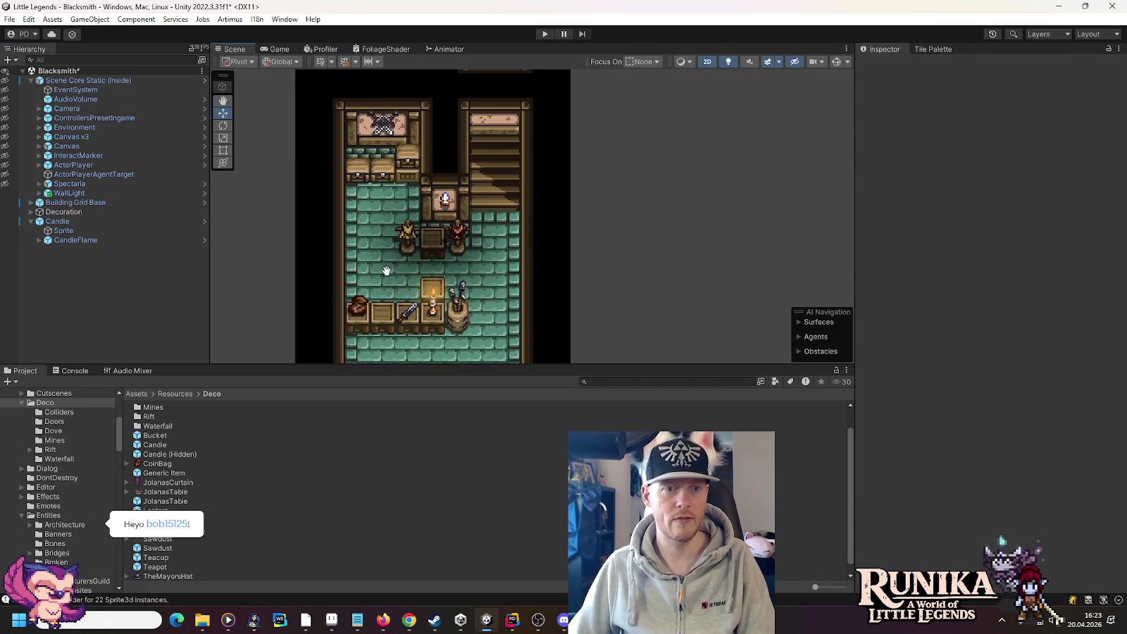
drag(384, 266, 456, 249)
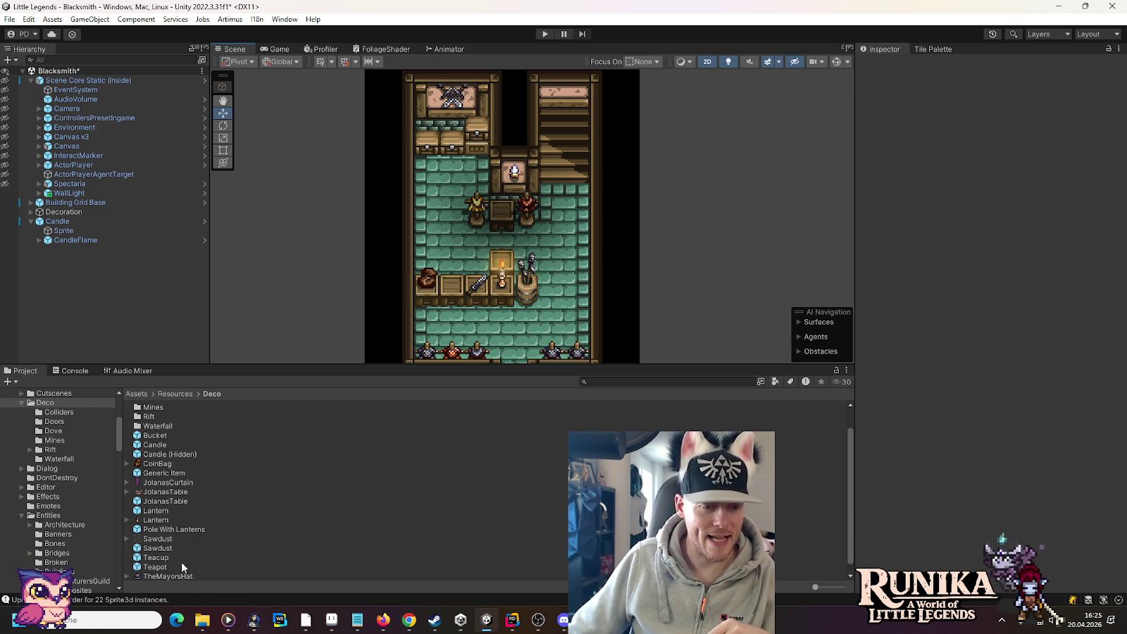
right_click(203, 620)
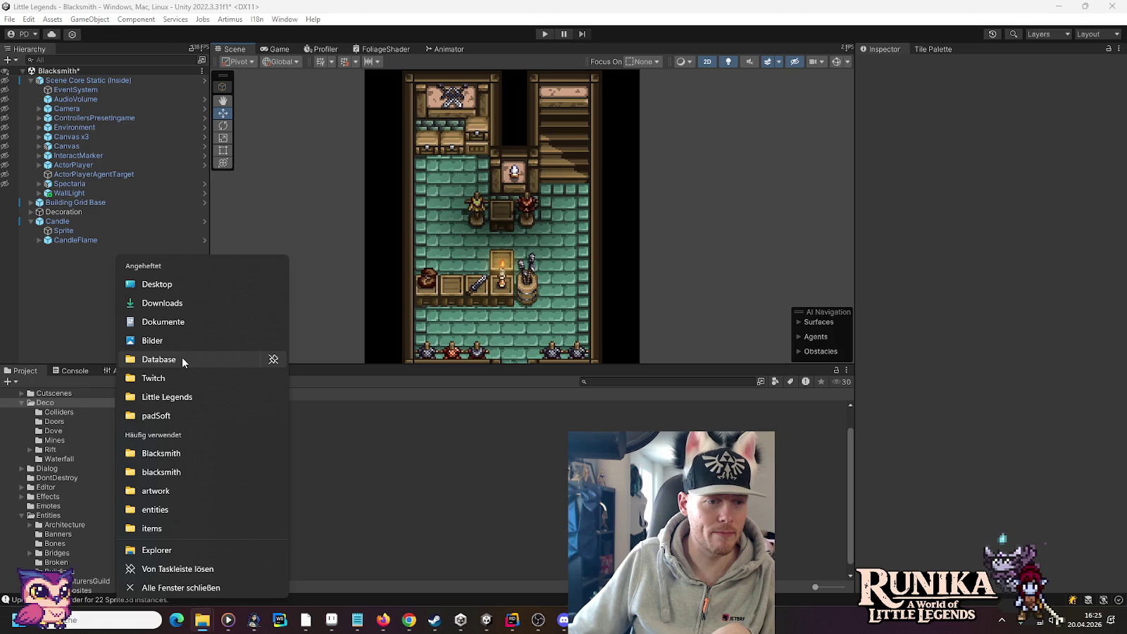
click(181, 359)
drag(731, 199, 1126, 211)
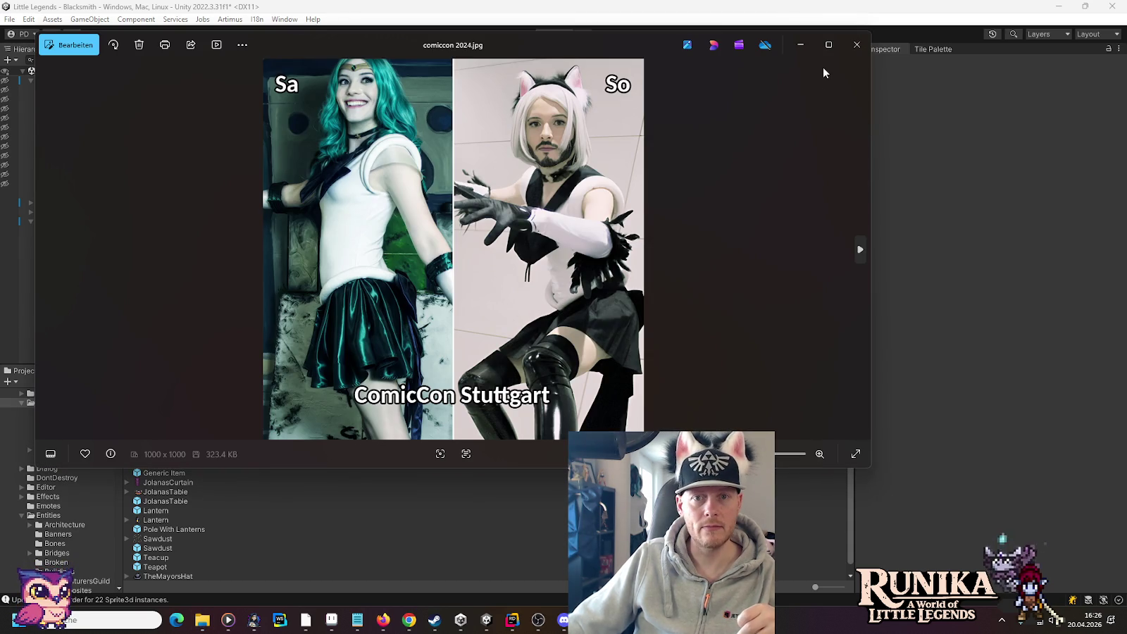
click(825, 45)
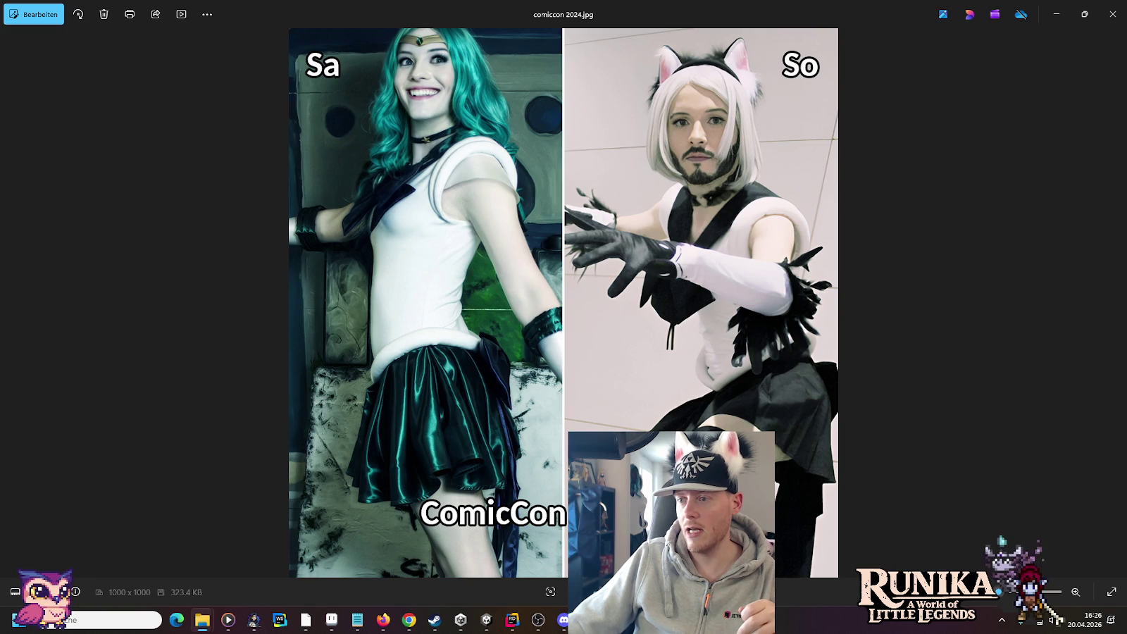
click(1113, 14)
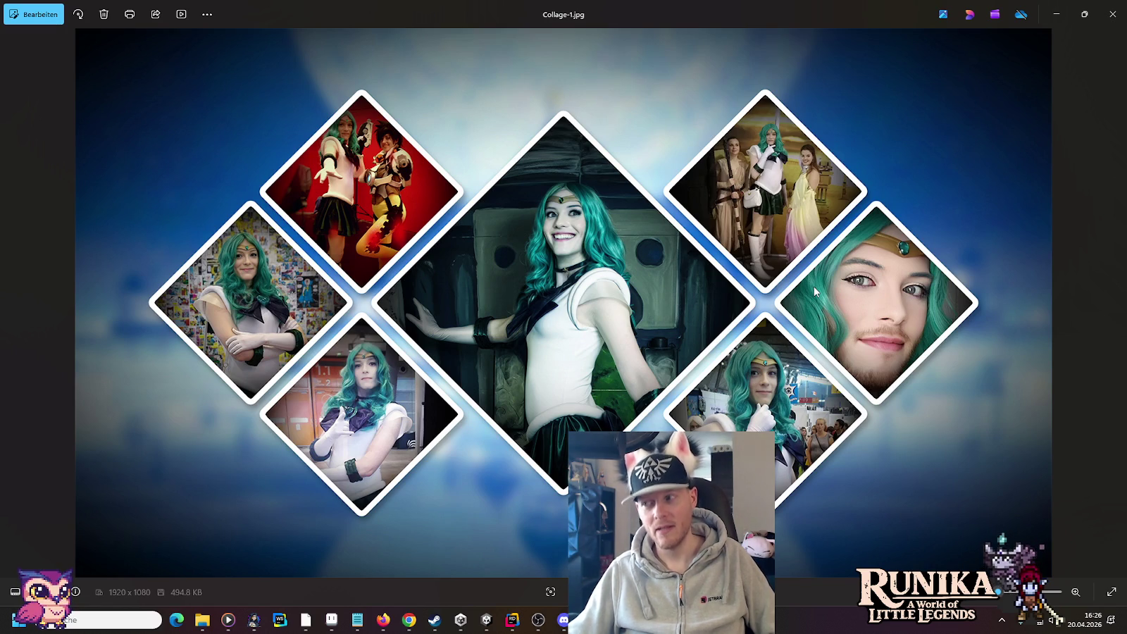
click(1113, 14)
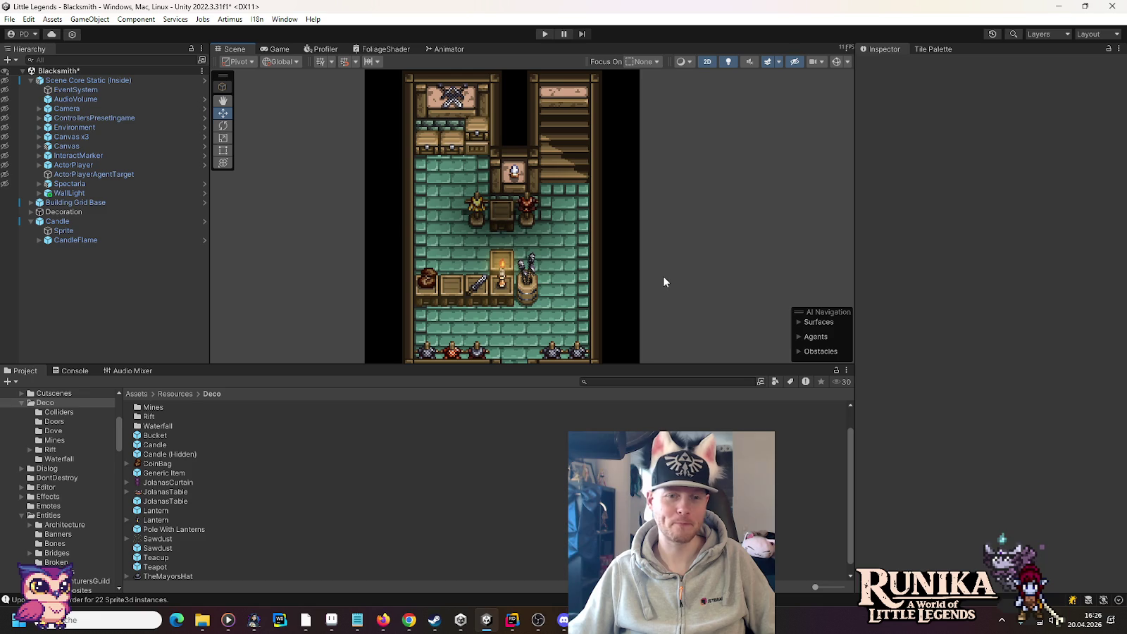
Step: Frame the upper floor with its wooden-plank floor and green-tiled fireplace nook
scroll(530, 268, down, 2)
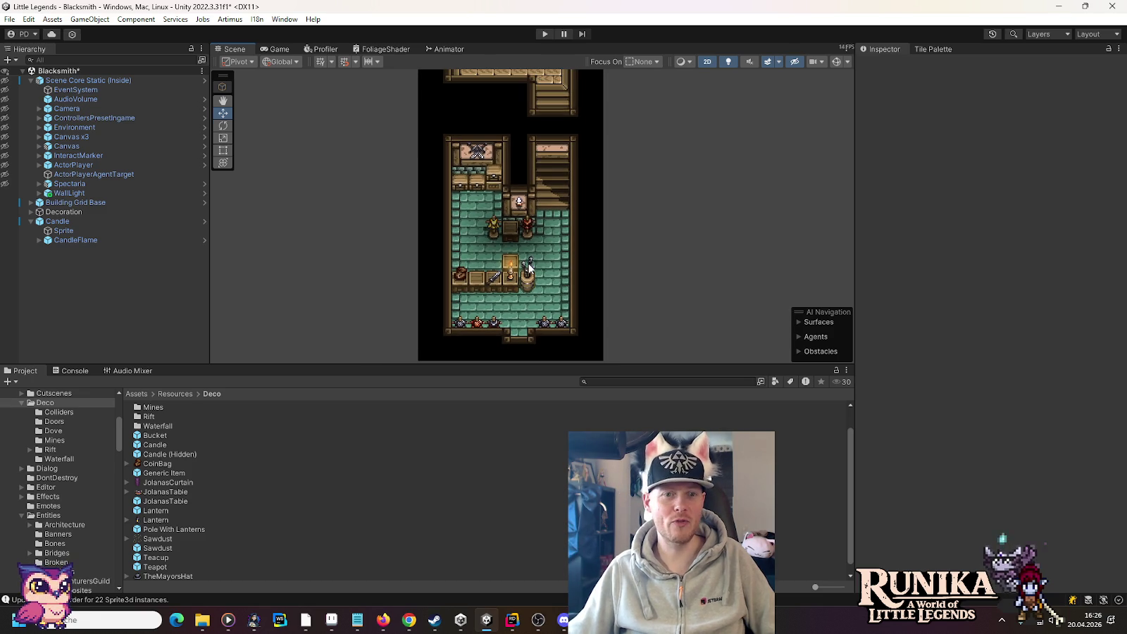
drag(534, 170, 515, 312)
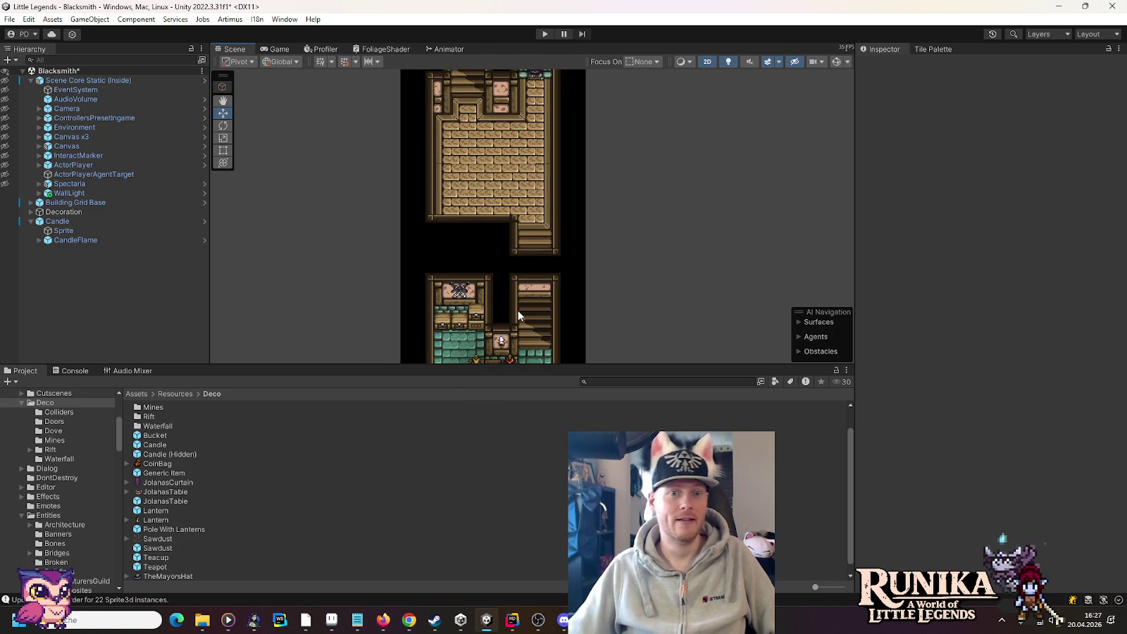
key(f)
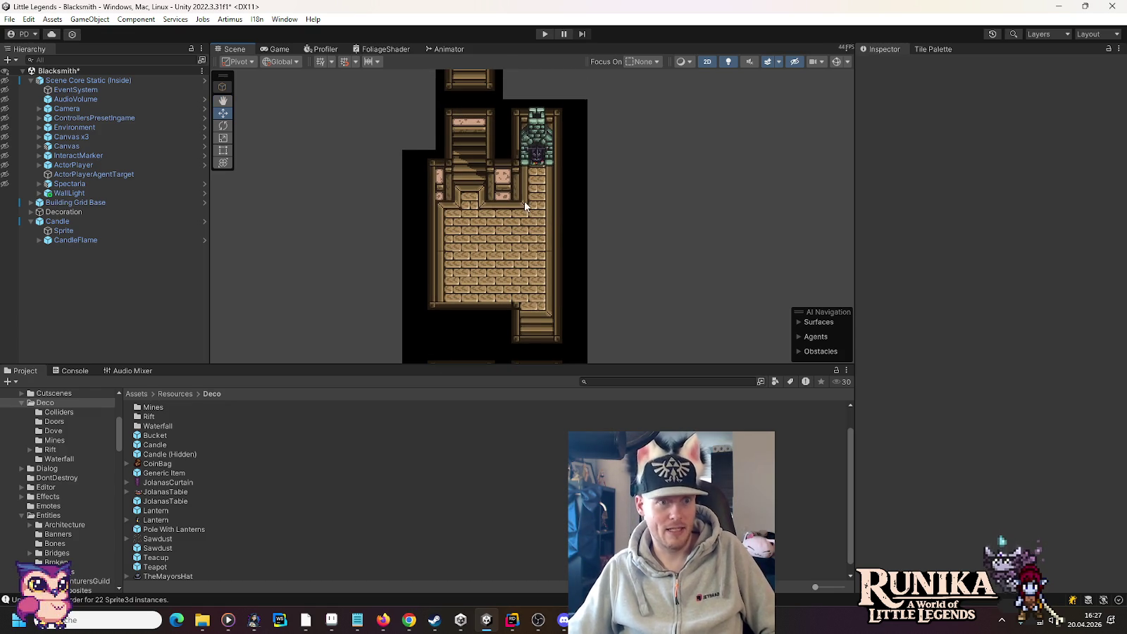
scroll(524, 201, up, 4)
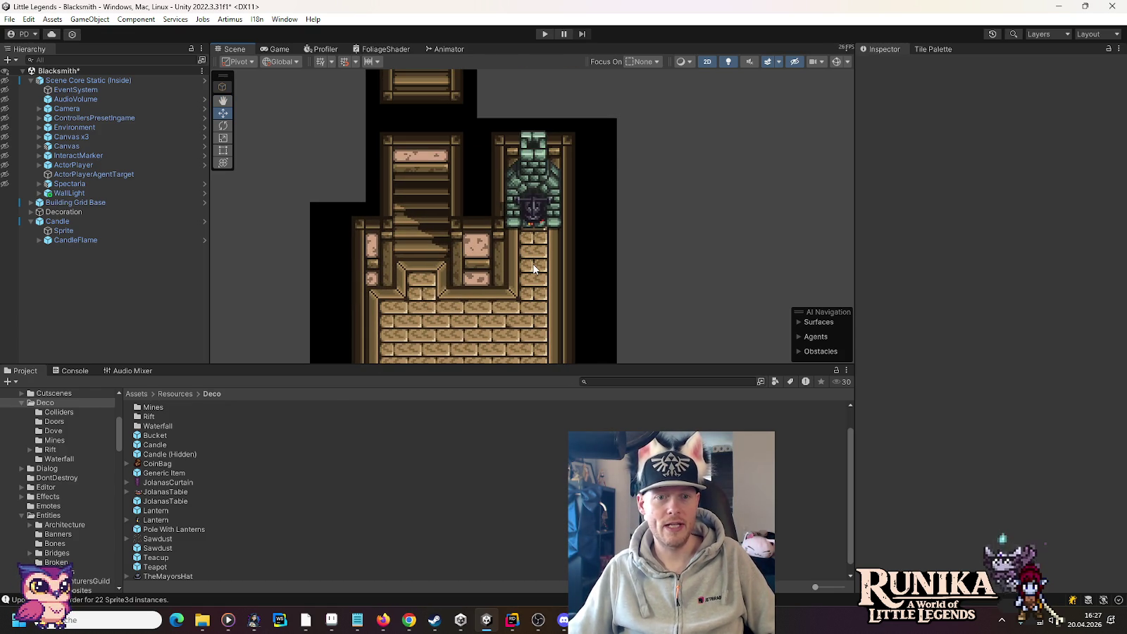
Step: Select the Tilemap Floor layer under Building Grid Base and open the Tile Palette
click(30, 79)
click(31, 90)
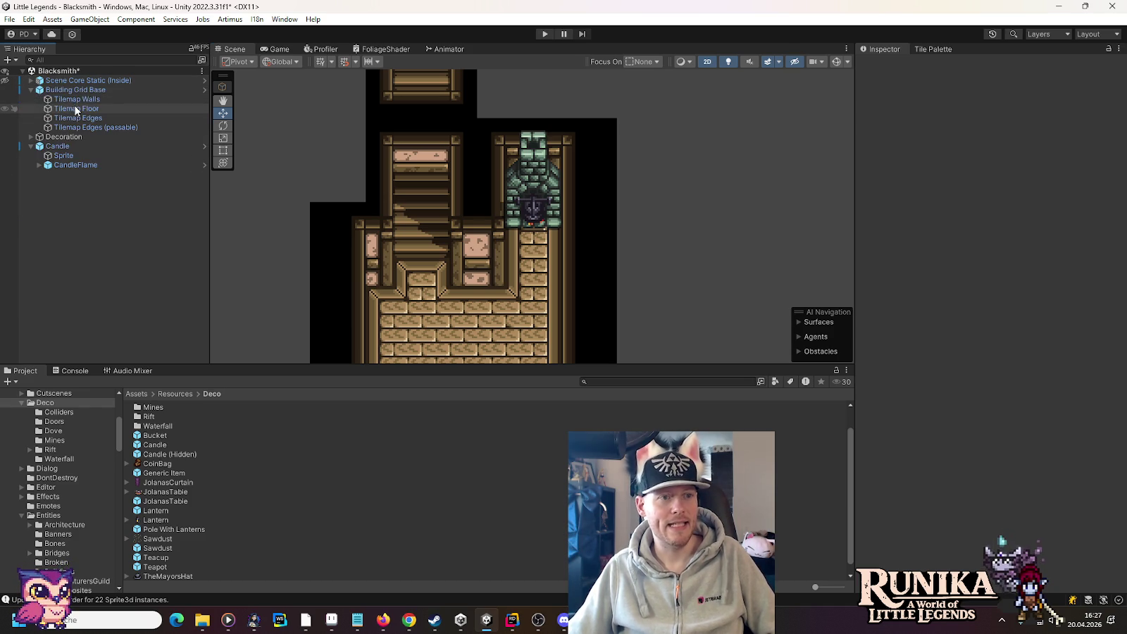
click(76, 109)
click(929, 49)
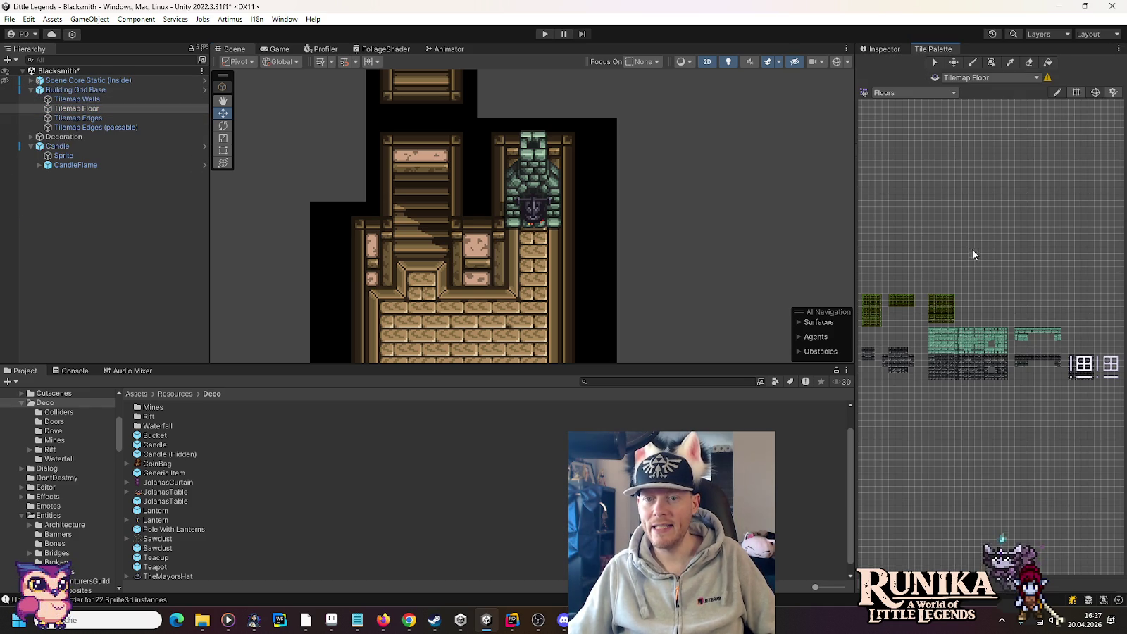
Step: Paint green Floors tiles along the narrow strip below the upper-floor fireplace
scroll(544, 288, up, 3)
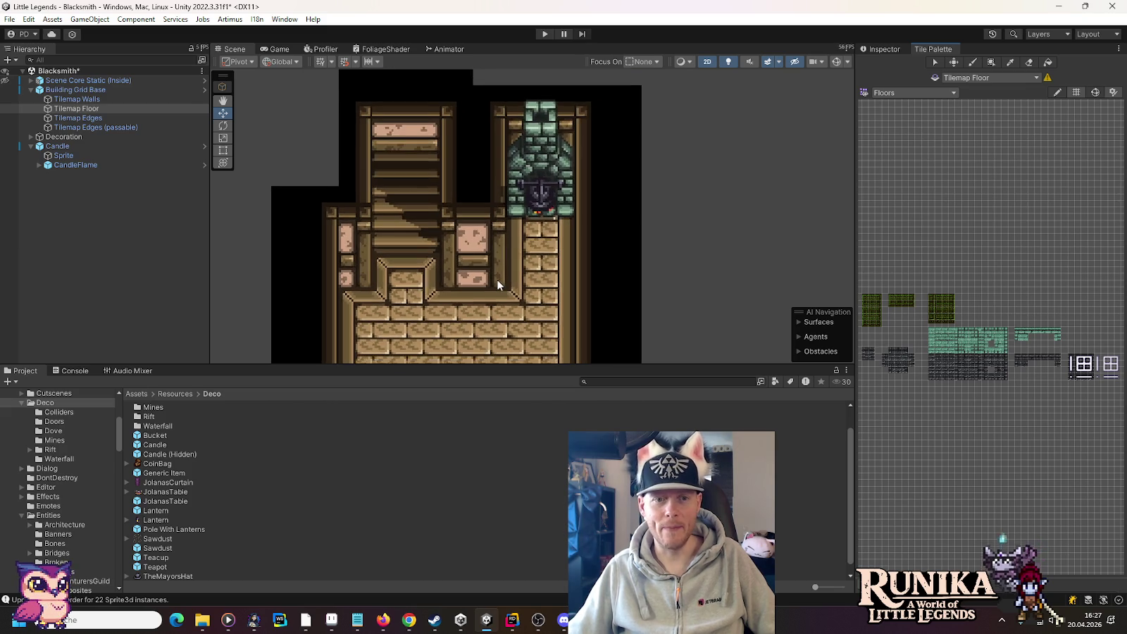
scroll(1016, 340, up, 4)
click(991, 313)
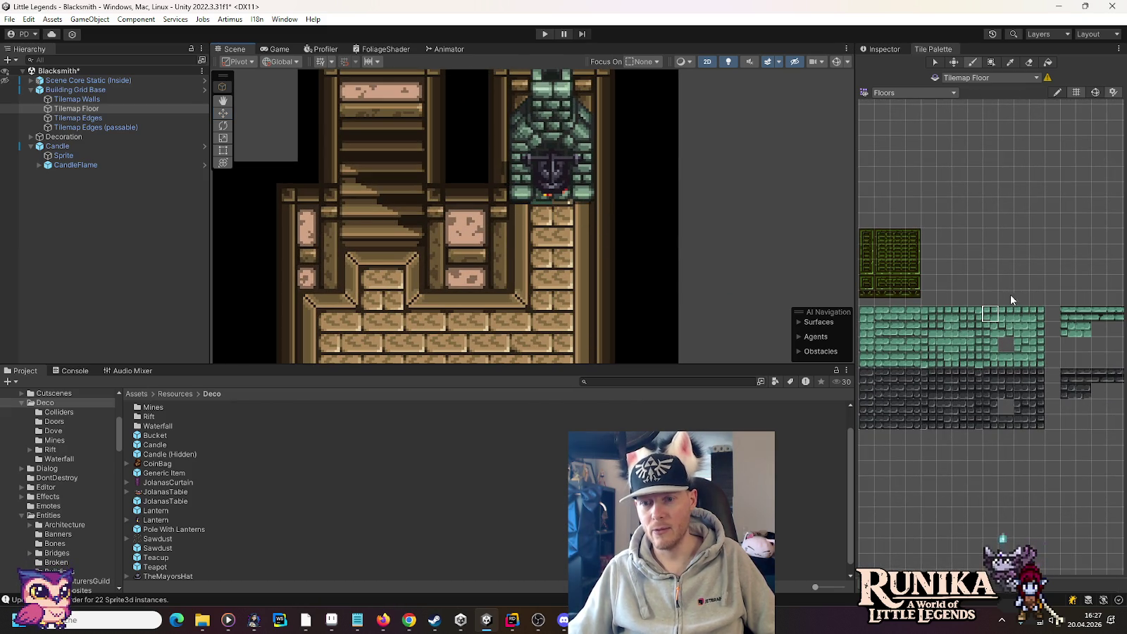
click(1028, 333)
click(1037, 329)
click(573, 225)
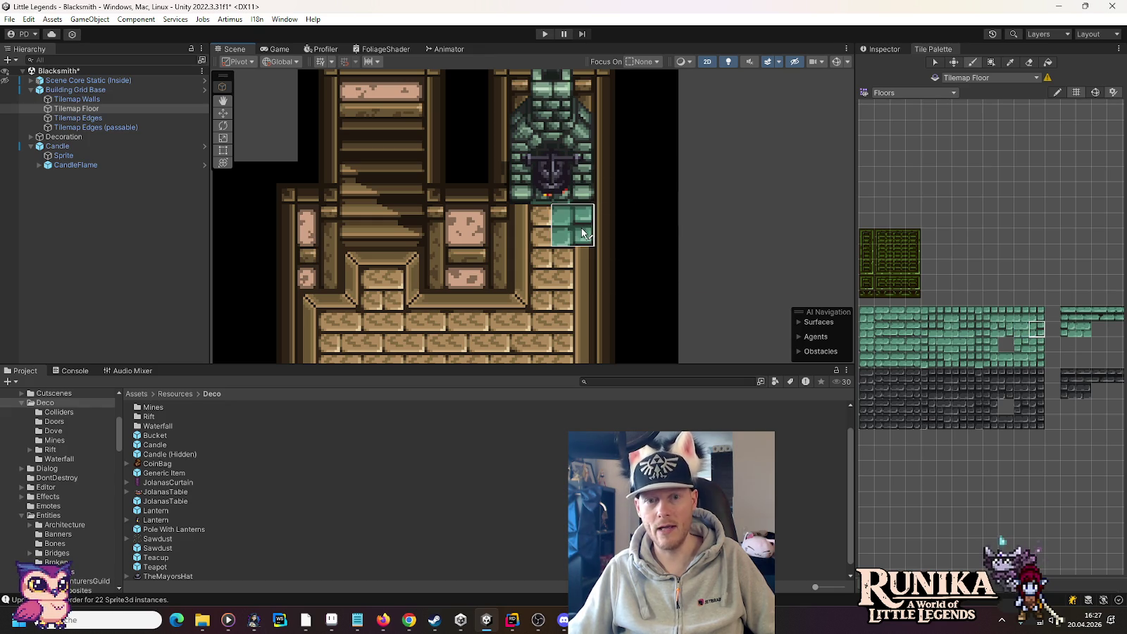
click(992, 363)
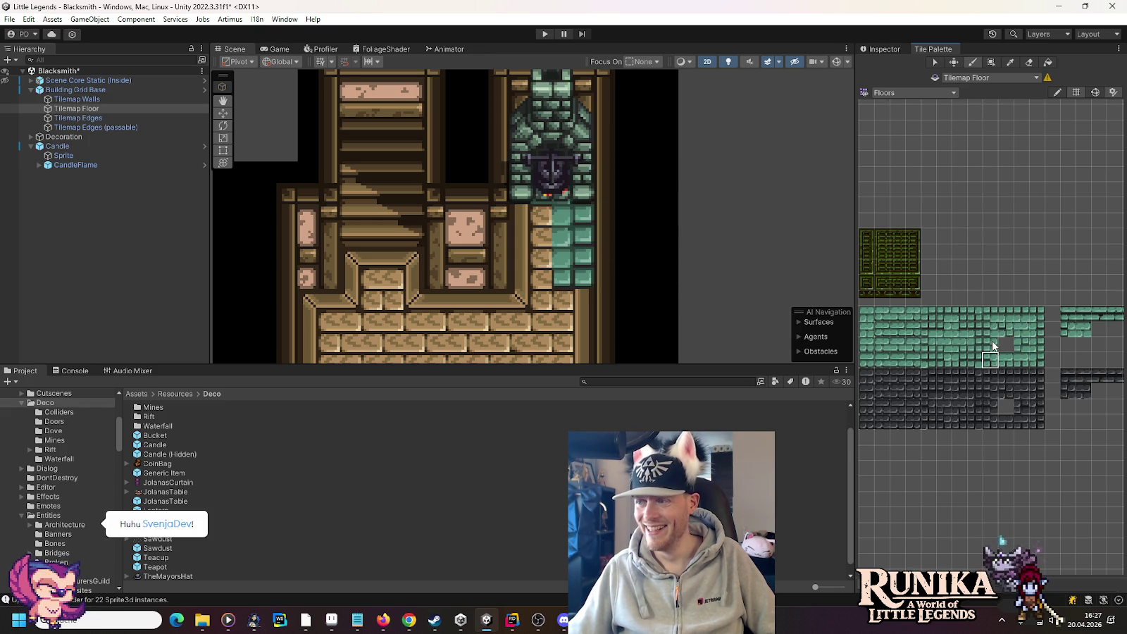
drag(992, 340, 992, 359)
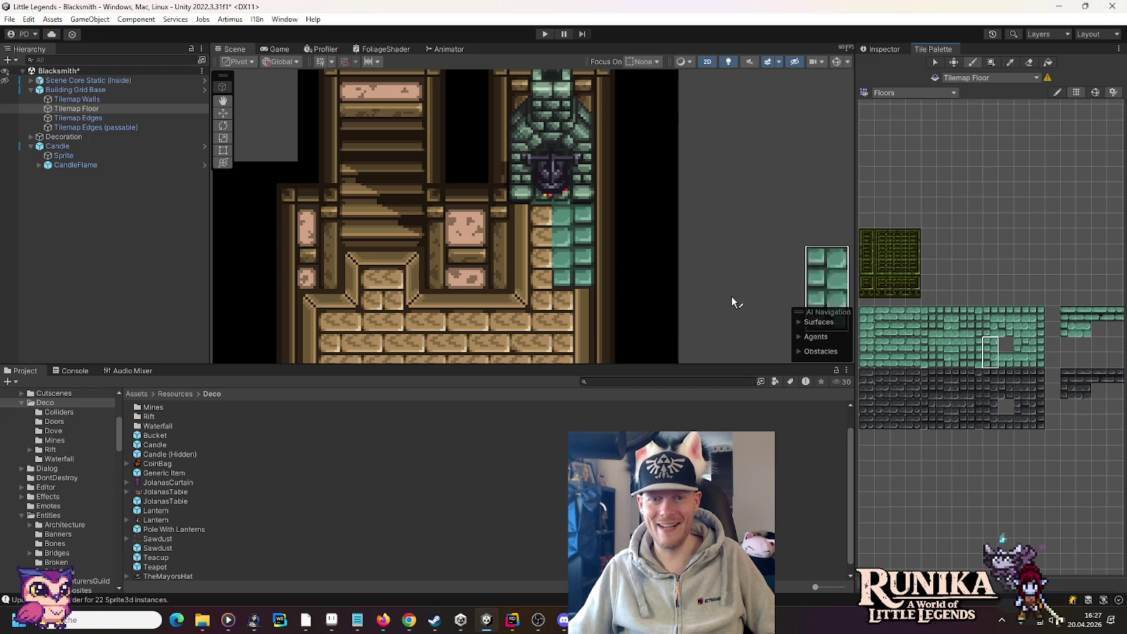
click(532, 267)
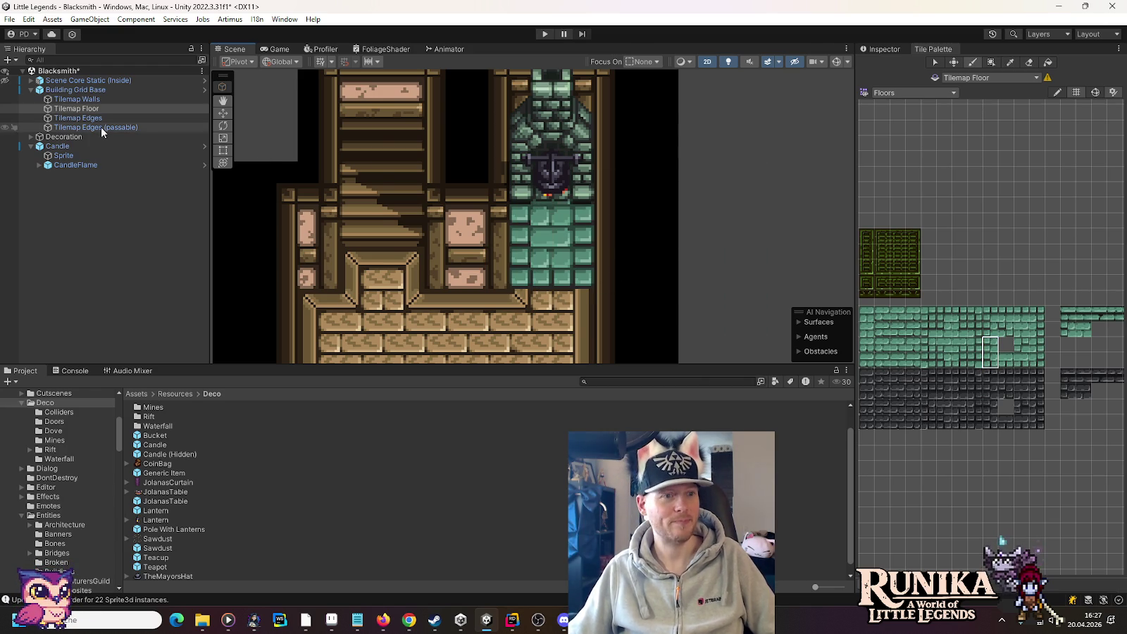
click(910, 94)
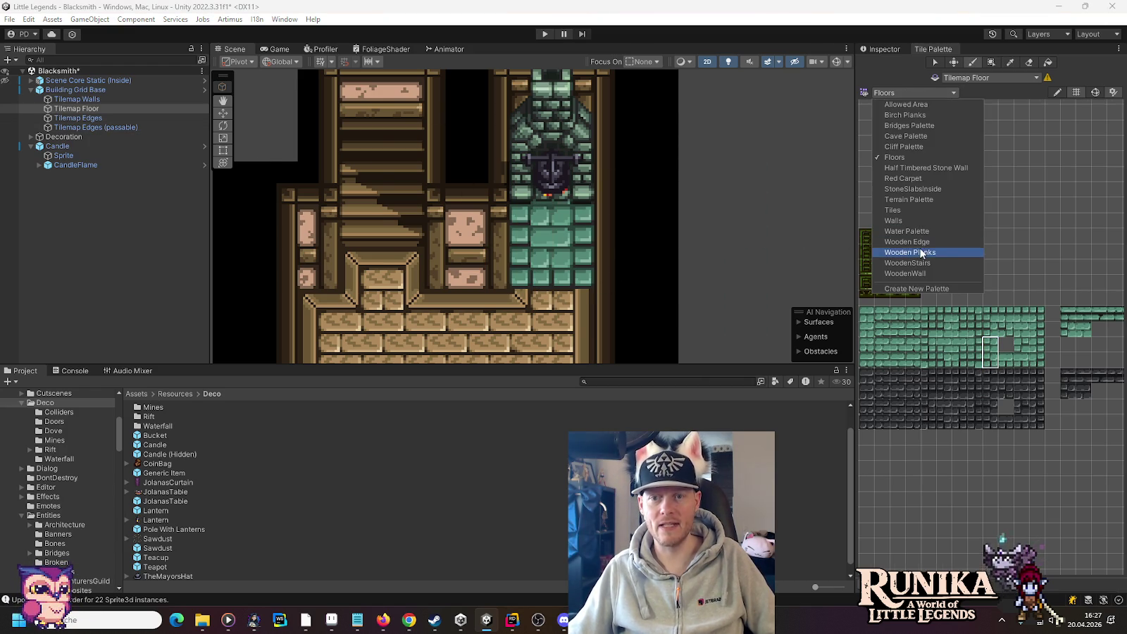
Step: Switch the Tile Palette to Wooden Planks and pick a plank tile
click(911, 252)
click(978, 277)
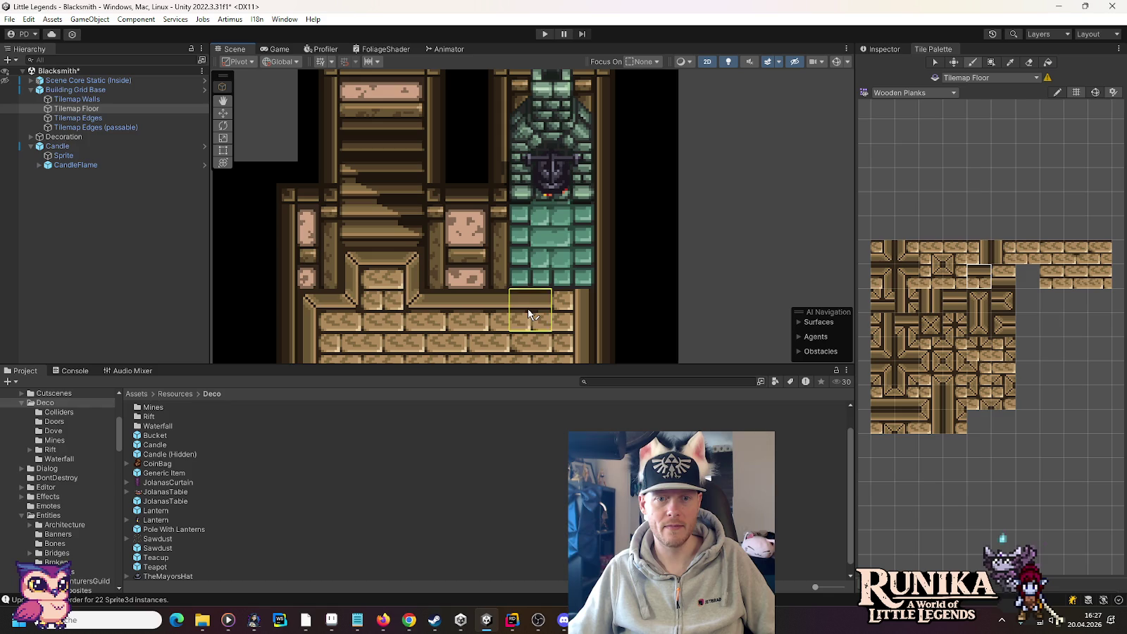
click(882, 277)
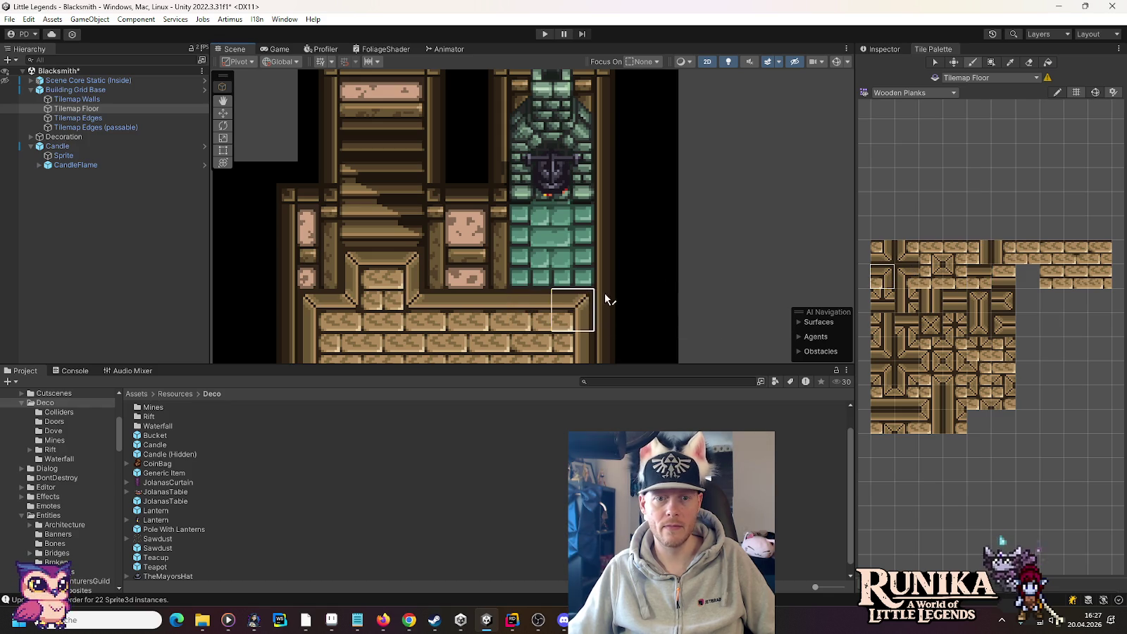
Step: Bring the ground-floor blacksmith room back into the centre of the Scene view
scroll(719, 240, down, 3)
scroll(708, 218, down, 2)
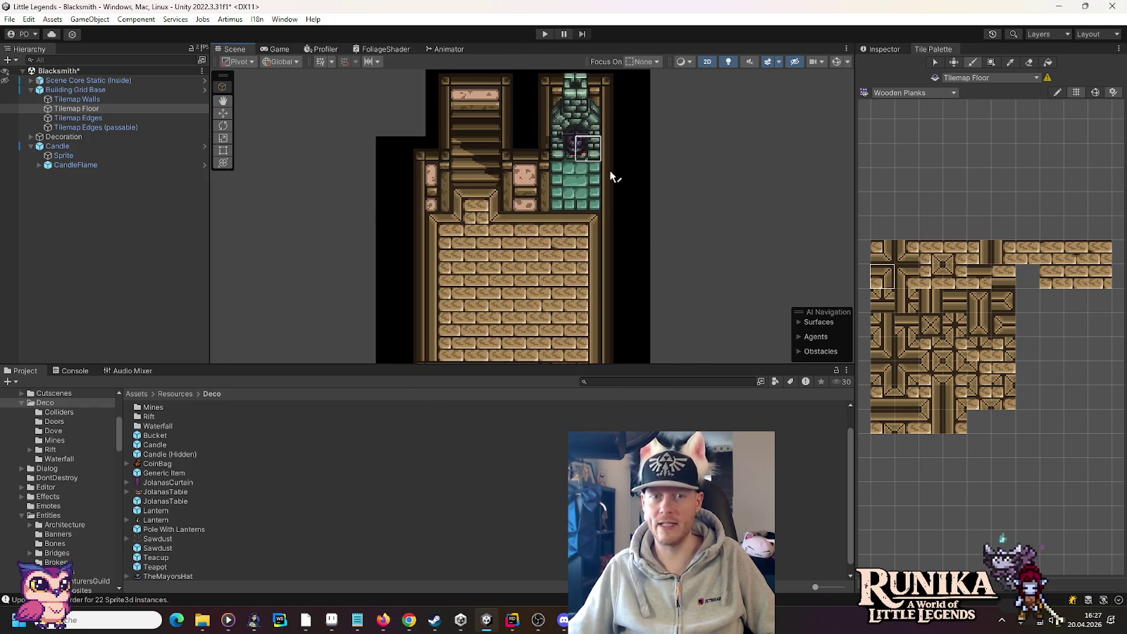
scroll(662, 224, down, 2)
drag(724, 263, 714, 238)
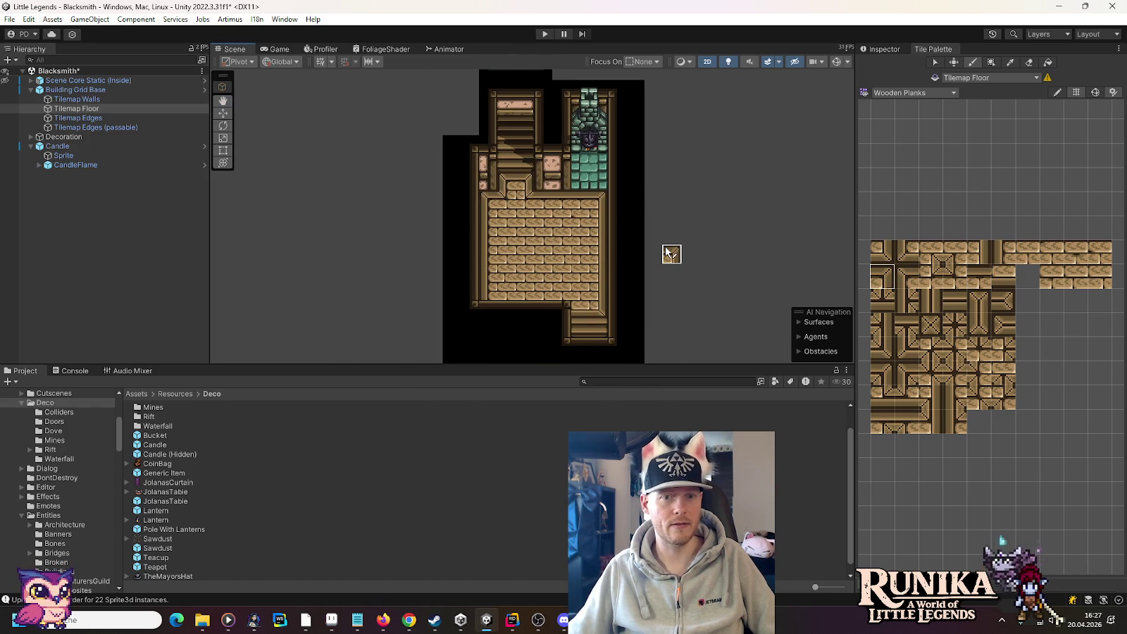
key(Up)
key(Up)
key(Up)
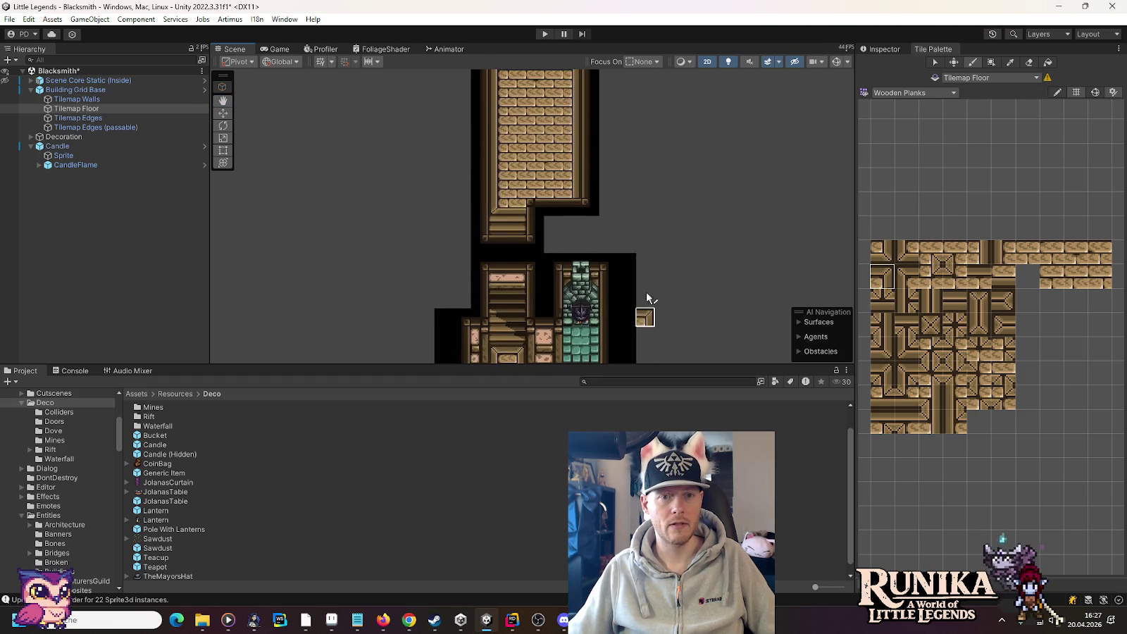
key(Down)
key(Down)
key(Down)
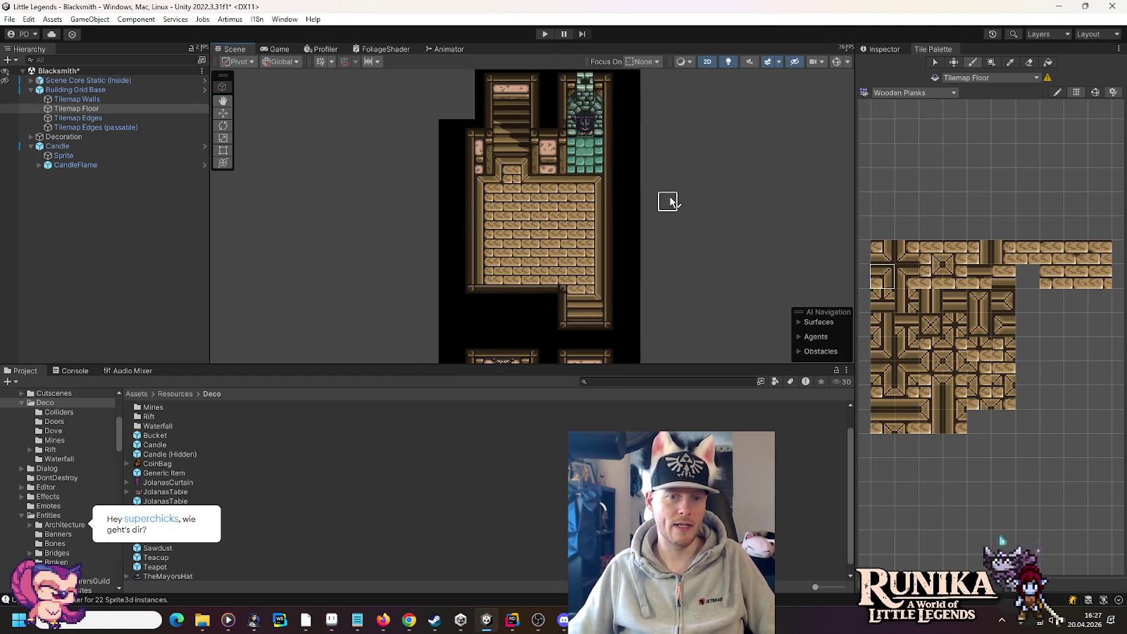
key(Down)
key(Down)
key(Down)
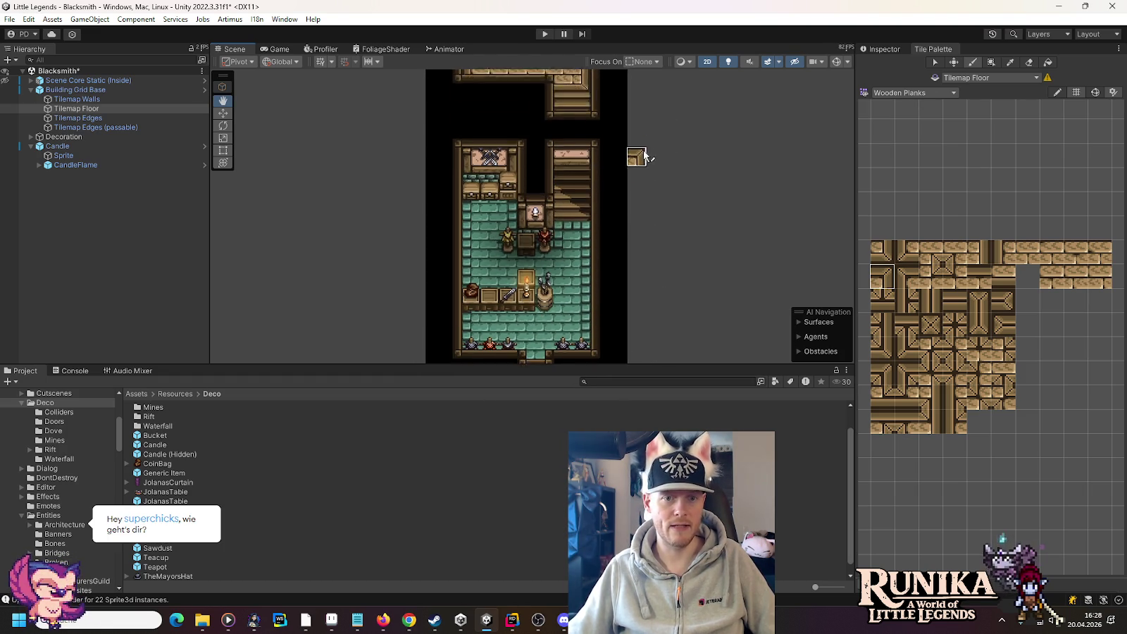
key(Down)
key(Down)
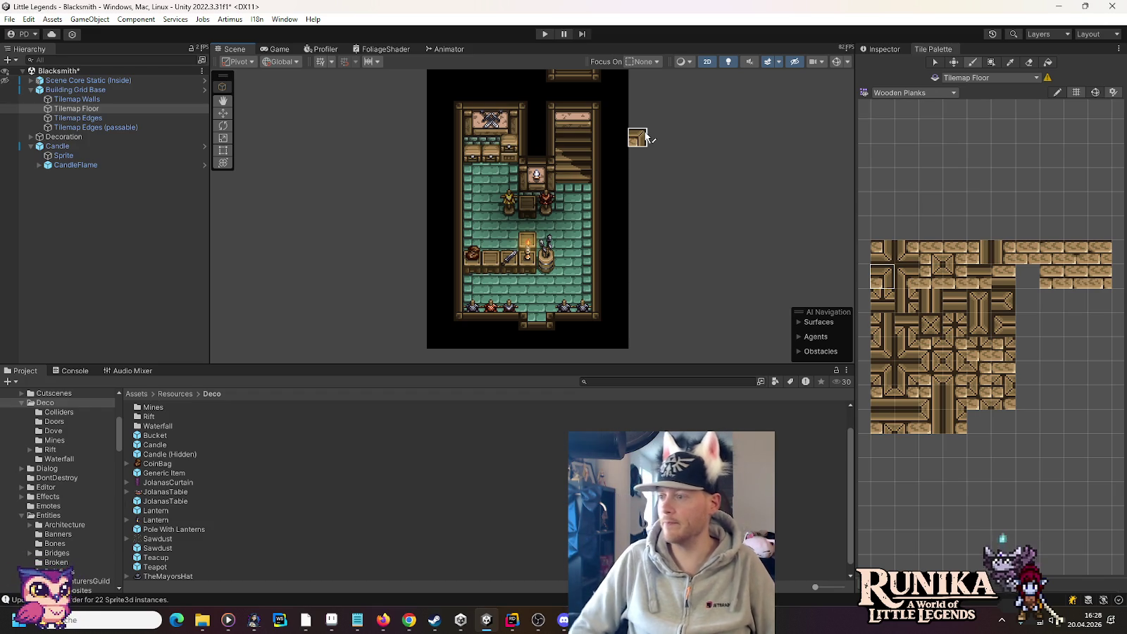